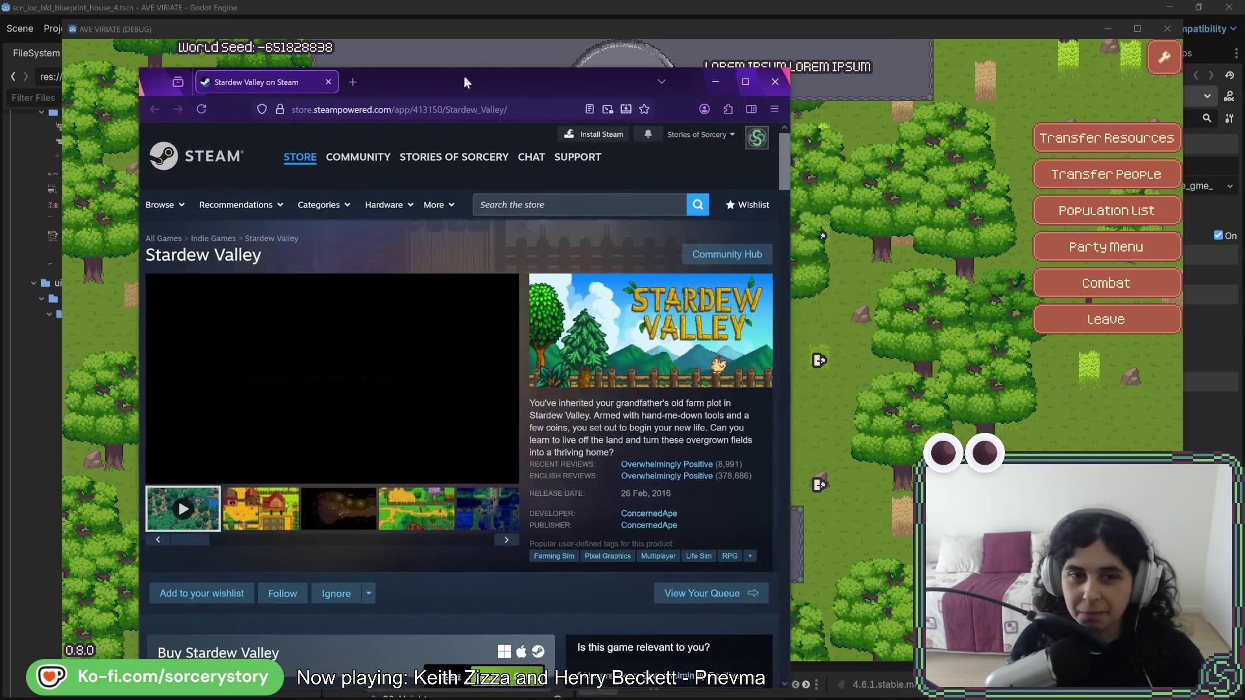
Move the Stardew Valley Steam store window up and left over the running game.
mouse_move(464, 76)
left_mouse_down()
mouse_move(446, 49)
mouse_move(429, 59)
left_mouse_up()
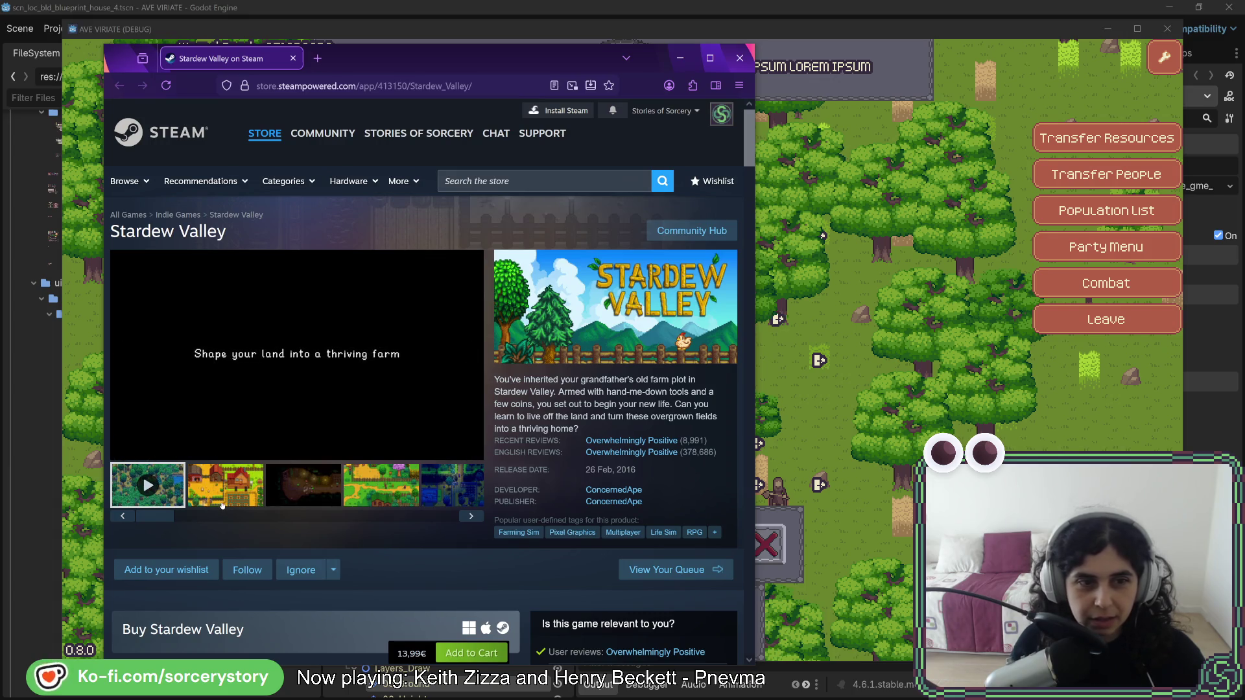
Browse the farm, cave, night-forest, interior and night-market screenshots in the gallery.
left_click(224, 496)
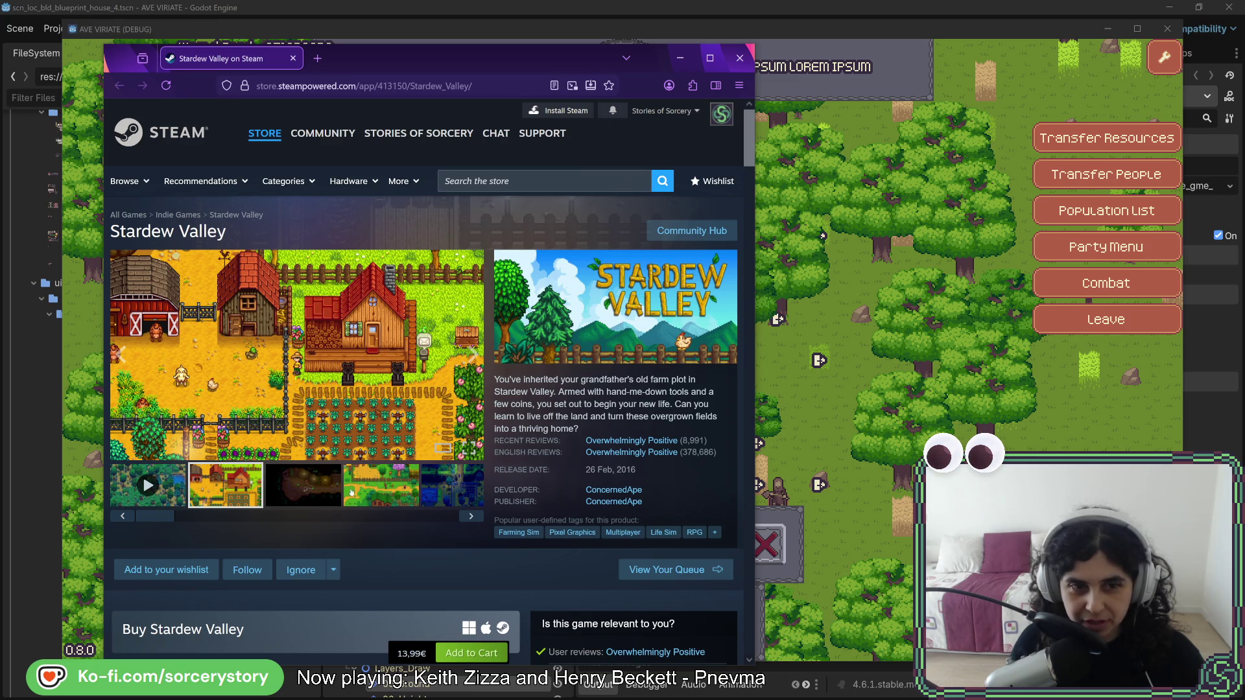
left_click(286, 487)
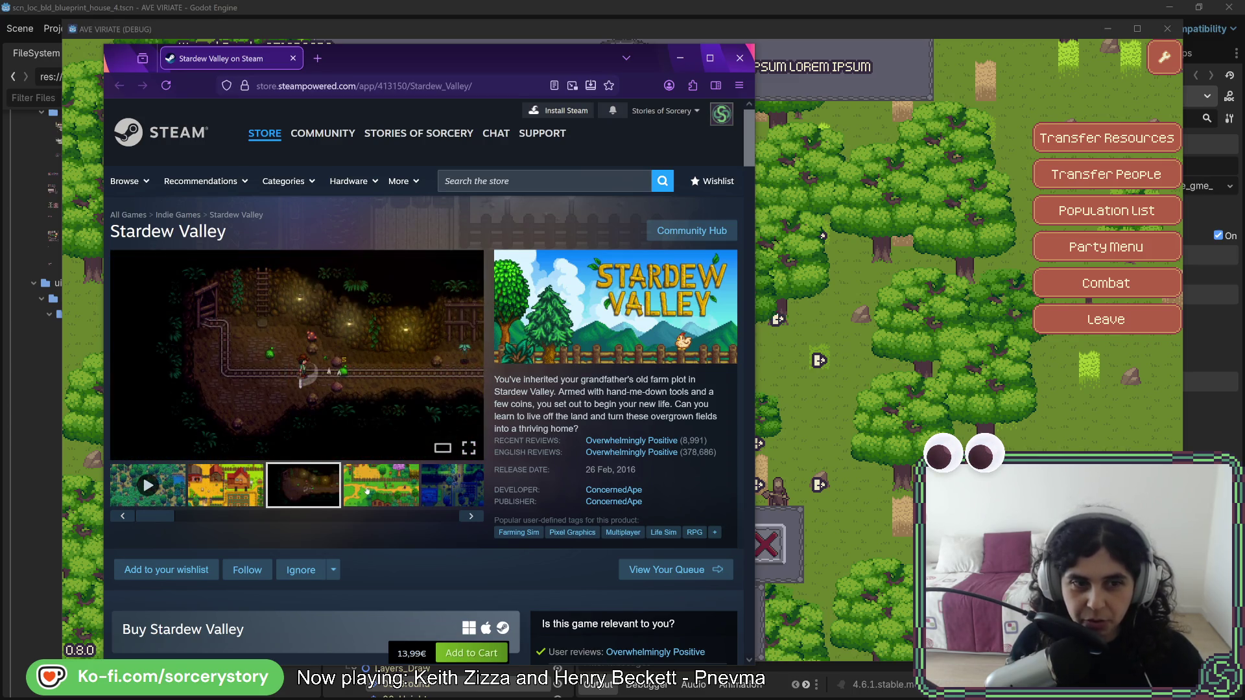
left_click(378, 493)
left_click(451, 497)
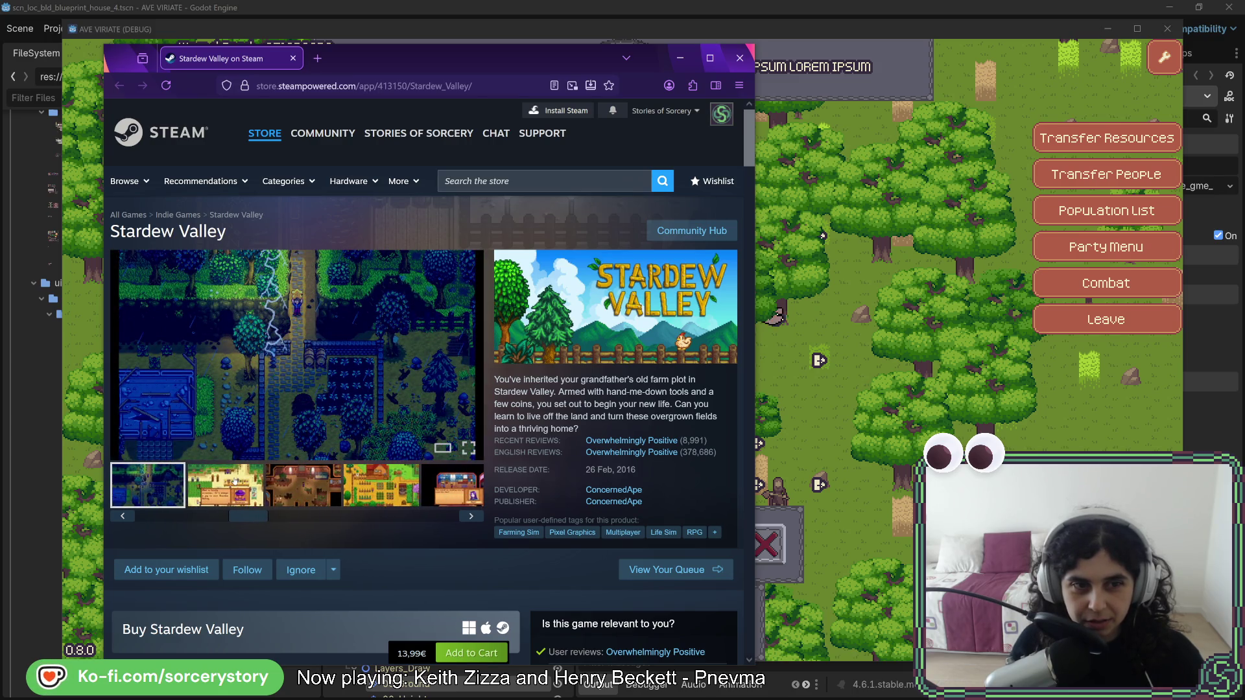
mouse_move(278, 367)
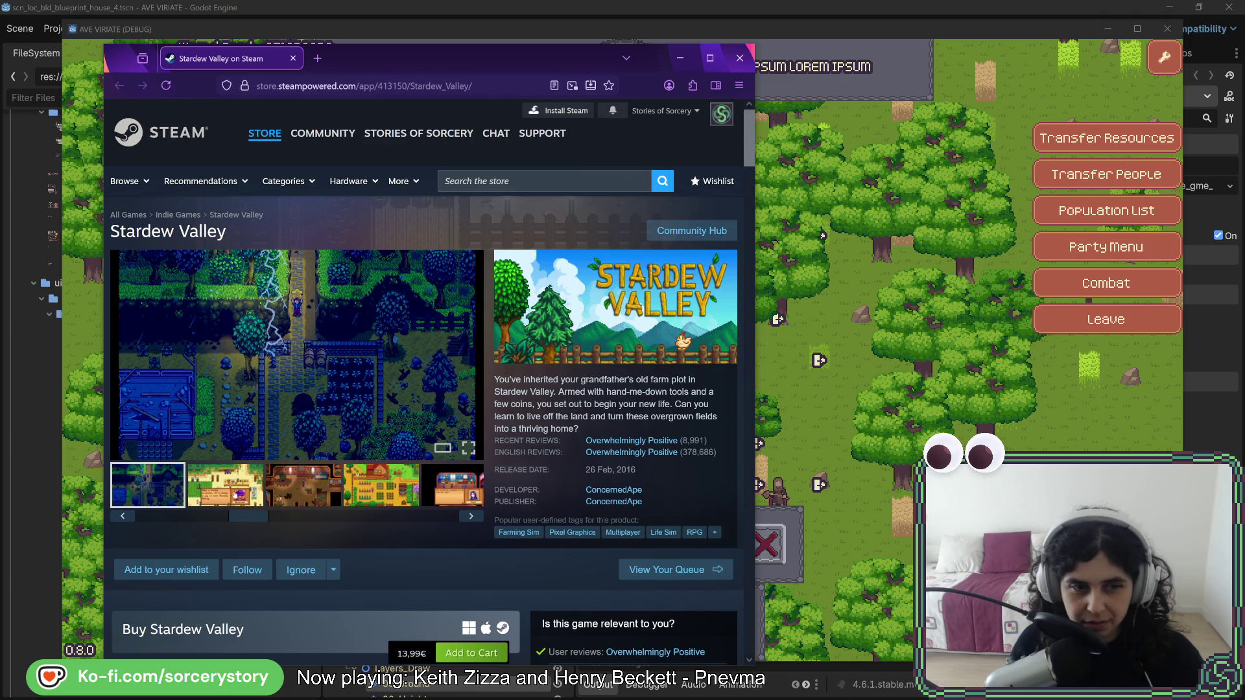
left_click(322, 494)
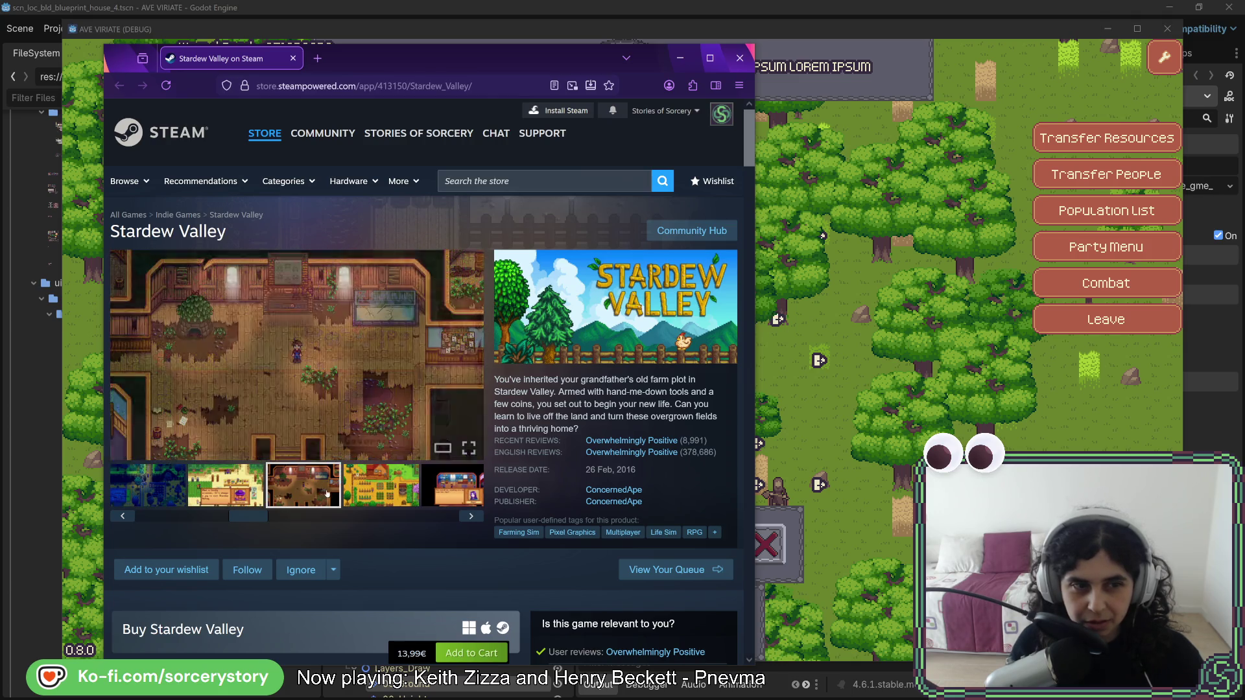
left_click(415, 491)
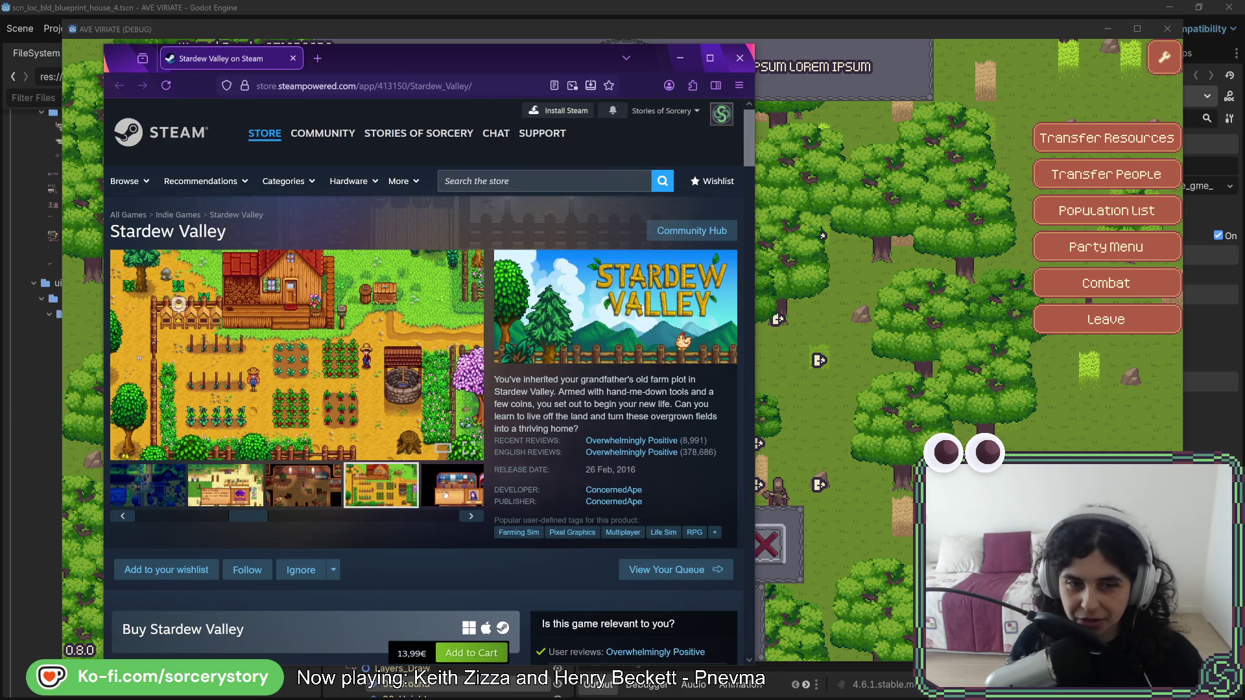
left_click(446, 494)
left_click(322, 491)
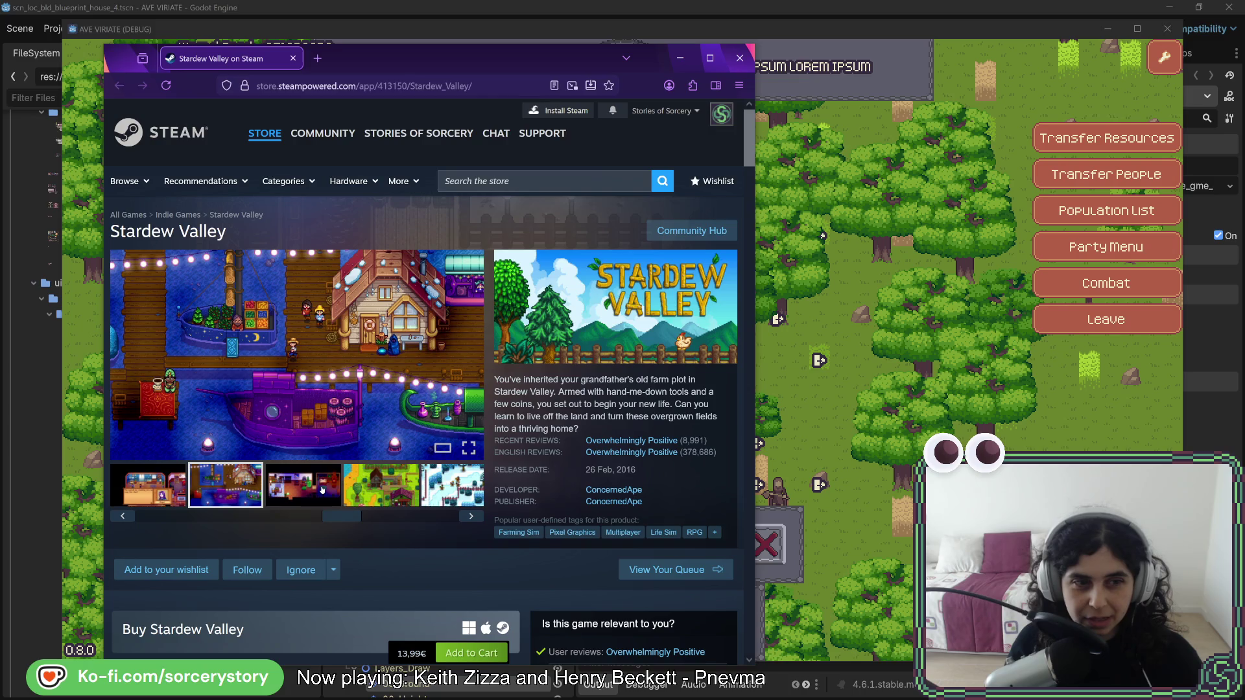
Continue through the house-interior, snow and pond shots to the train-station screenshot, then return to the game.
left_click(316, 491)
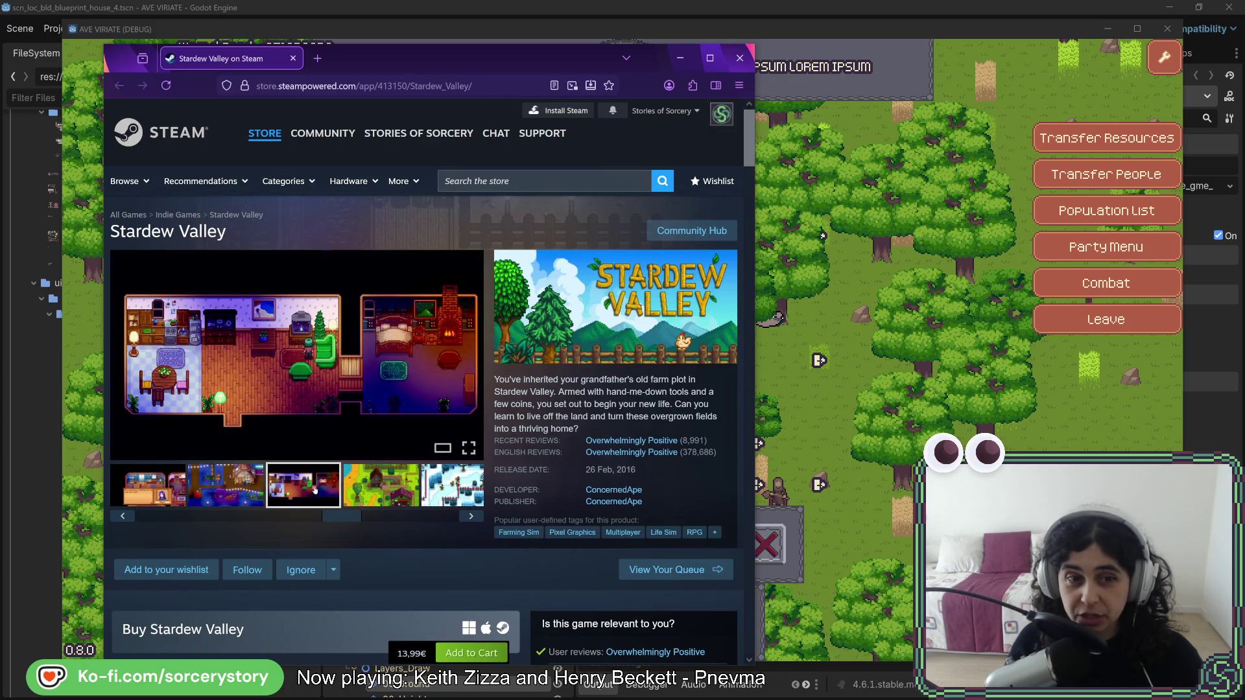
left_click(382, 490)
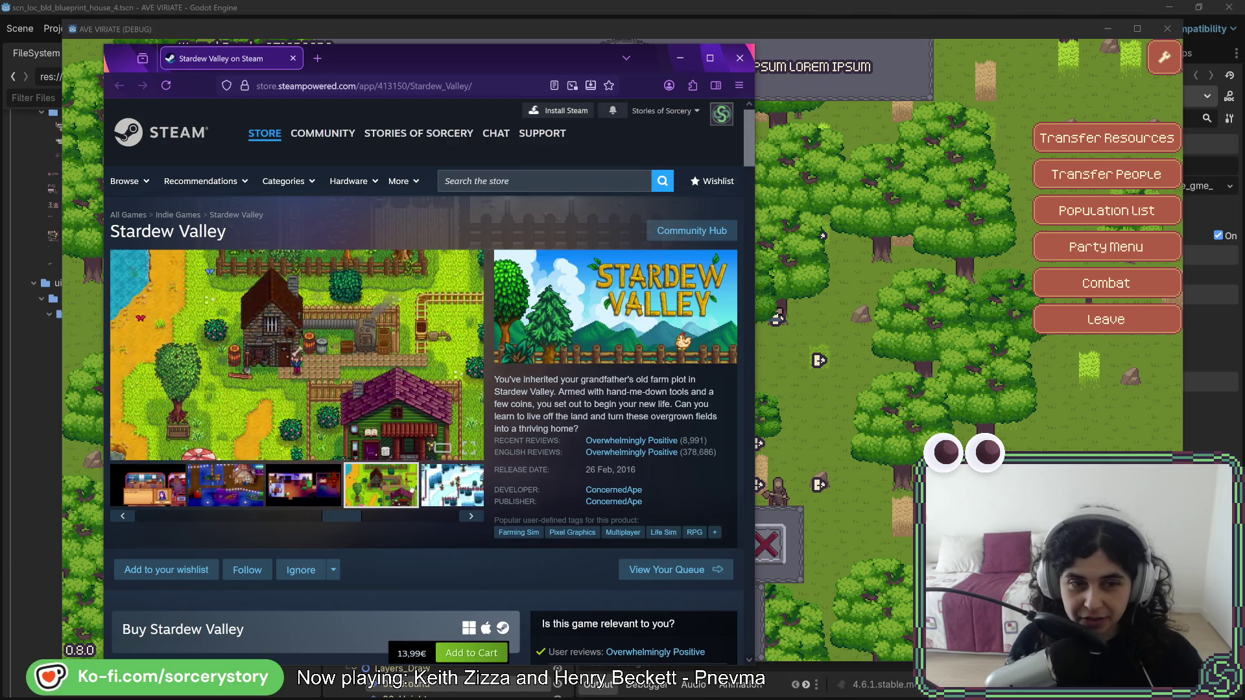
left_click(452, 498)
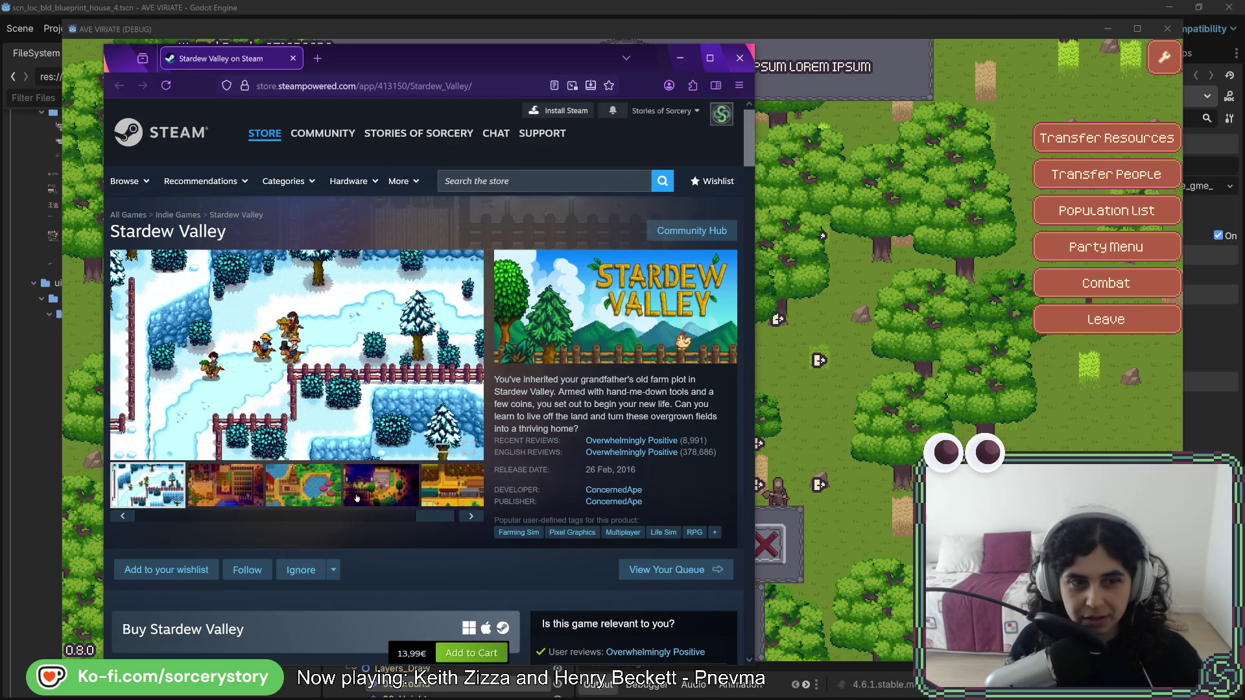
left_click(223, 502)
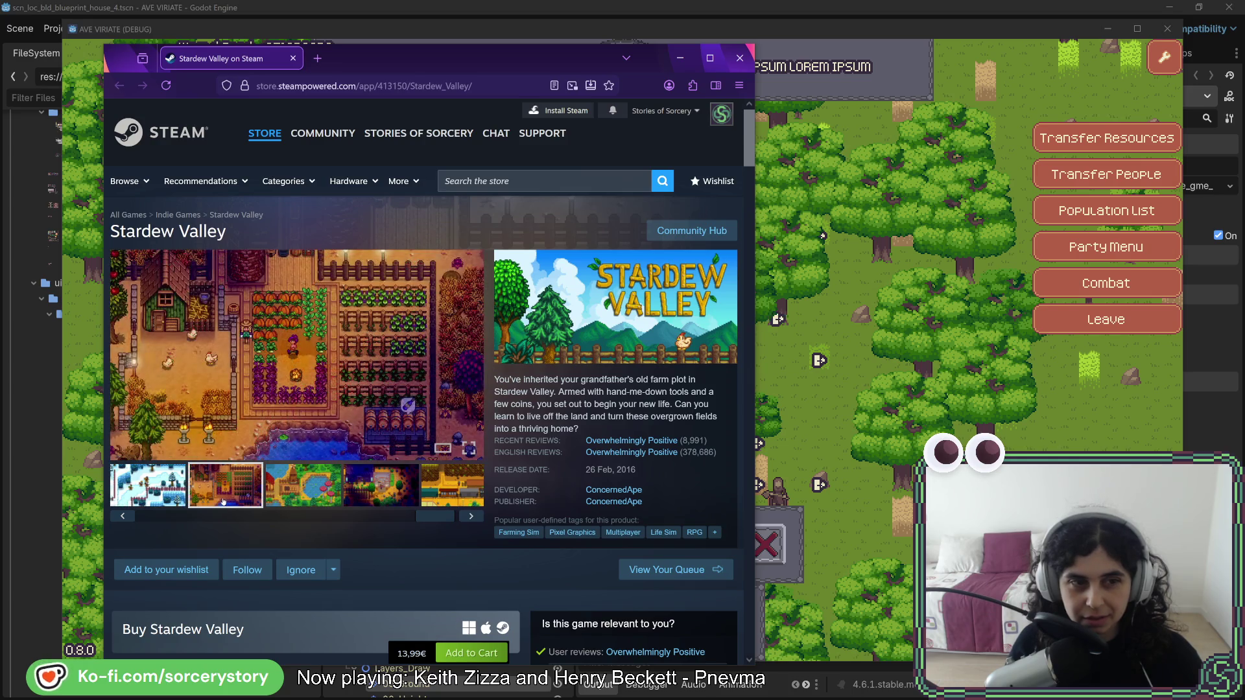
left_click(321, 493)
left_click(366, 491)
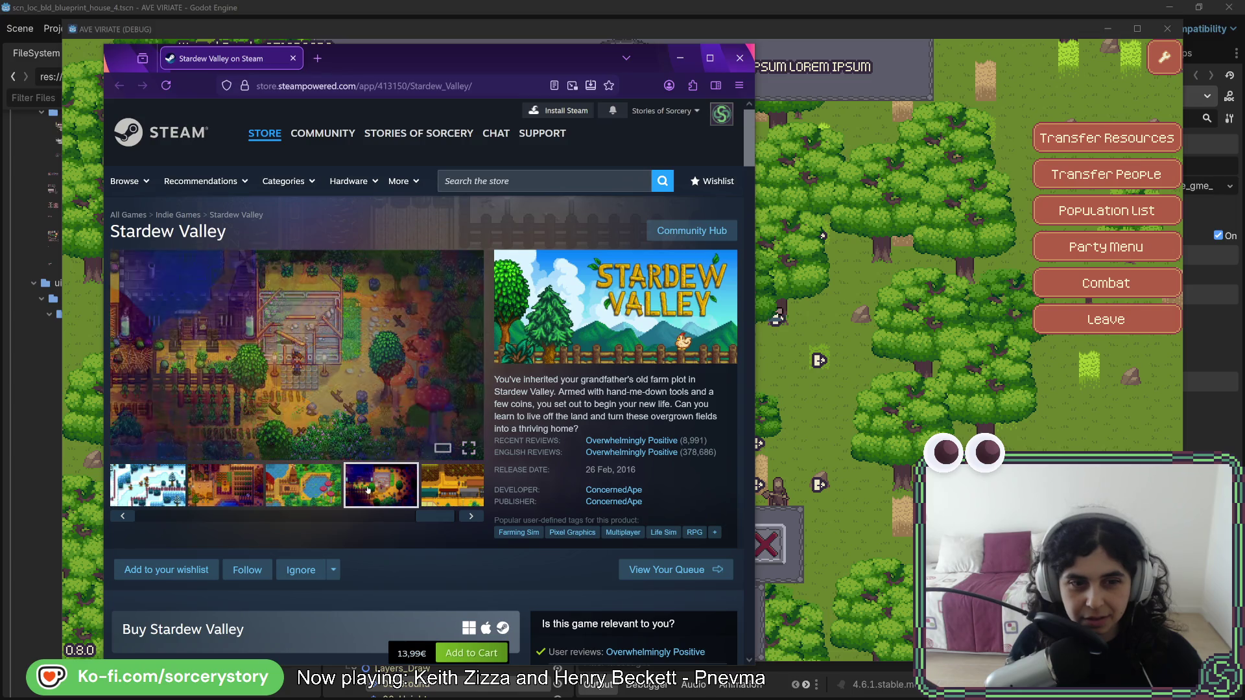
left_click(440, 494)
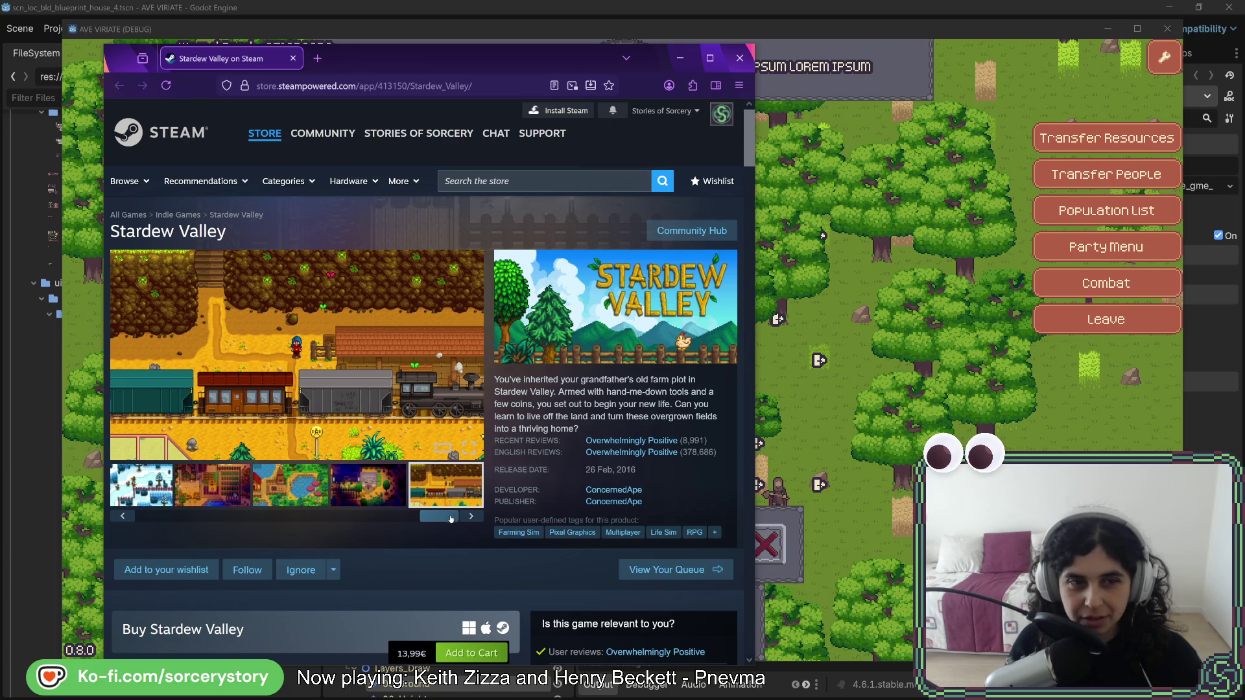
left_click_drag(441, 518, 155, 518)
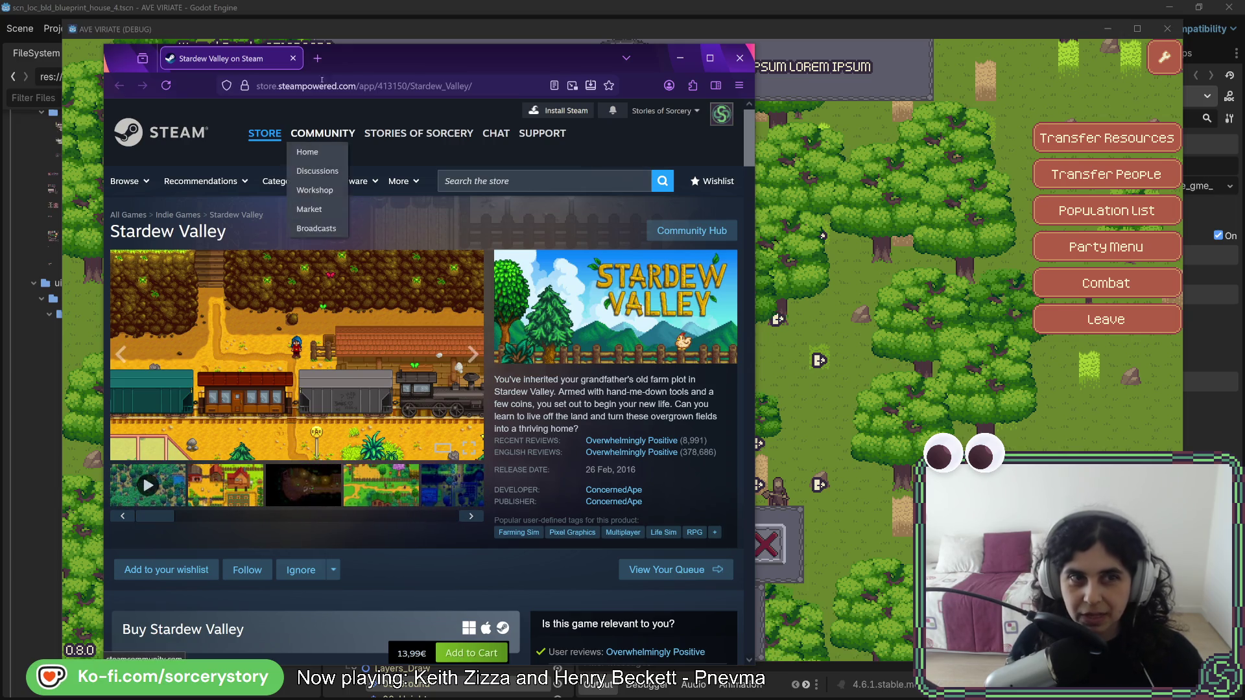
key("alt+Tab")
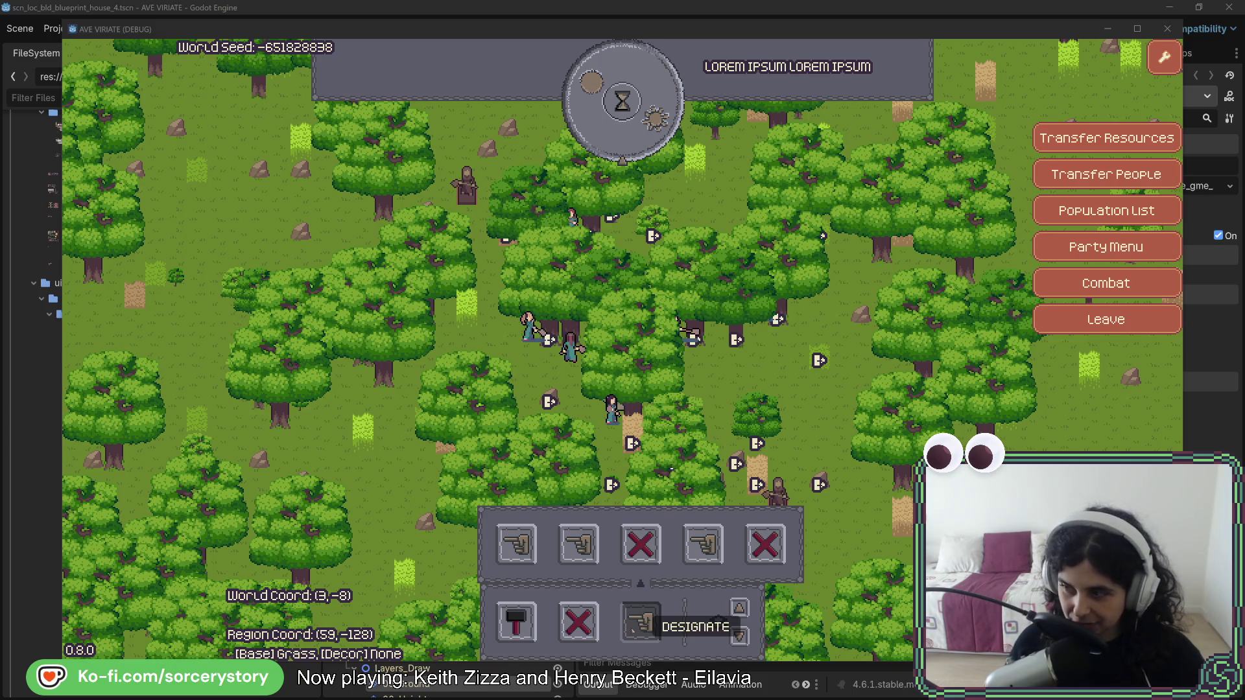
Close the Designate panel, pan up-left, and pick a house from the Build list.
left_click(793, 322)
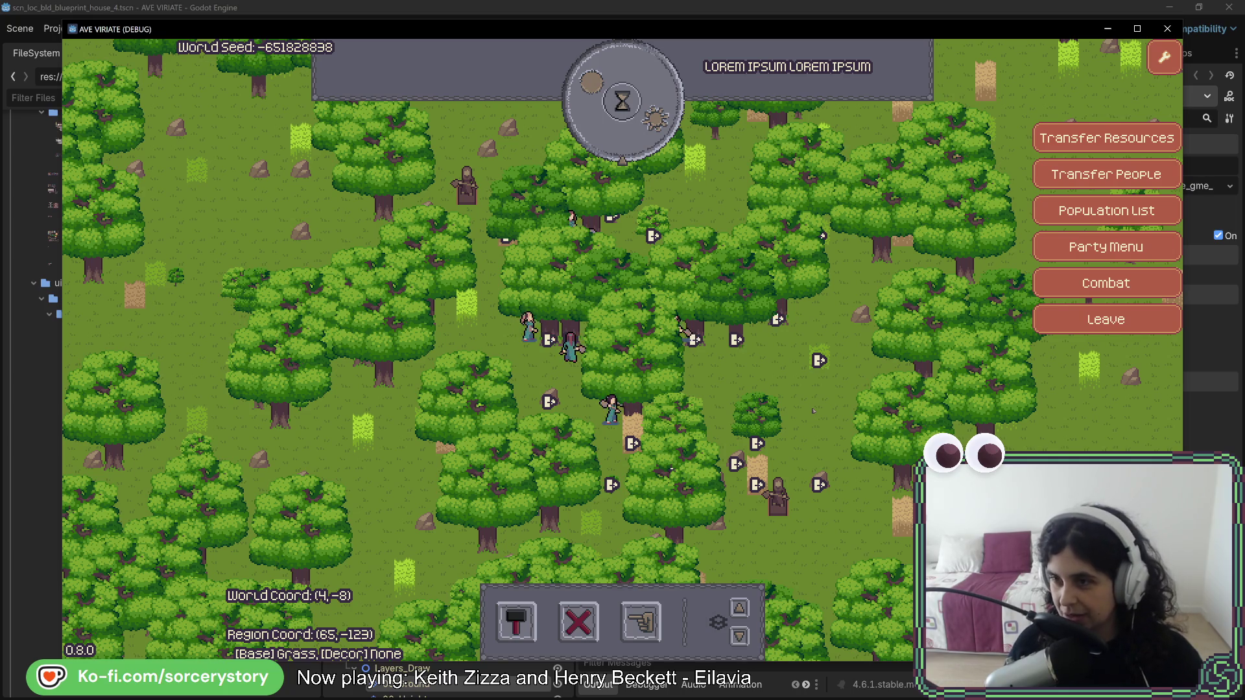
key("Left")
key("Up")
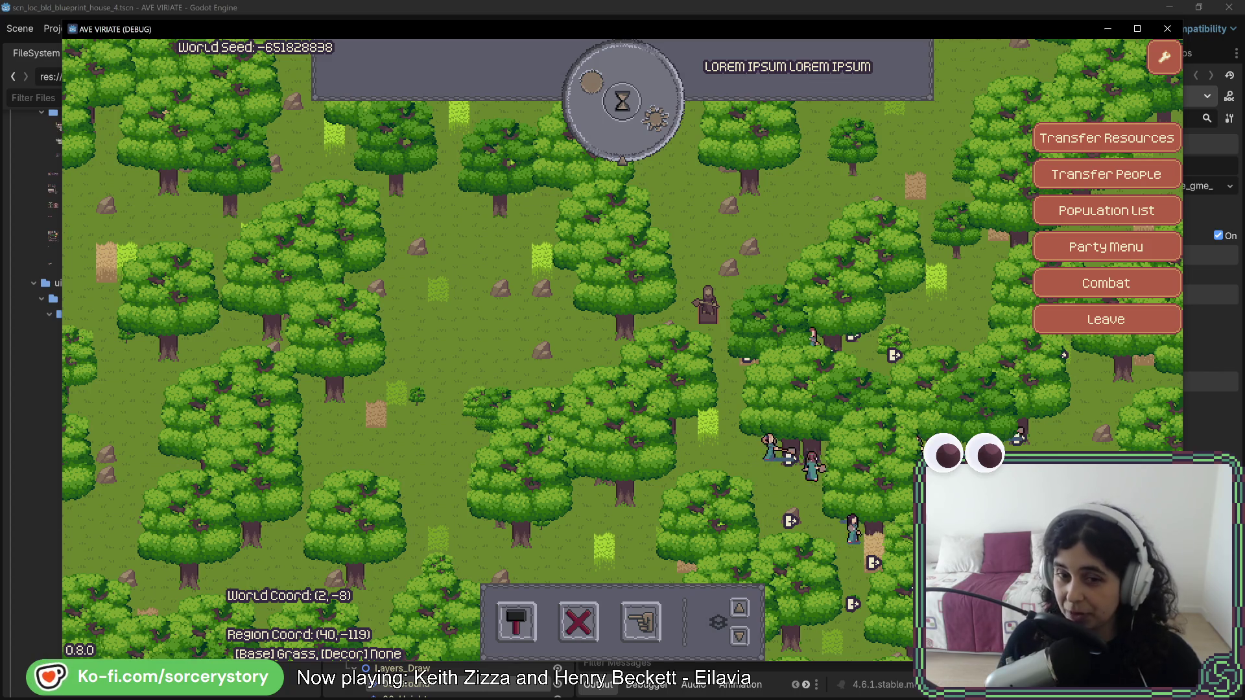
left_click(516, 622)
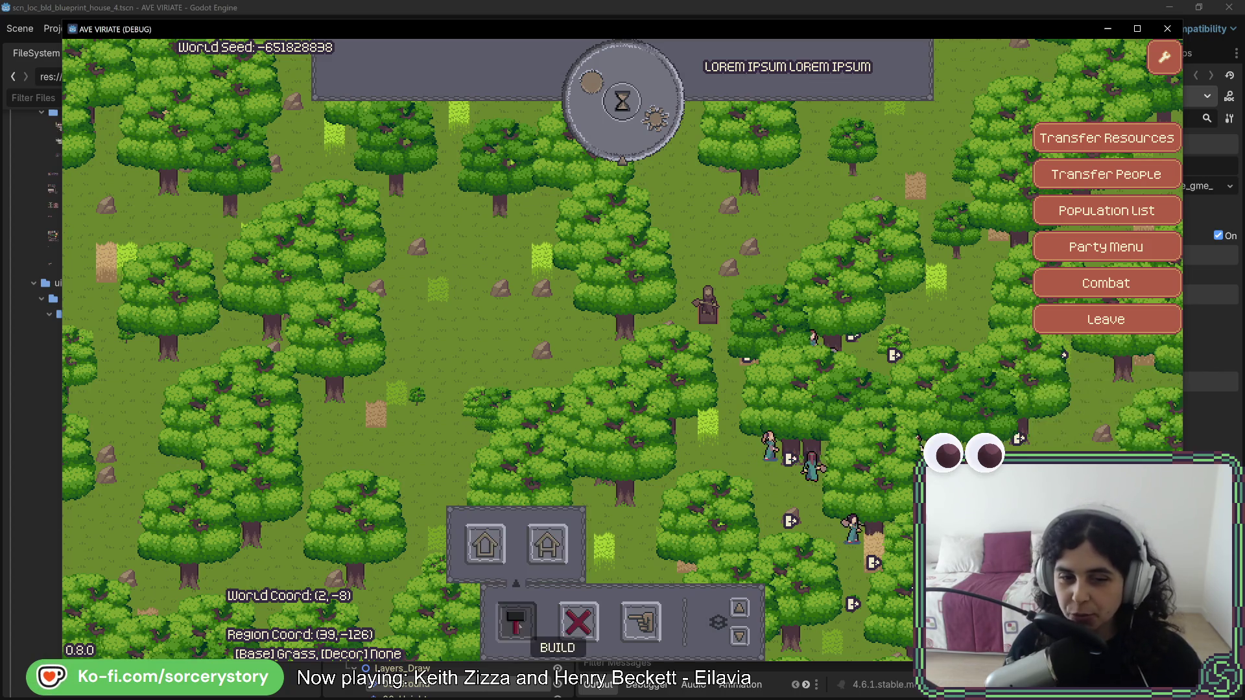
left_click(485, 545)
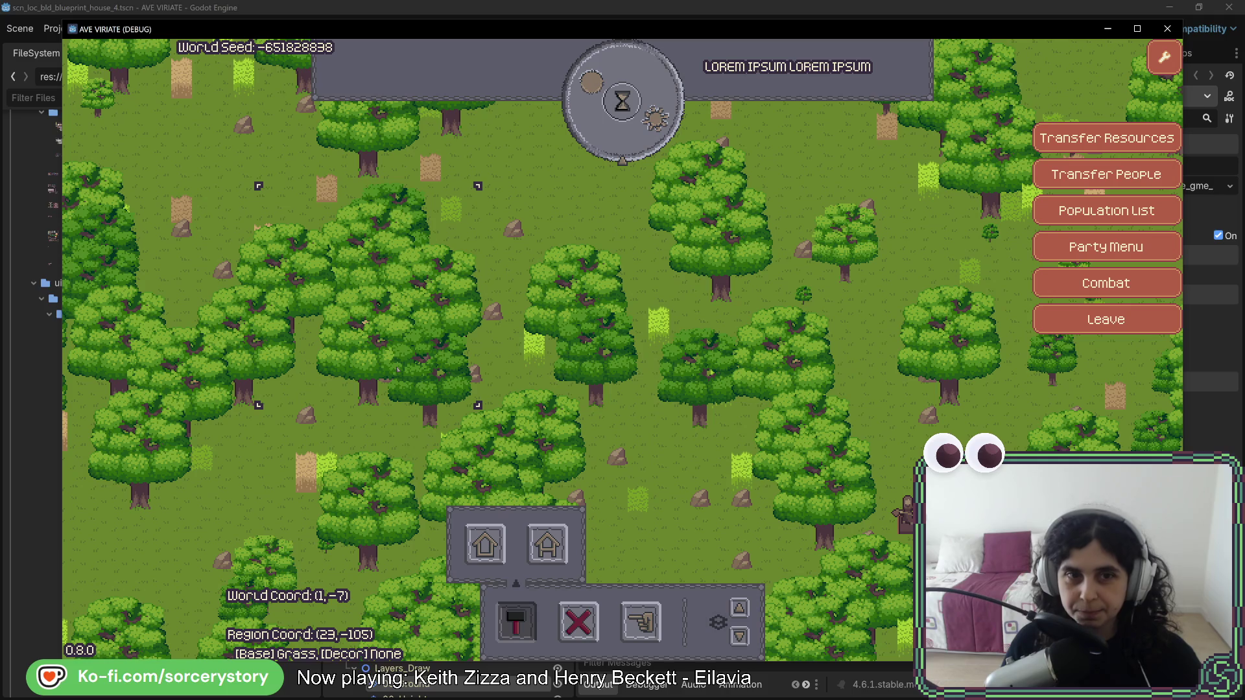
Pass five in-game hours to reach 18:00, then pan left to the finished house.
left_click(632, 136)
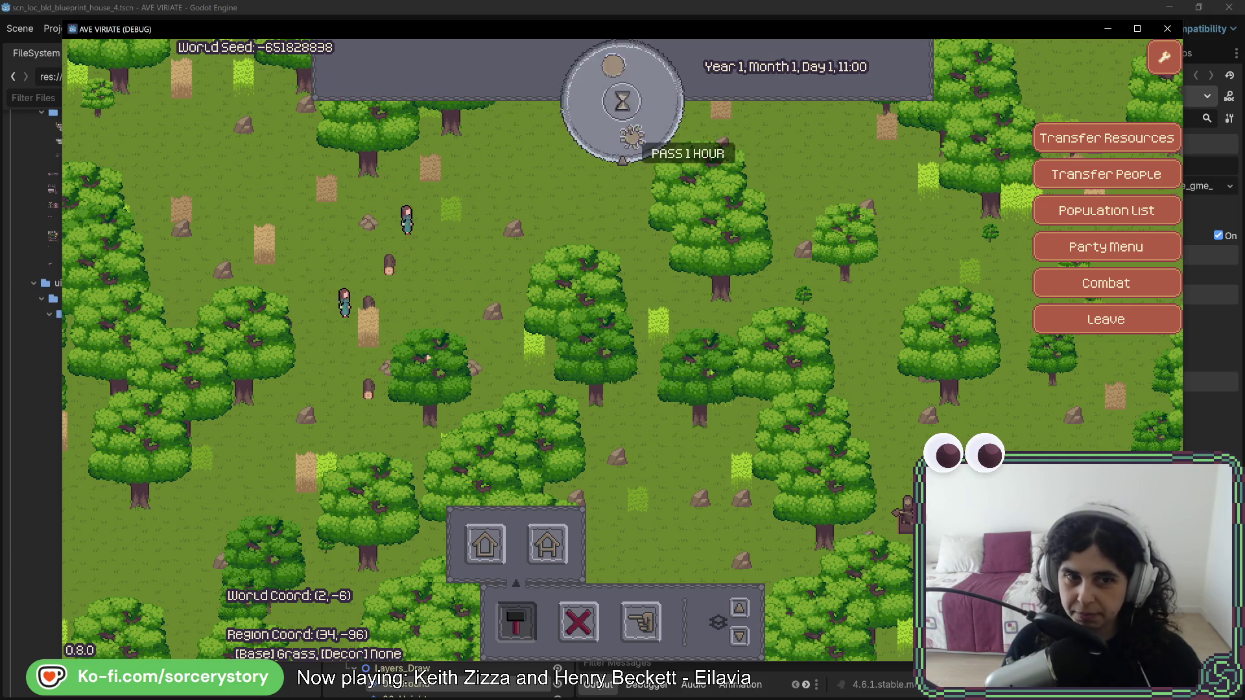
left_click(632, 136)
left_click(632, 136)
left_click(632, 137)
left_click(633, 136)
left_click(632, 136)
left_click(633, 136)
left_click(632, 137)
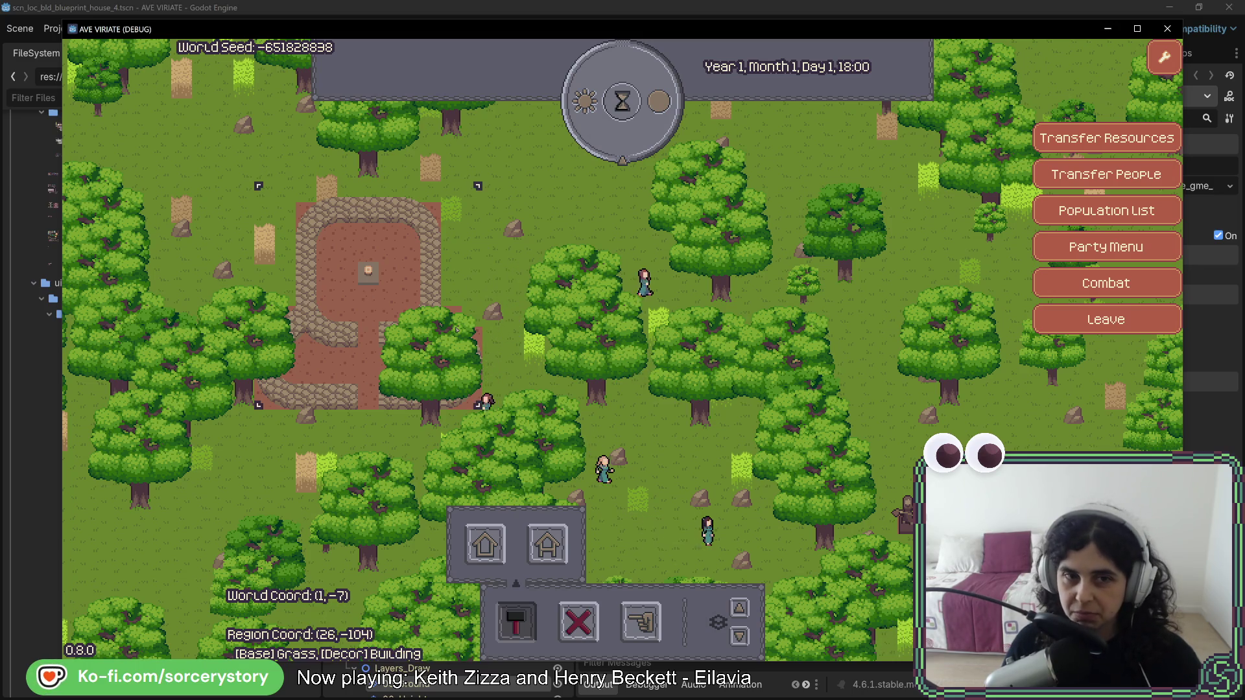
key("Left")
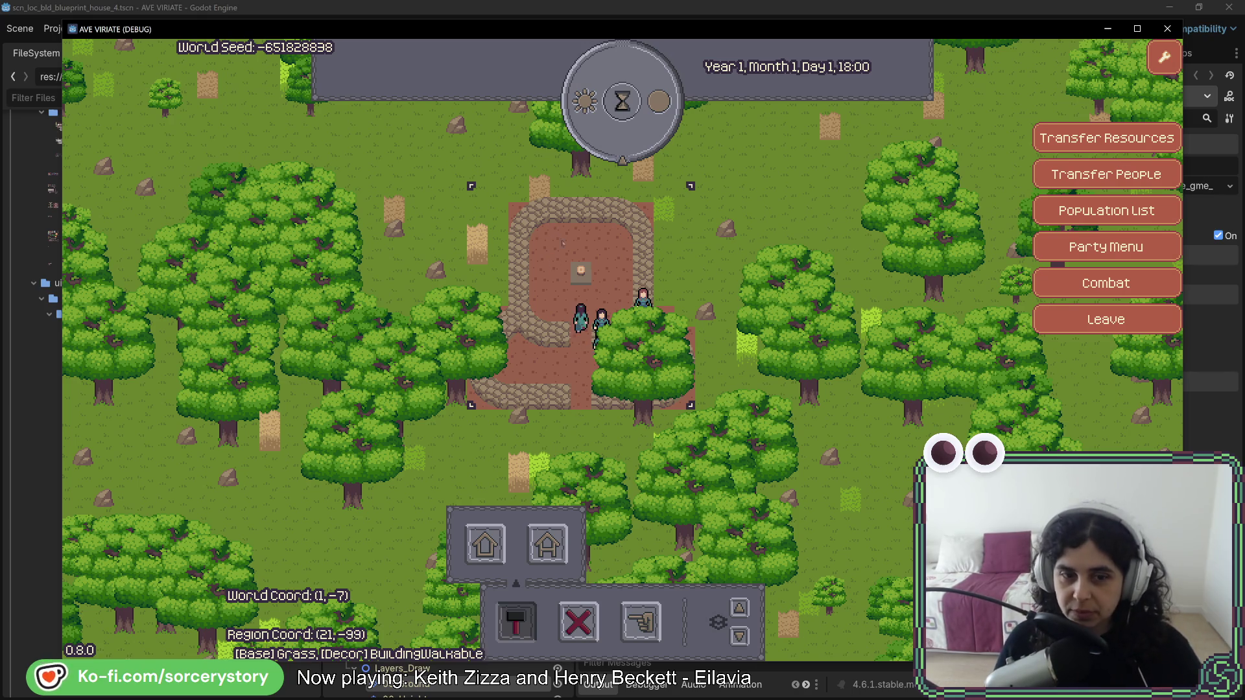
Pan up-left, choose the House build option and advance the clock toward Day 2, 13:00.
key("w")
key("a")
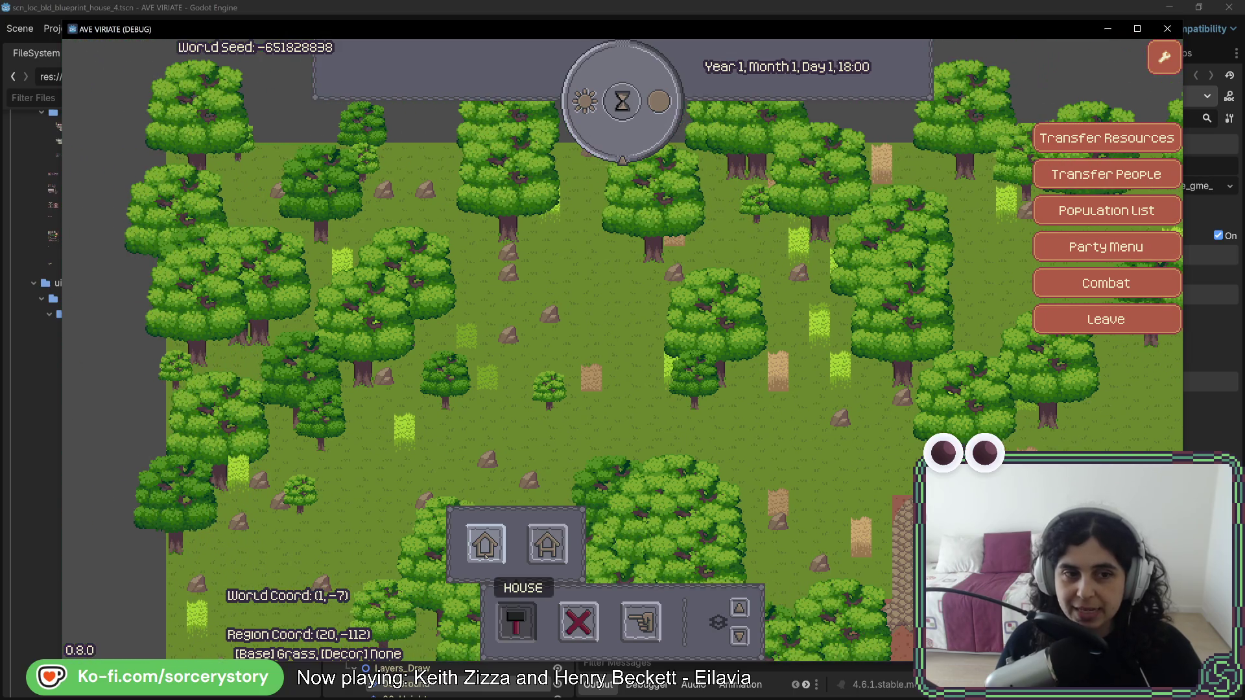
left_click(485, 548)
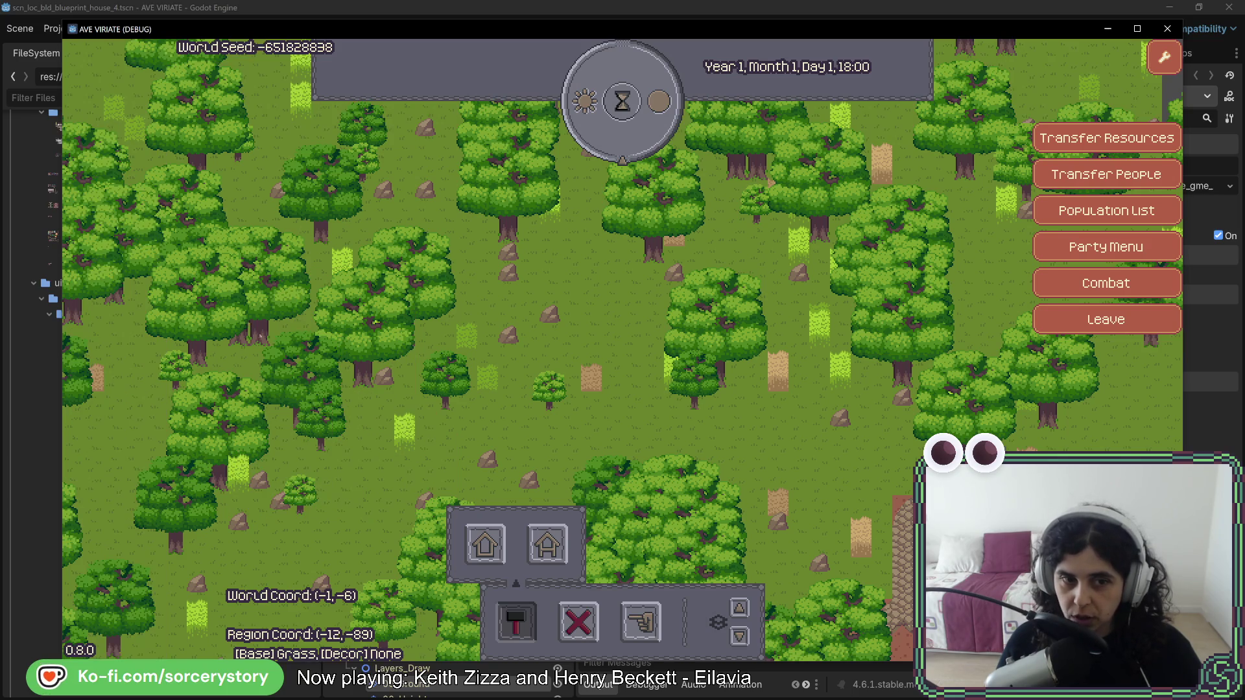
left_click(622, 101)
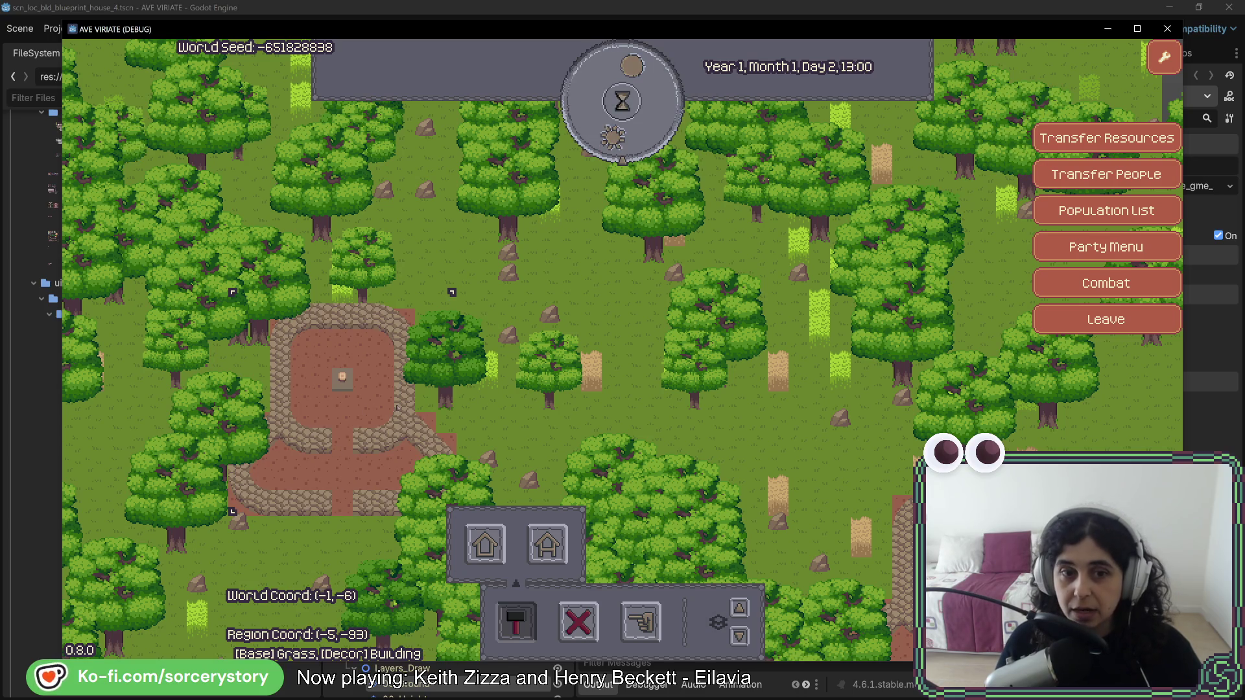
Pan across the forest and set the second house down on the left plot.
key("d")
key("s")
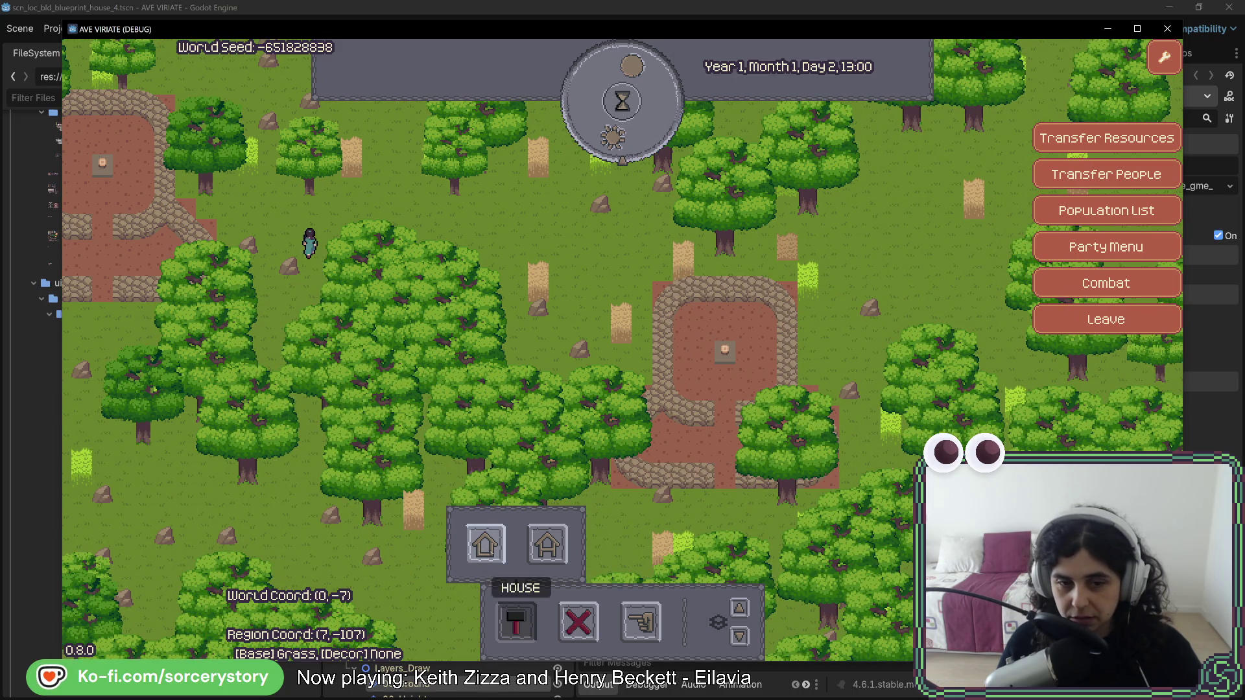
key("d")
key("s")
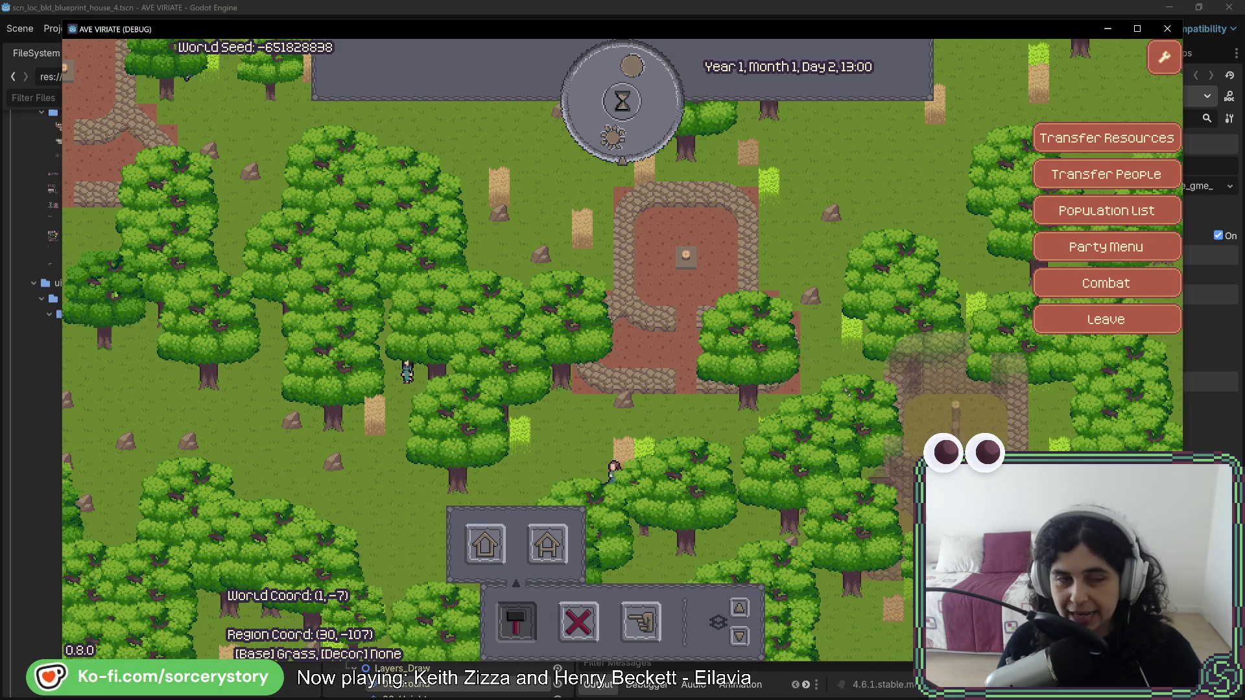
key("a")
key("w")
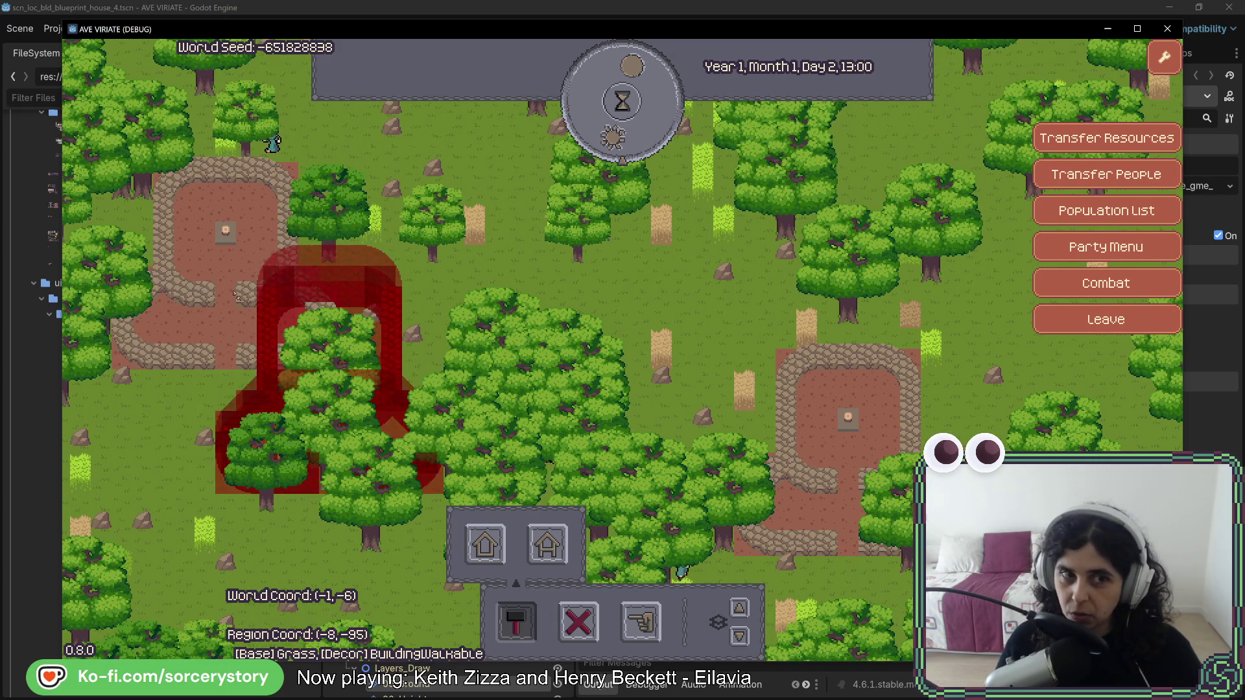
key("Escape")
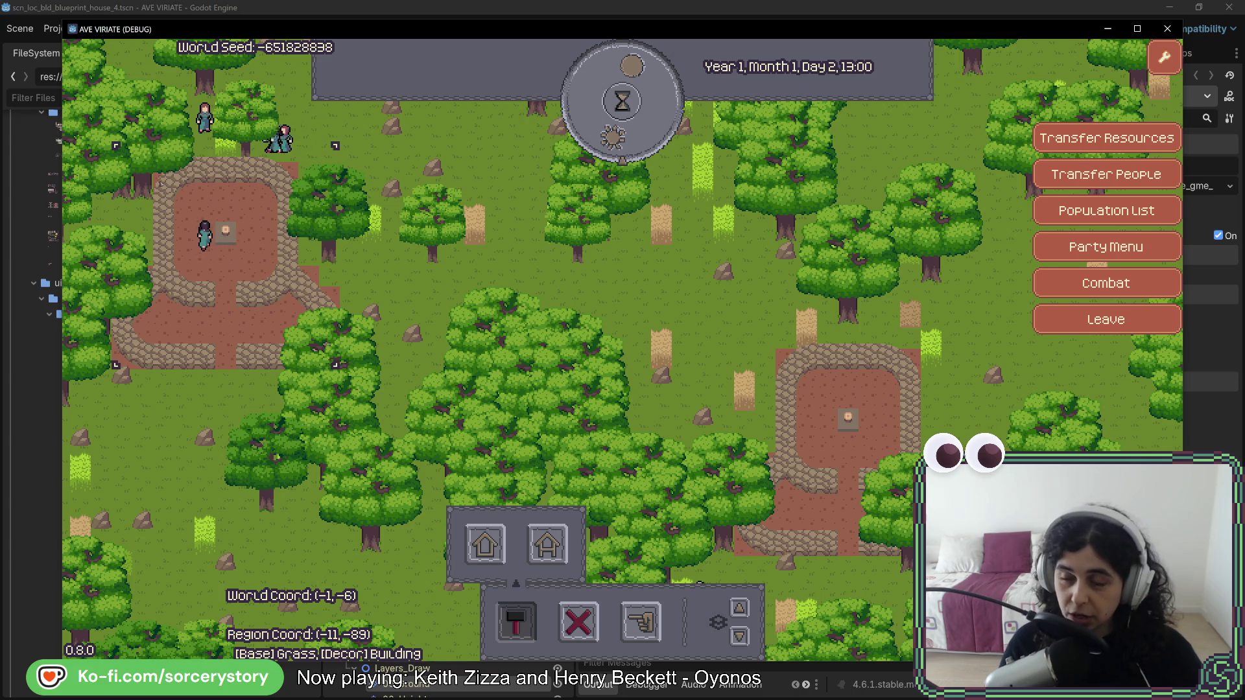
Pan to another plot and cancel the house placement preview.
key("d")
key("s")
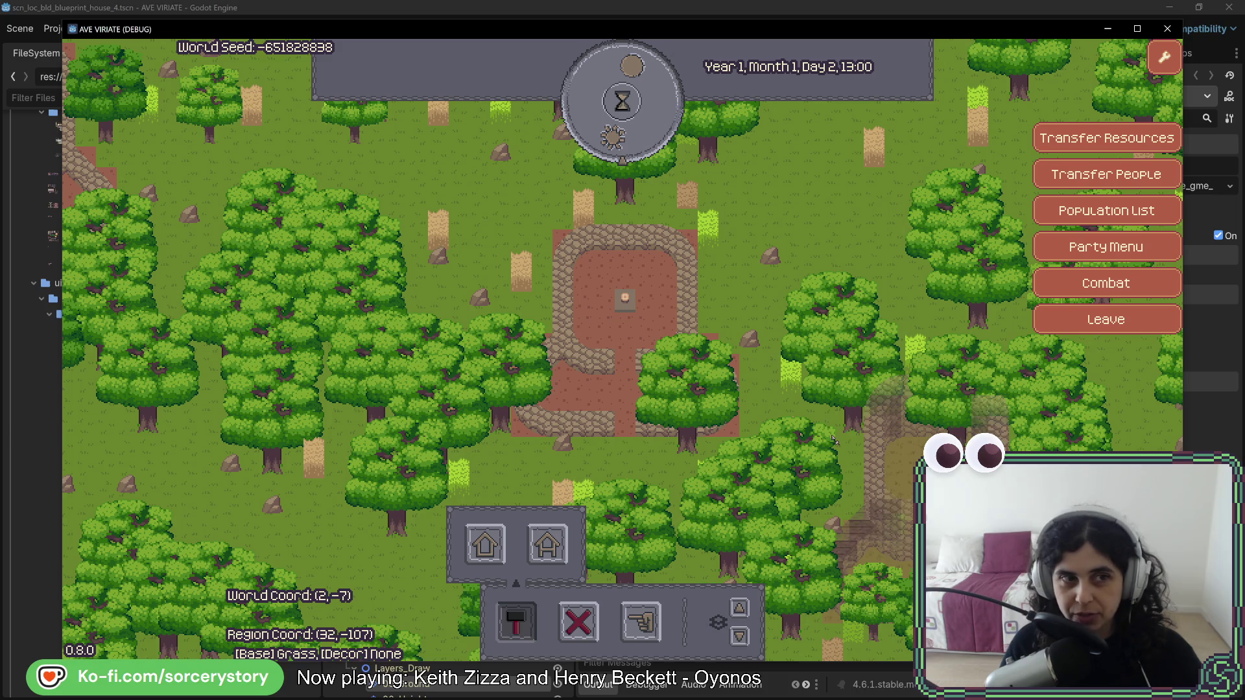
right_click(833, 439)
Pass in-game hours repeatedly on the hourglass dial, through the night into Day 4.
left_click(622, 101)
key("a")
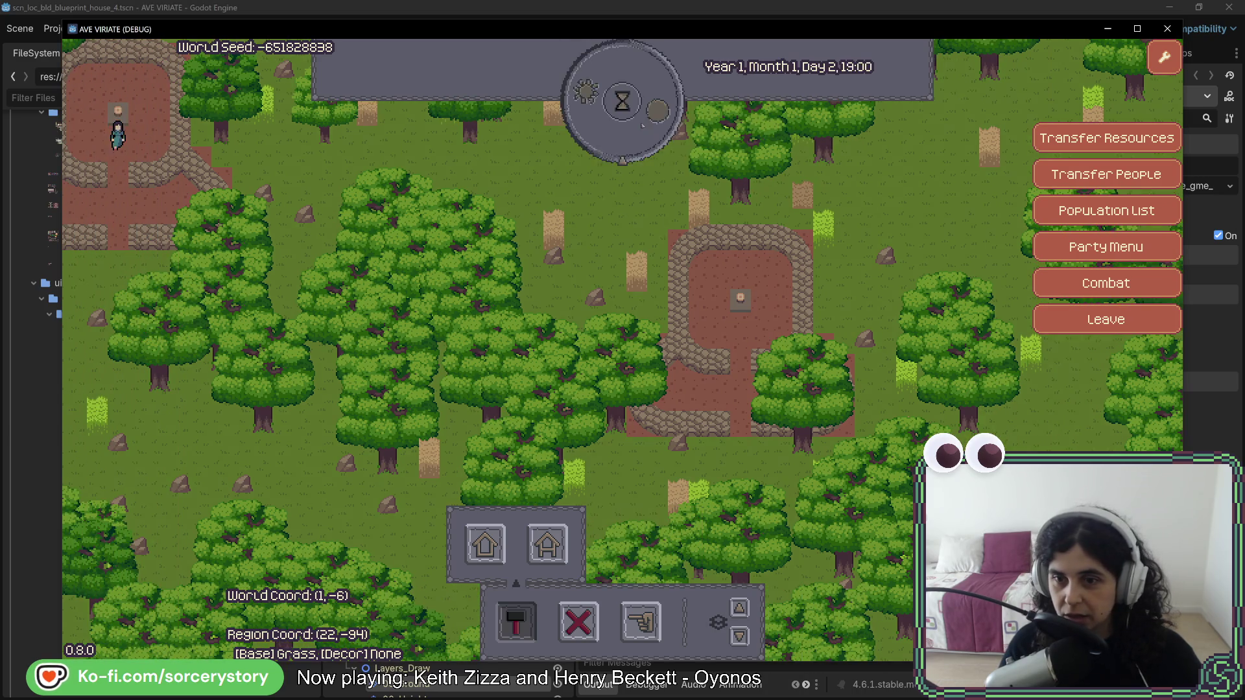
left_click(642, 124)
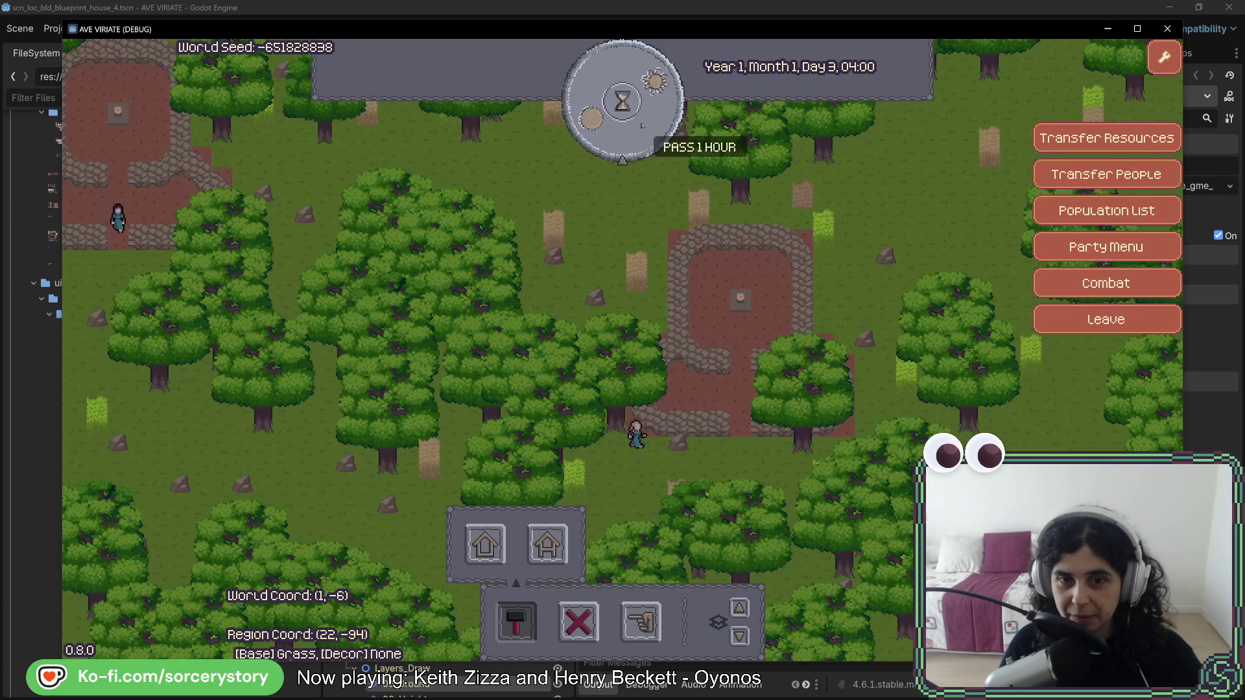
left_click(642, 125)
left_click(642, 125)
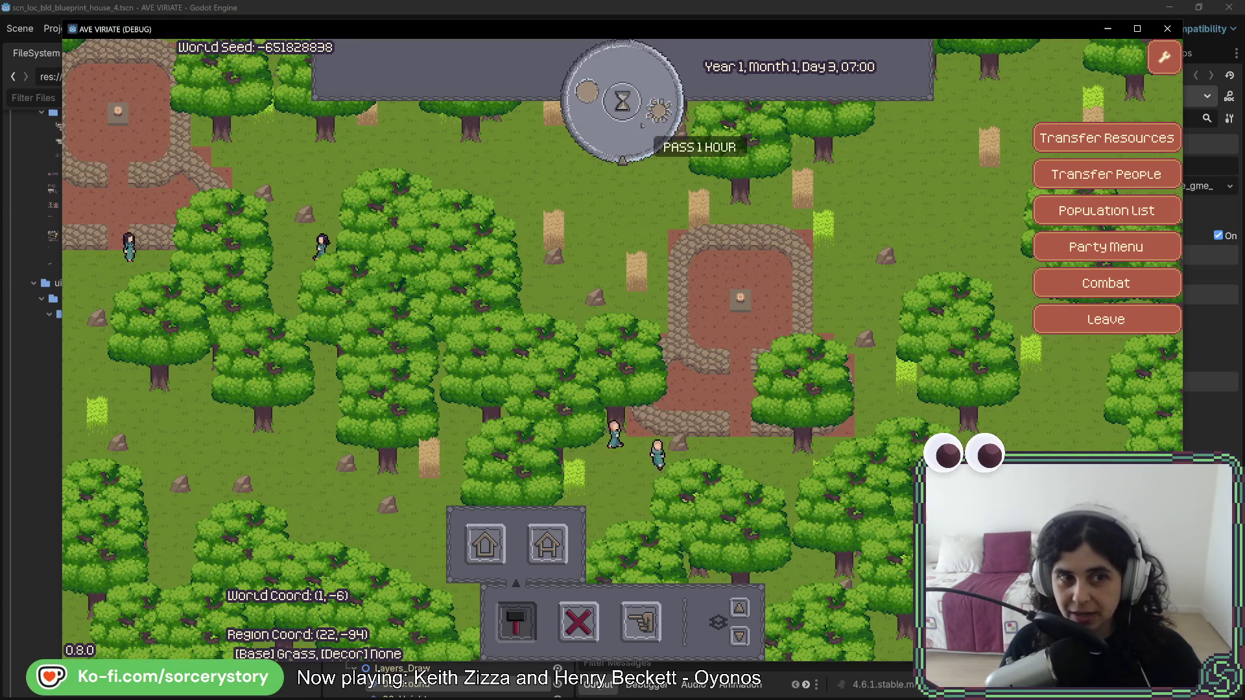
left_click(642, 125)
left_click(643, 124)
left_click(642, 126)
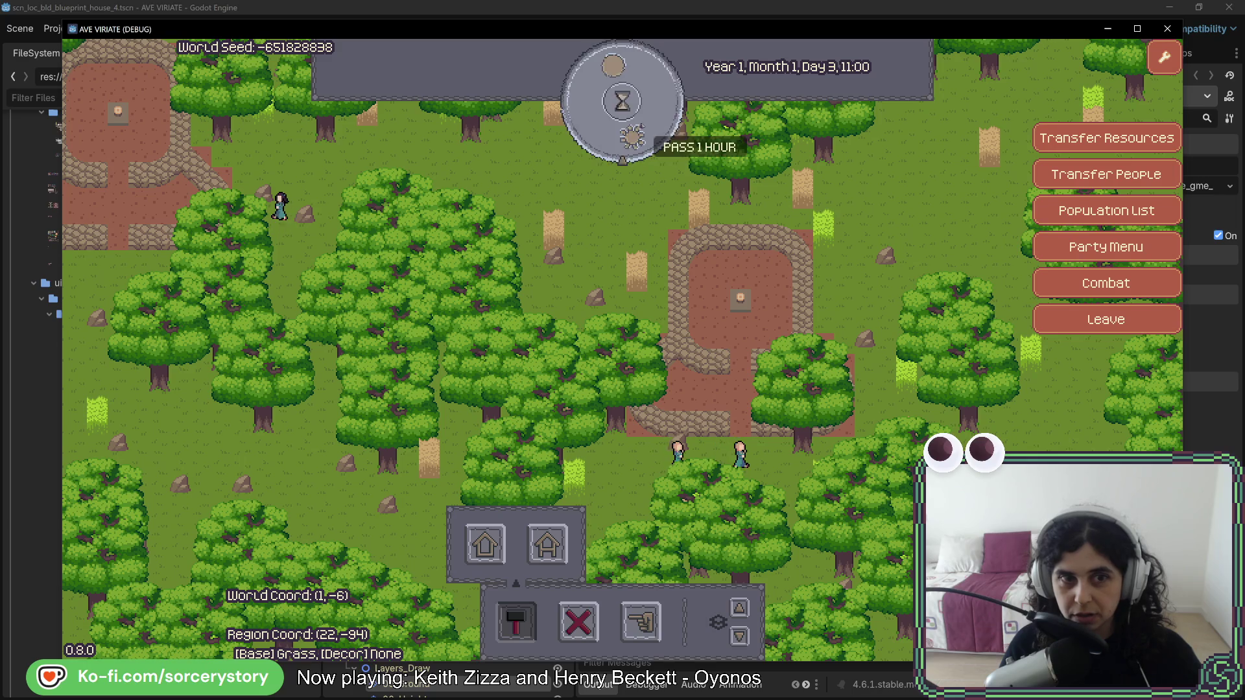
left_click(642, 126)
left_click(643, 125)
left_click(642, 125)
left_click(642, 125)
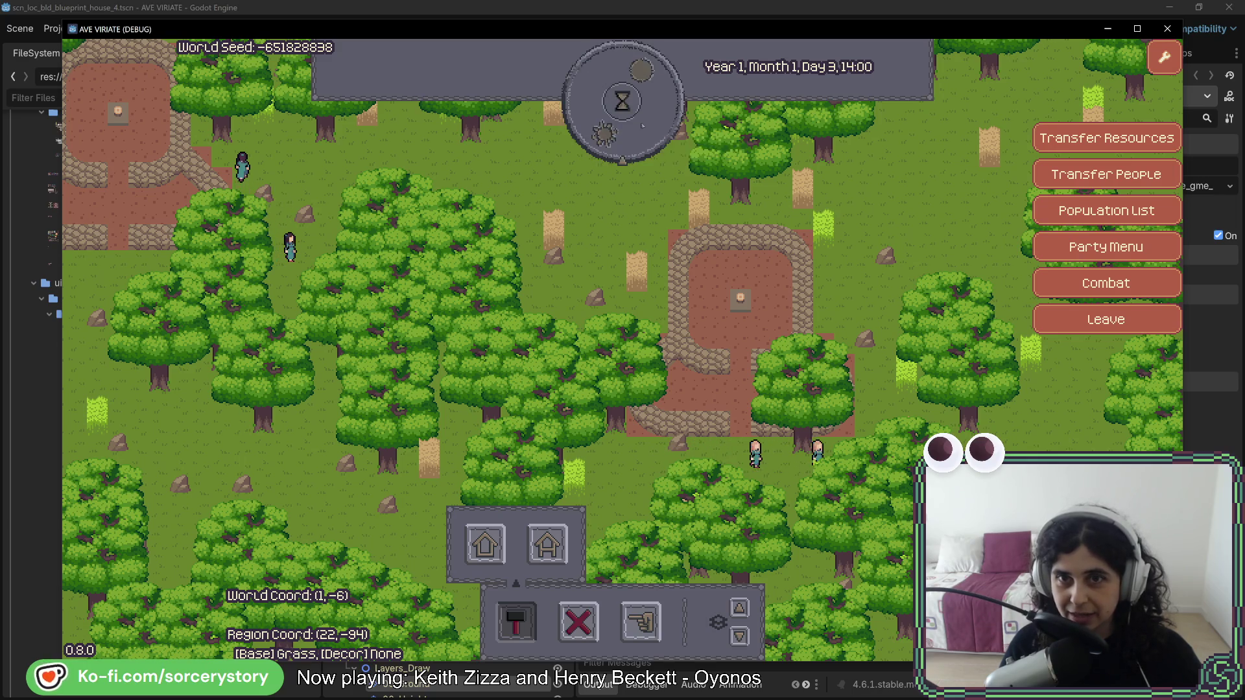
left_click(642, 126)
left_click(643, 125)
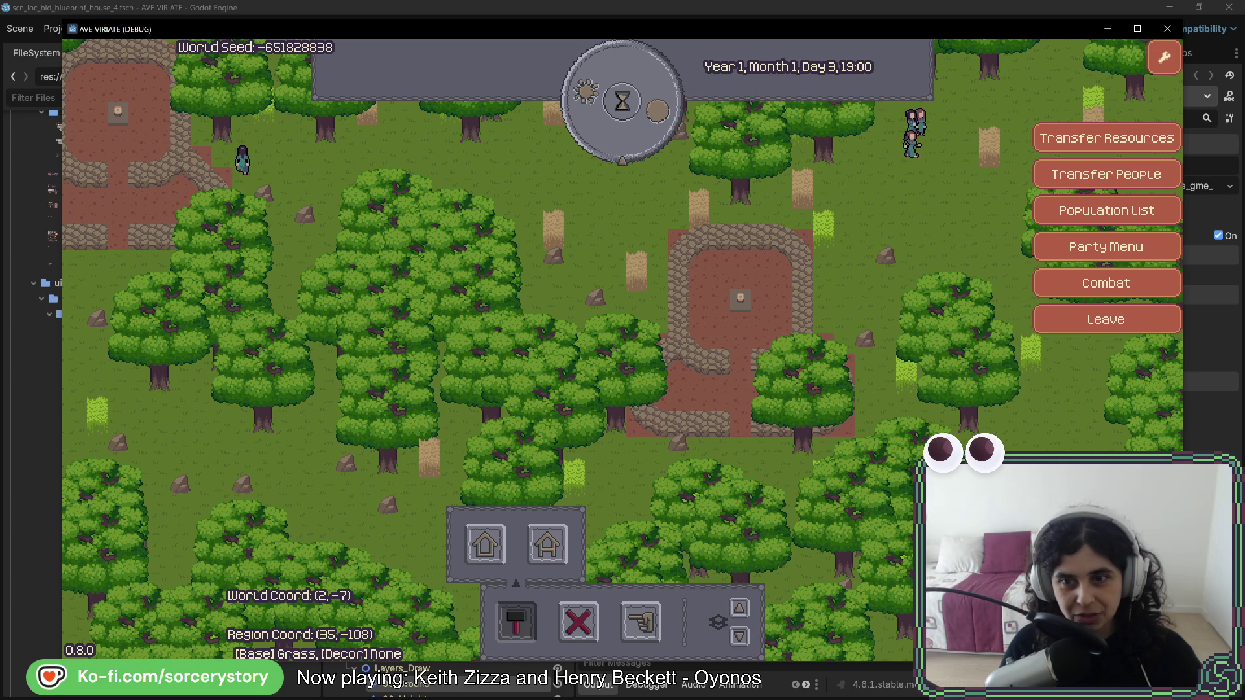
left_click(642, 125)
left_click(642, 125)
left_click(642, 125)
left_click(642, 125)
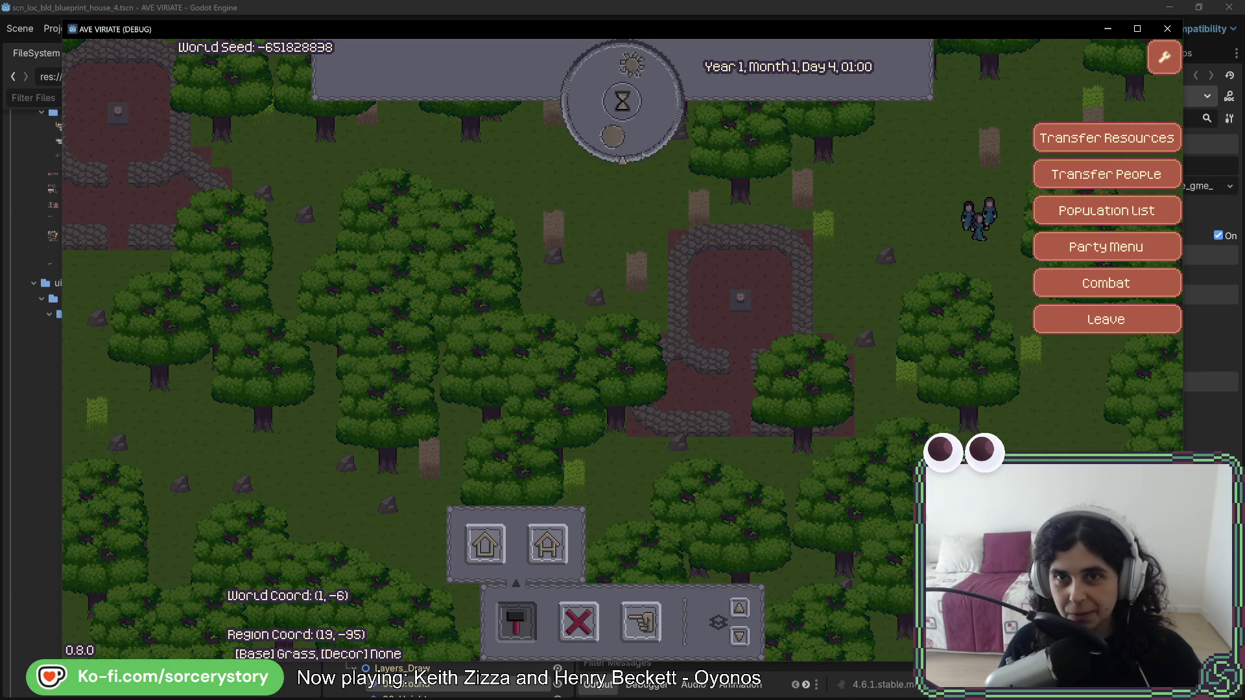
left_click(643, 125)
left_click(642, 125)
left_click(642, 125)
left_click(642, 125)
left_click(642, 125)
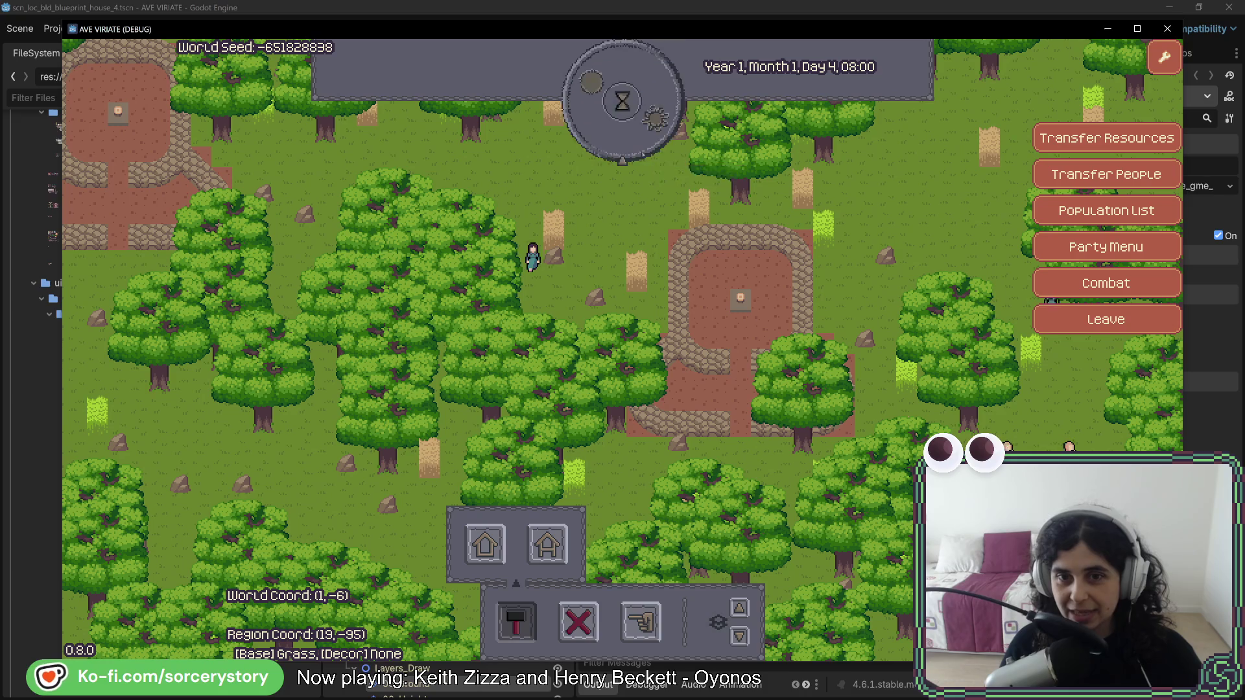
left_click(642, 126)
left_click(642, 125)
left_click(643, 125)
left_click(642, 125)
left_click(642, 125)
left_click(642, 126)
left_click(642, 125)
Pass one more hour and start placing a house, panning across the forest for a spot.
left_click(753, 386)
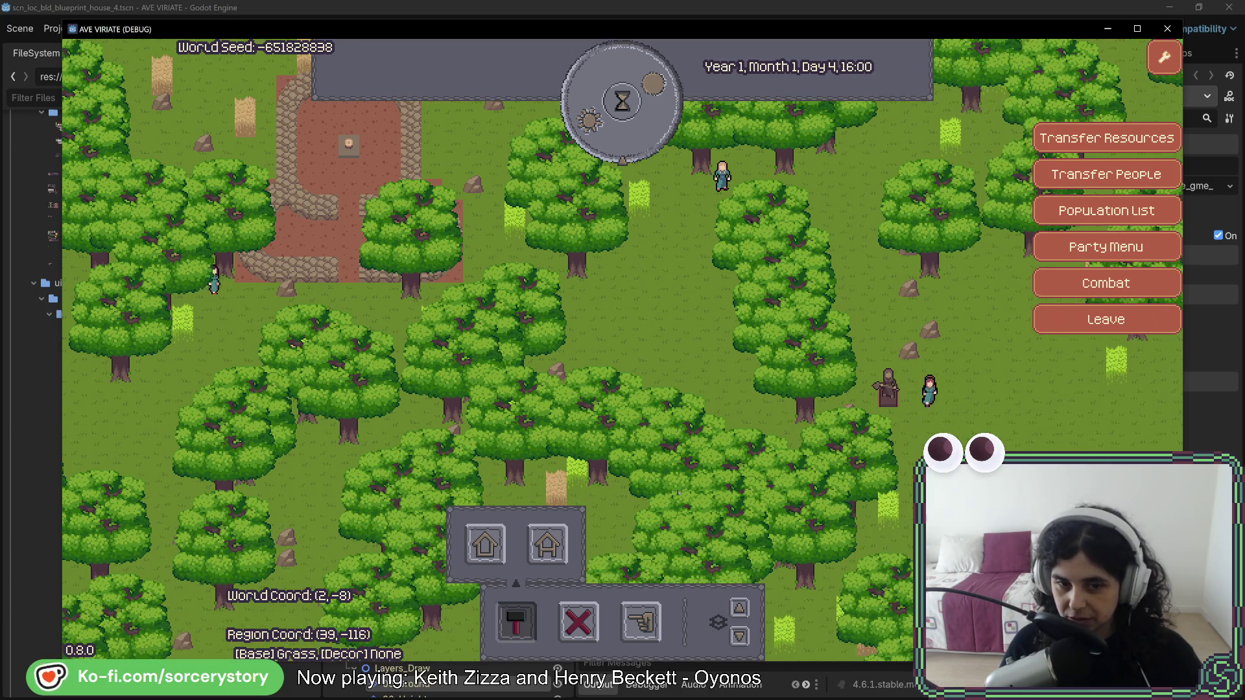
left_click(547, 544)
key("a")
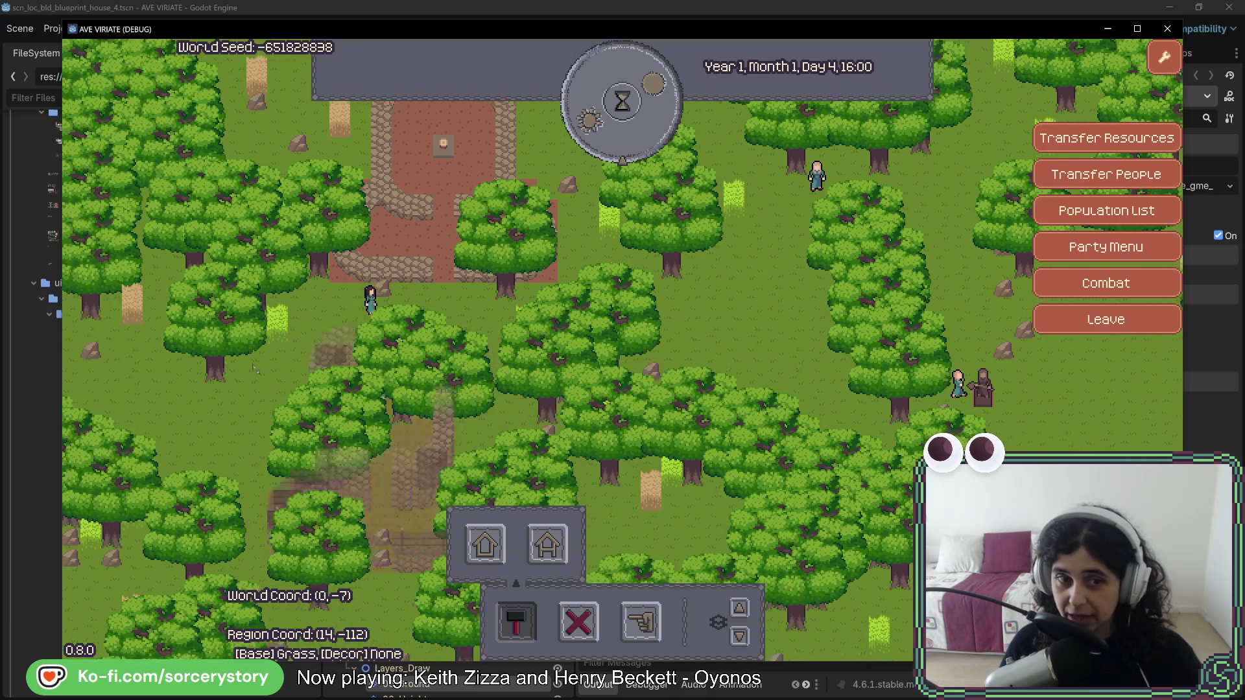
key("a")
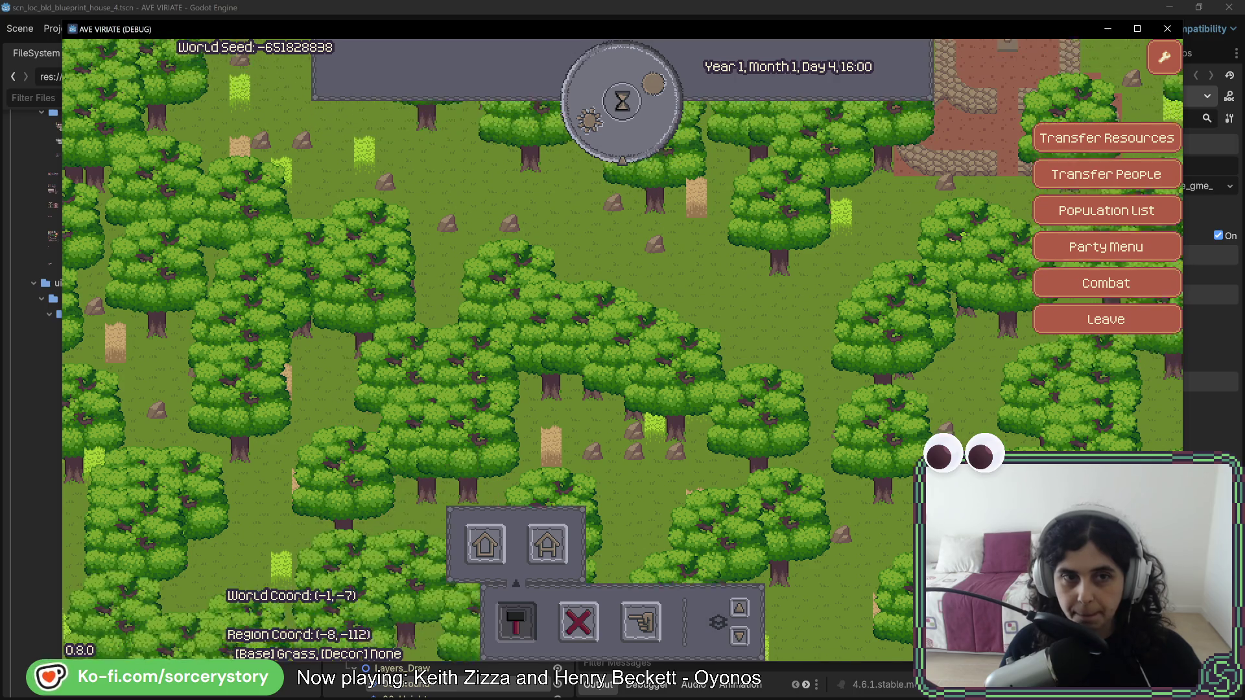
Pan north until the stone plaza sits at the map centre.
key("w")
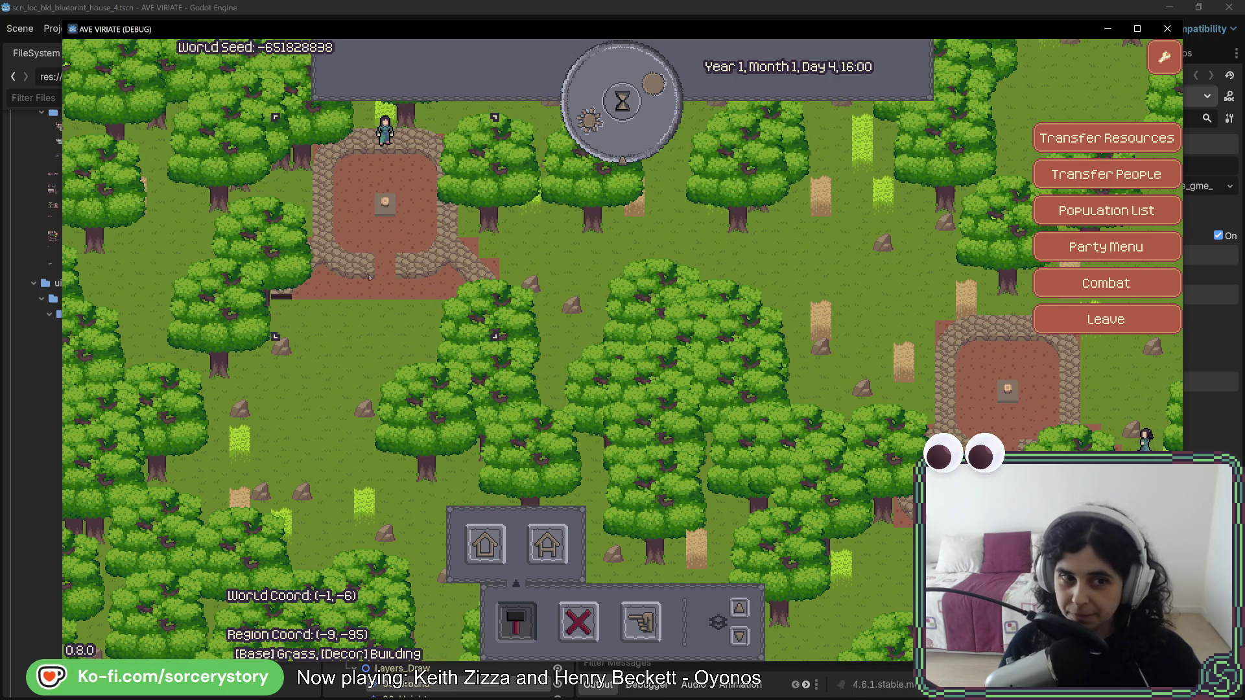
key("w")
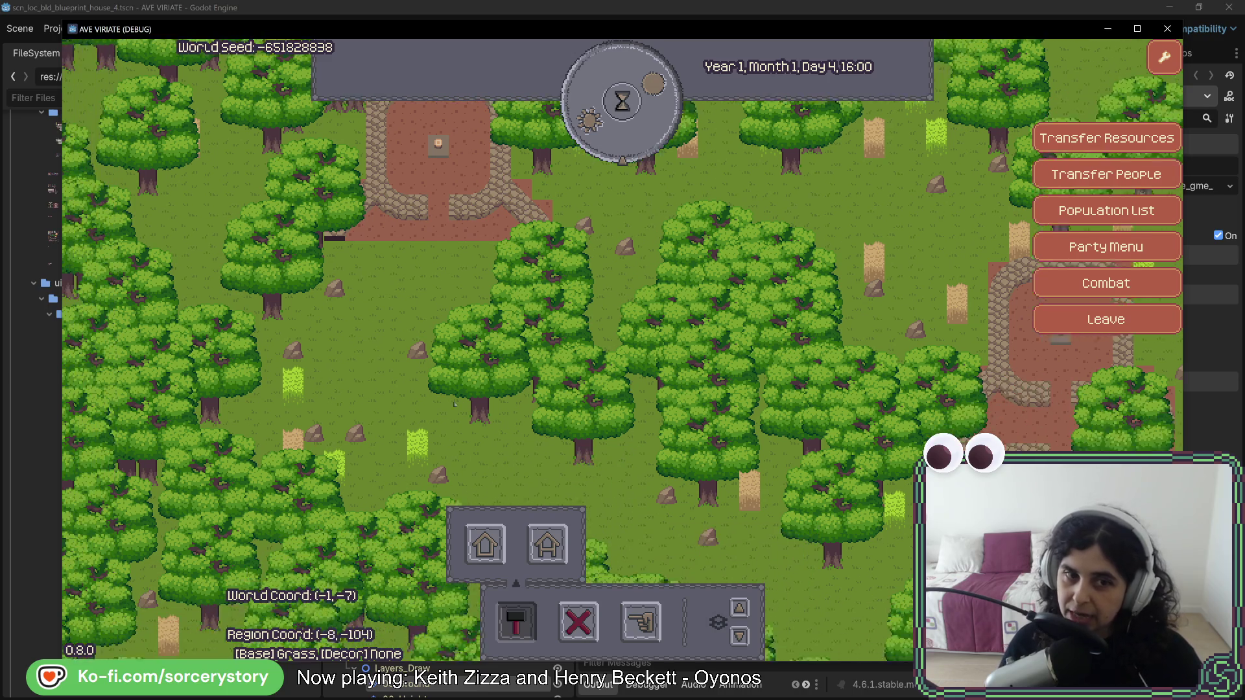
key("w")
key("w")
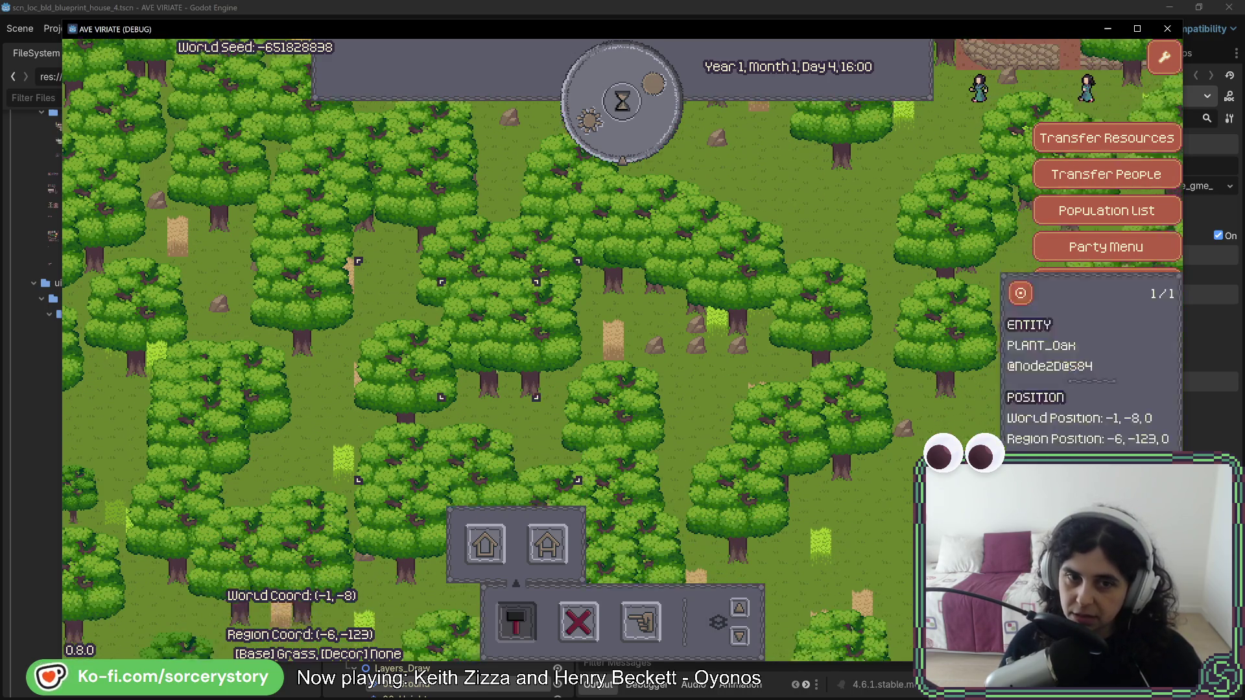
key("w")
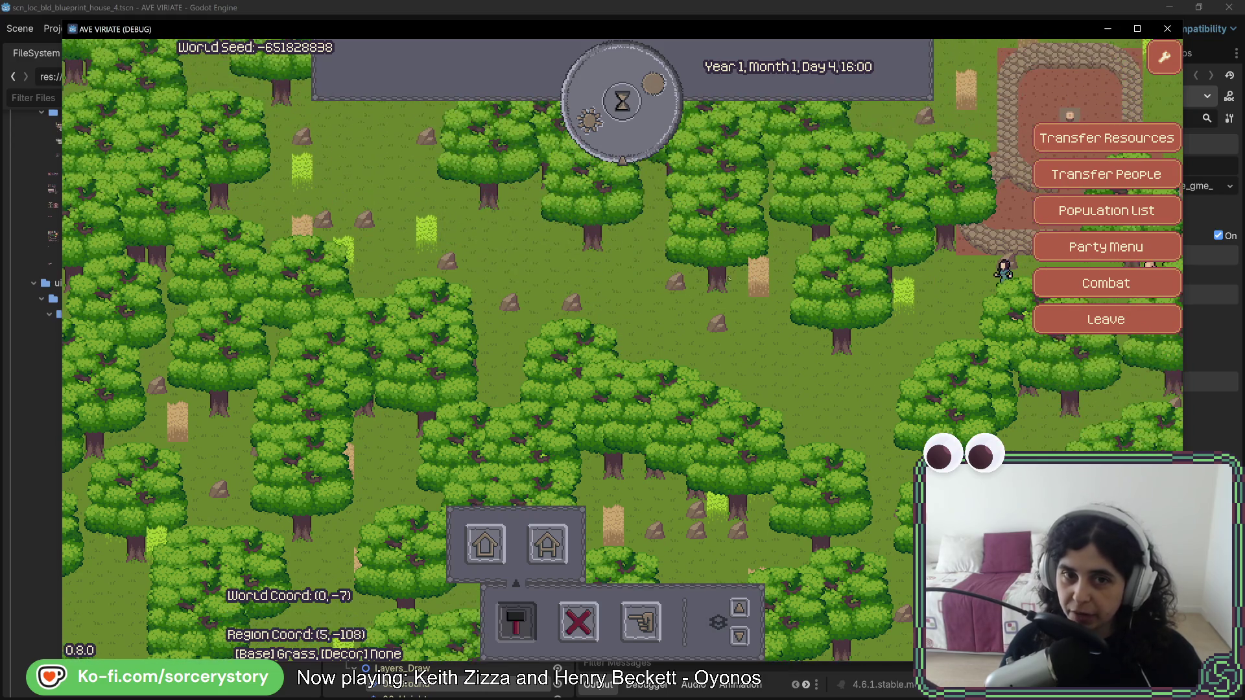
key("w")
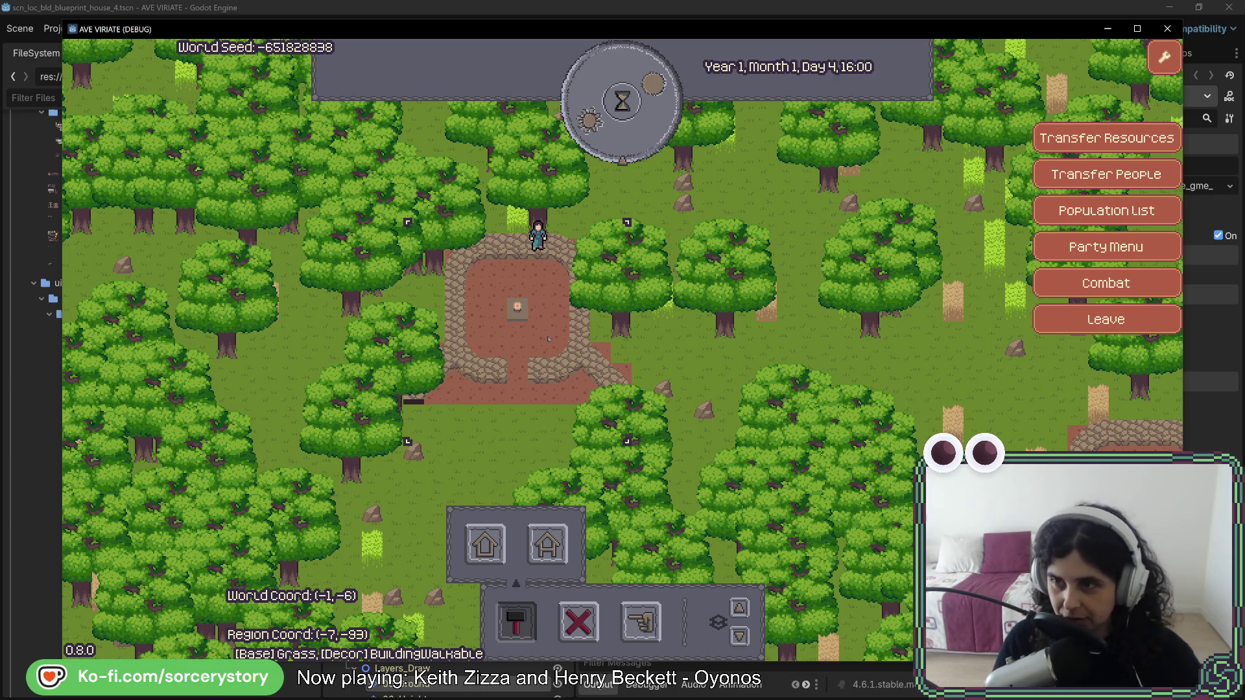
left_click(548, 339)
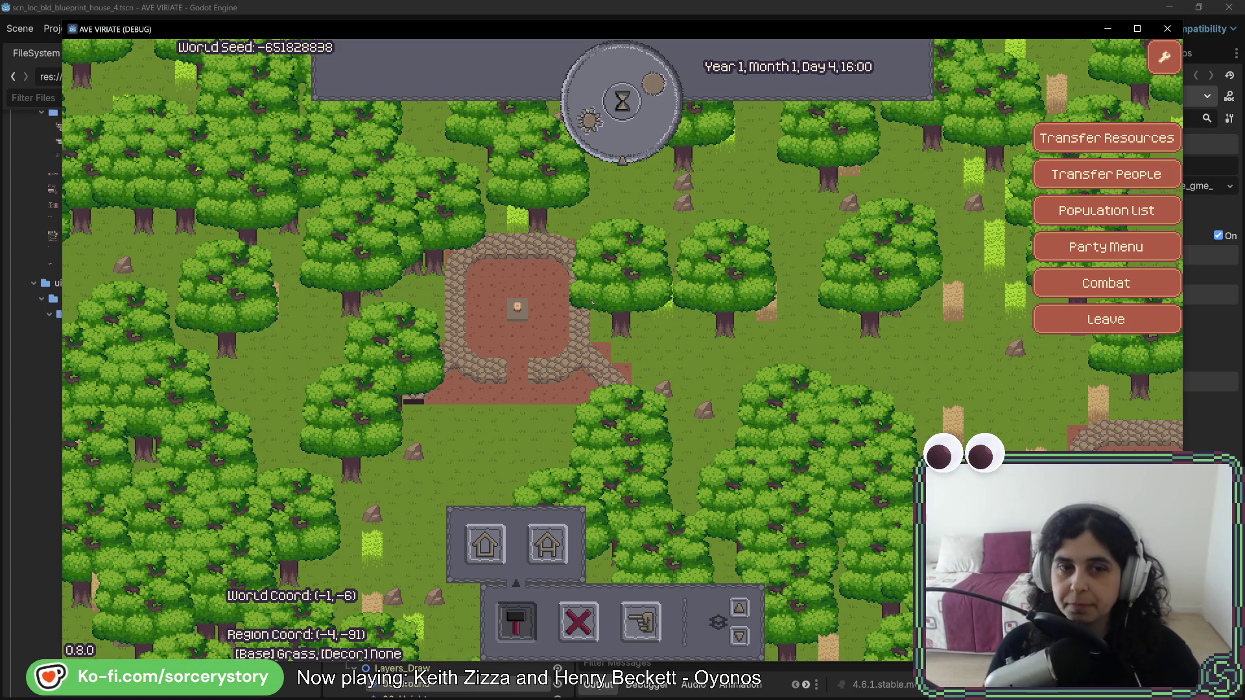
Inspect an oak tree's details, recentre the plaza at top, and start hours passing.
key("a")
key("s")
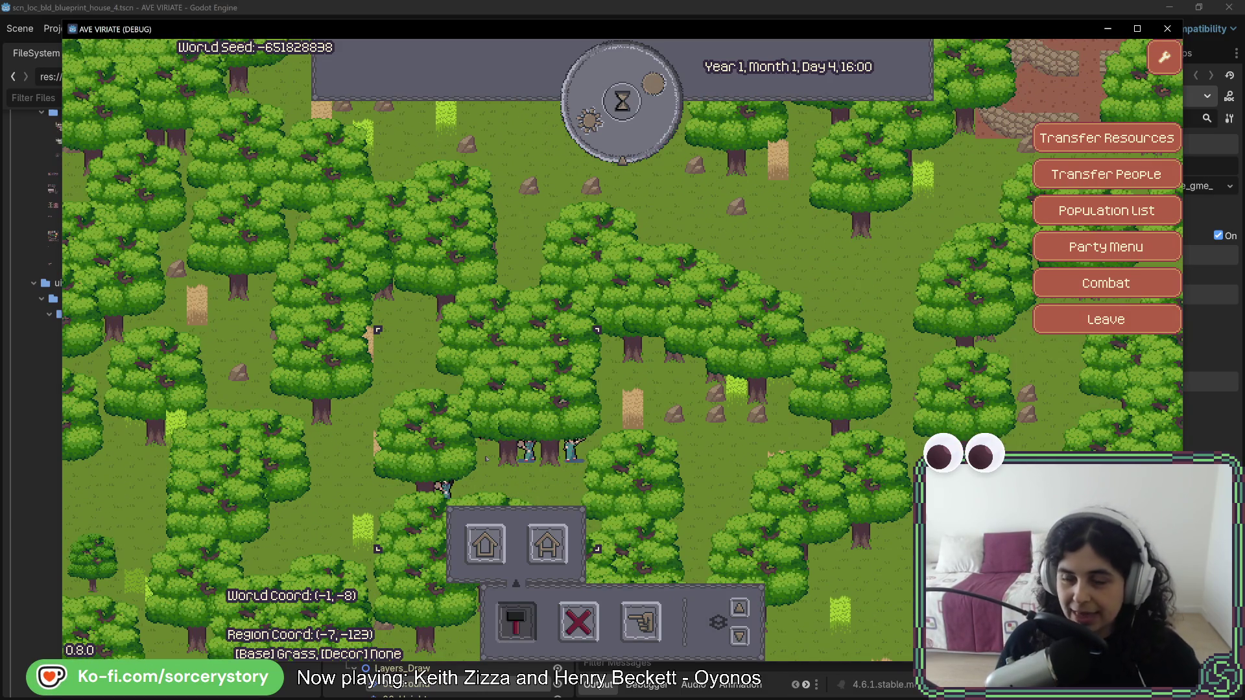
left_click(810, 181)
key("d")
key("w")
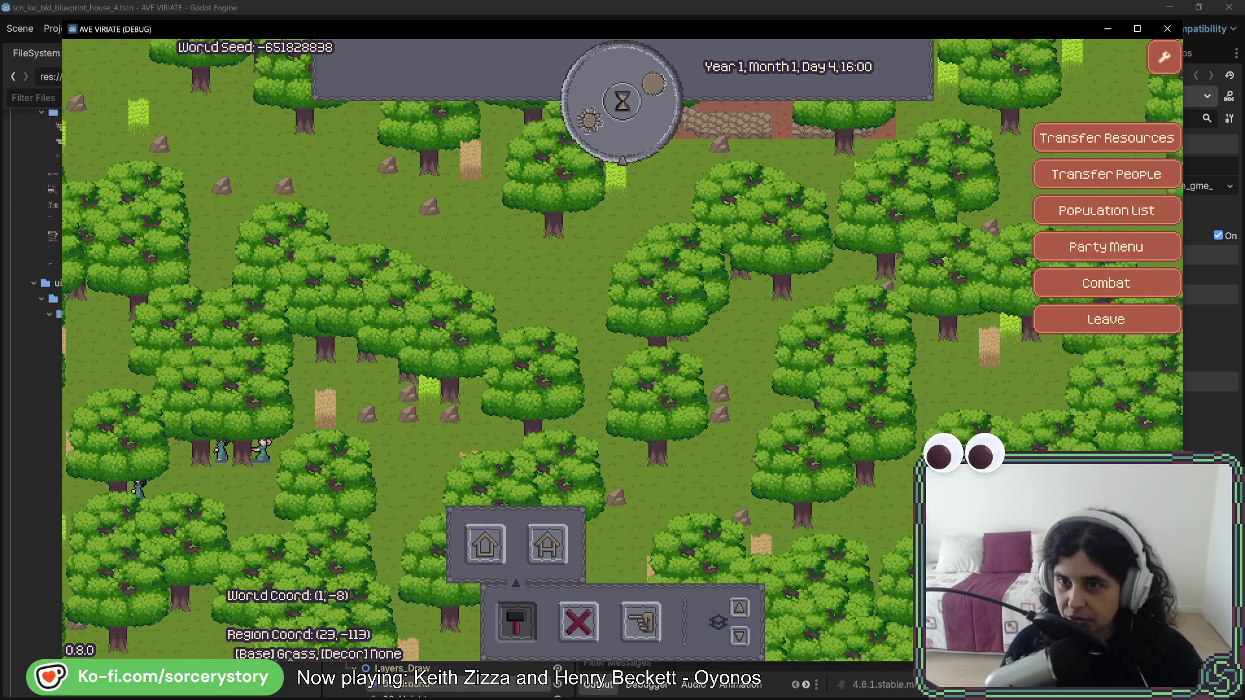
key("d")
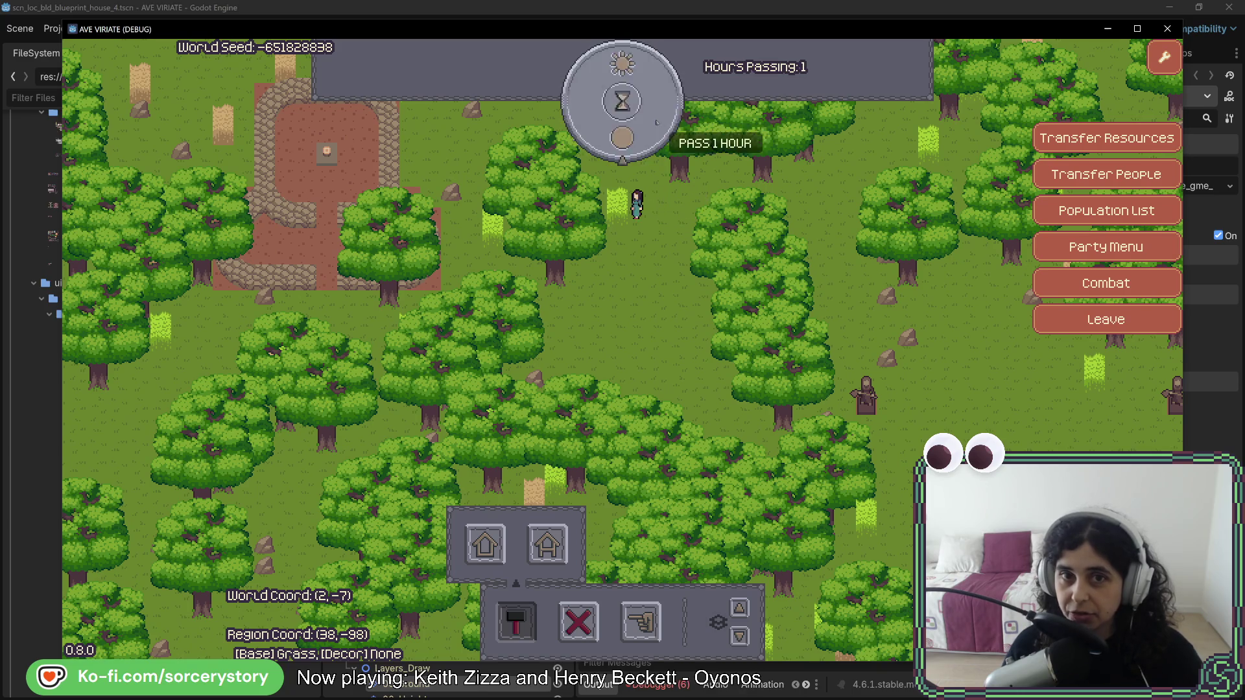
Pan to the working villagers, increase hours passing, and dismiss the red house blueprint preview.
key("a")
key("a")
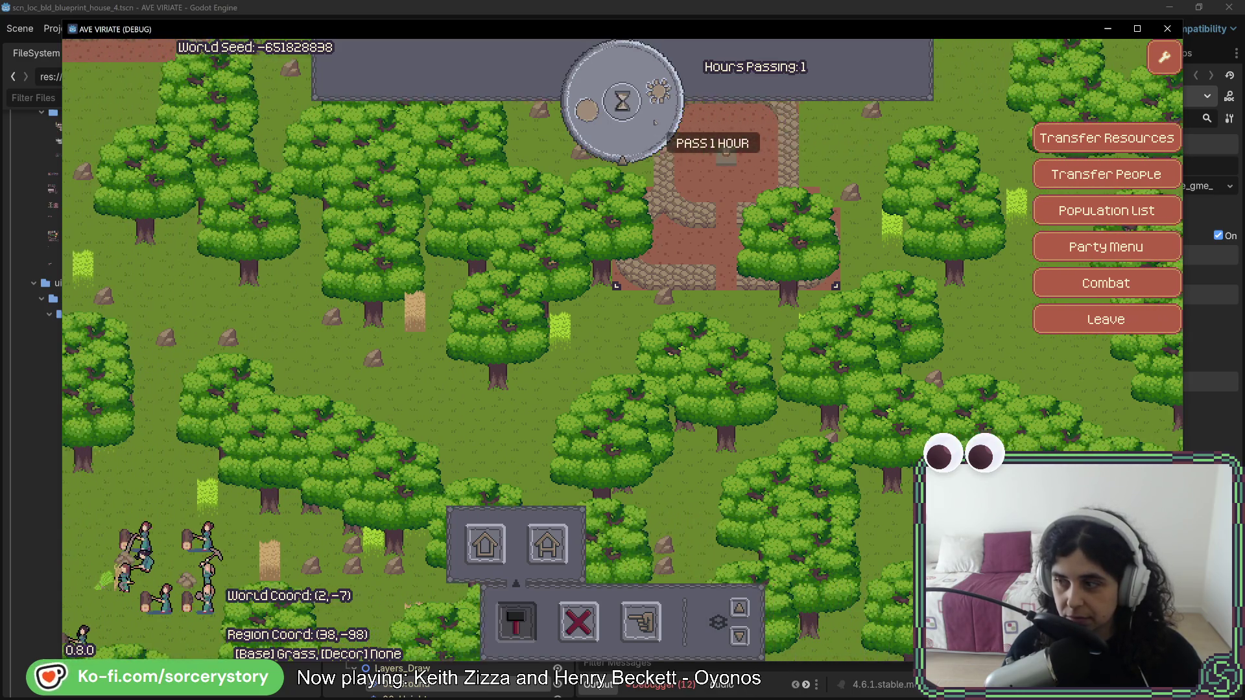
key("s")
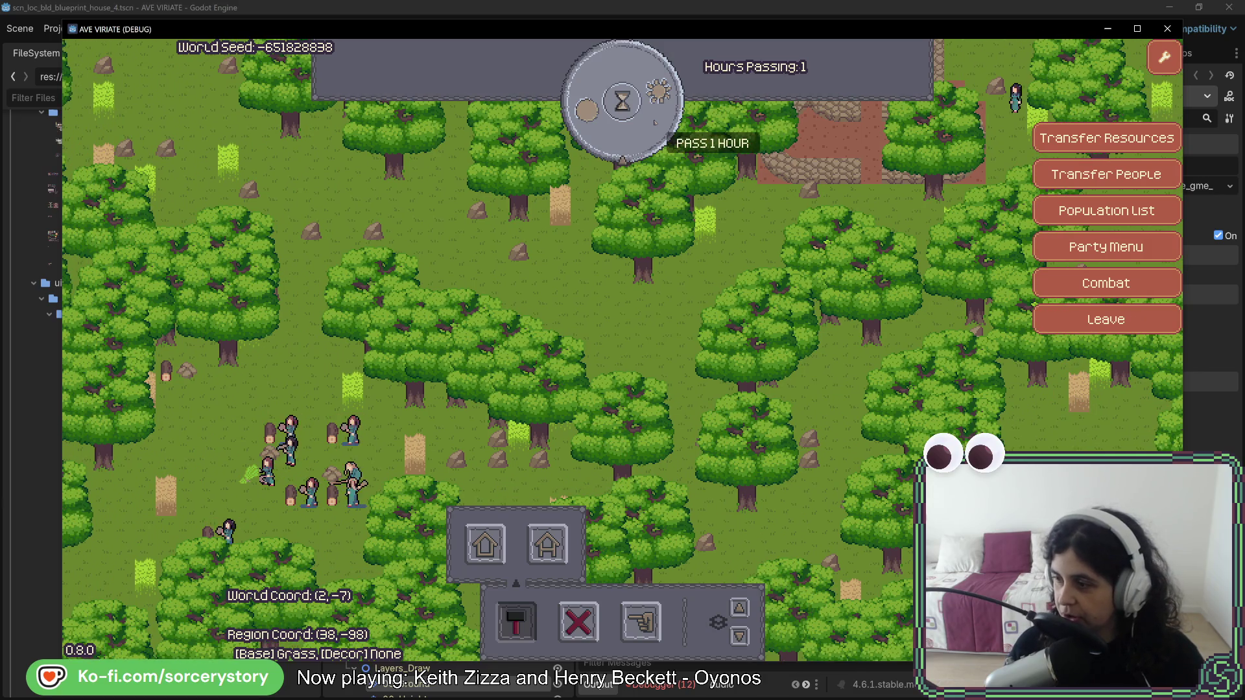
key("w")
key("a")
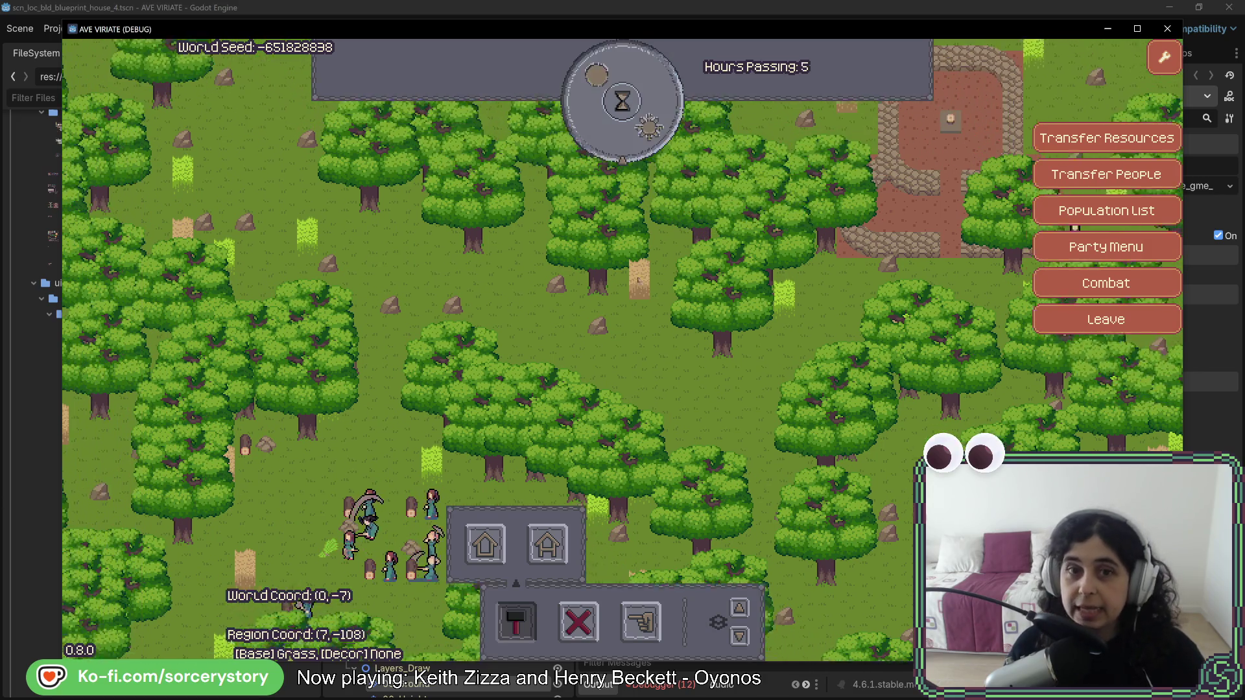
key("w")
key("a")
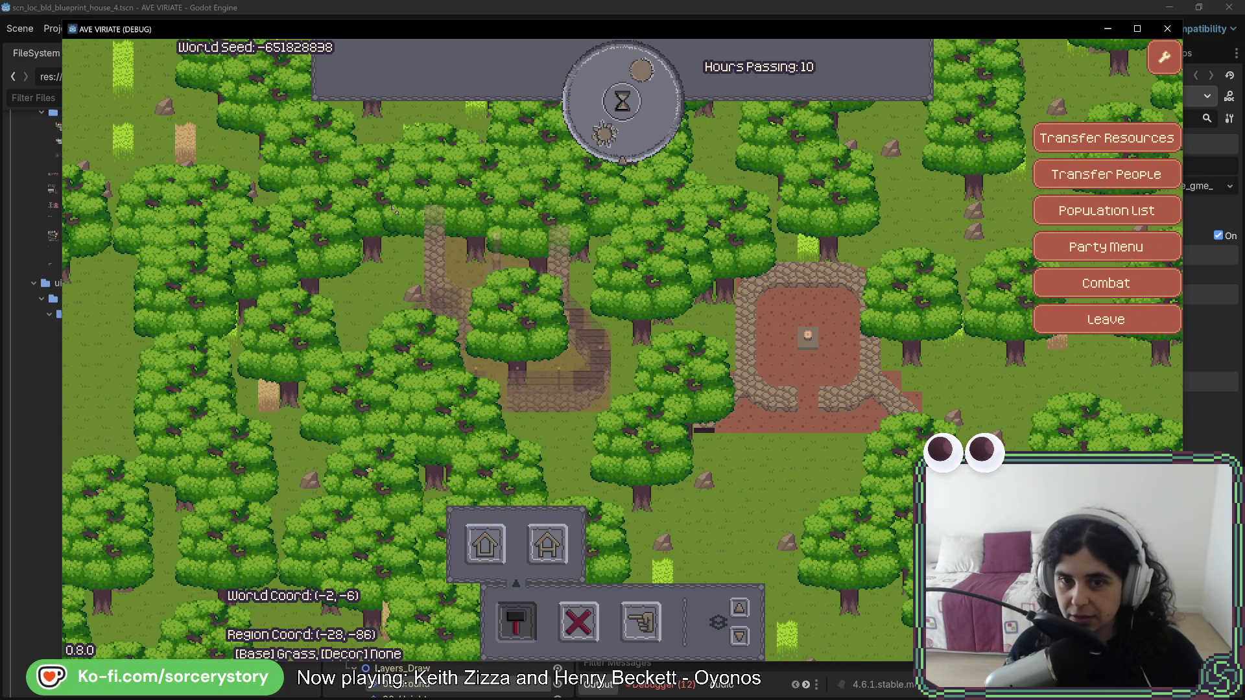
key("Escape")
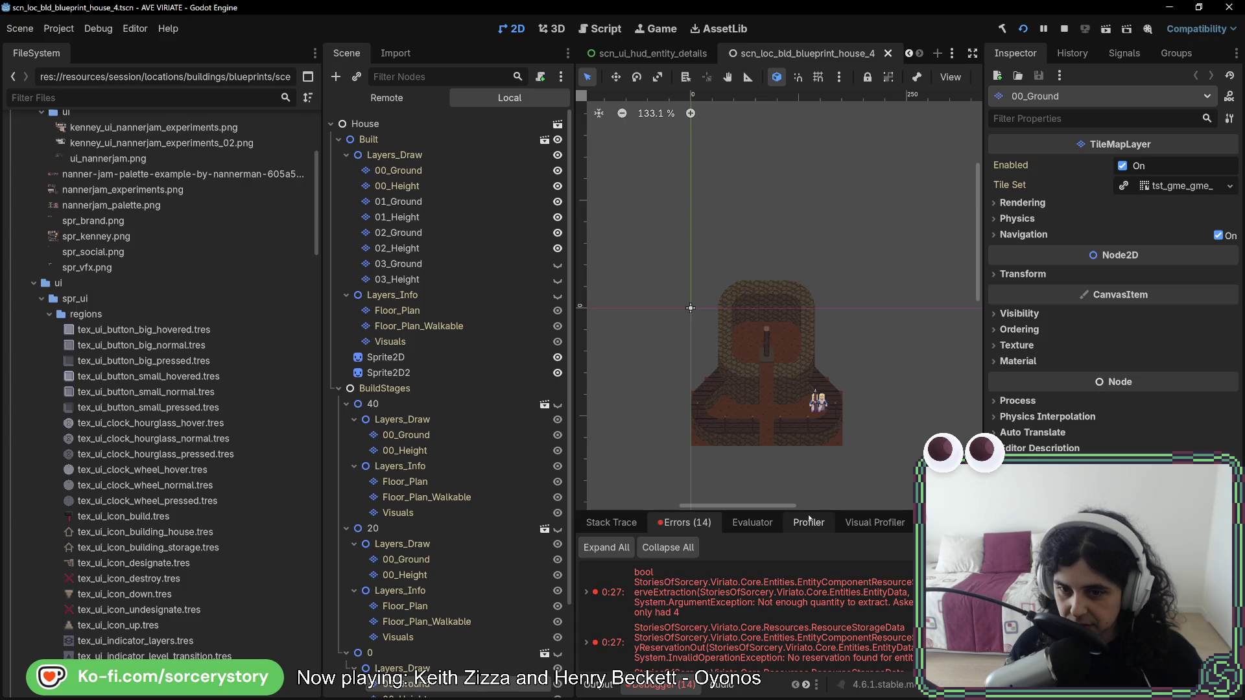
Stop and rerun the game, start a New Game, visit the settlement and open house building options.
left_click(1064, 29)
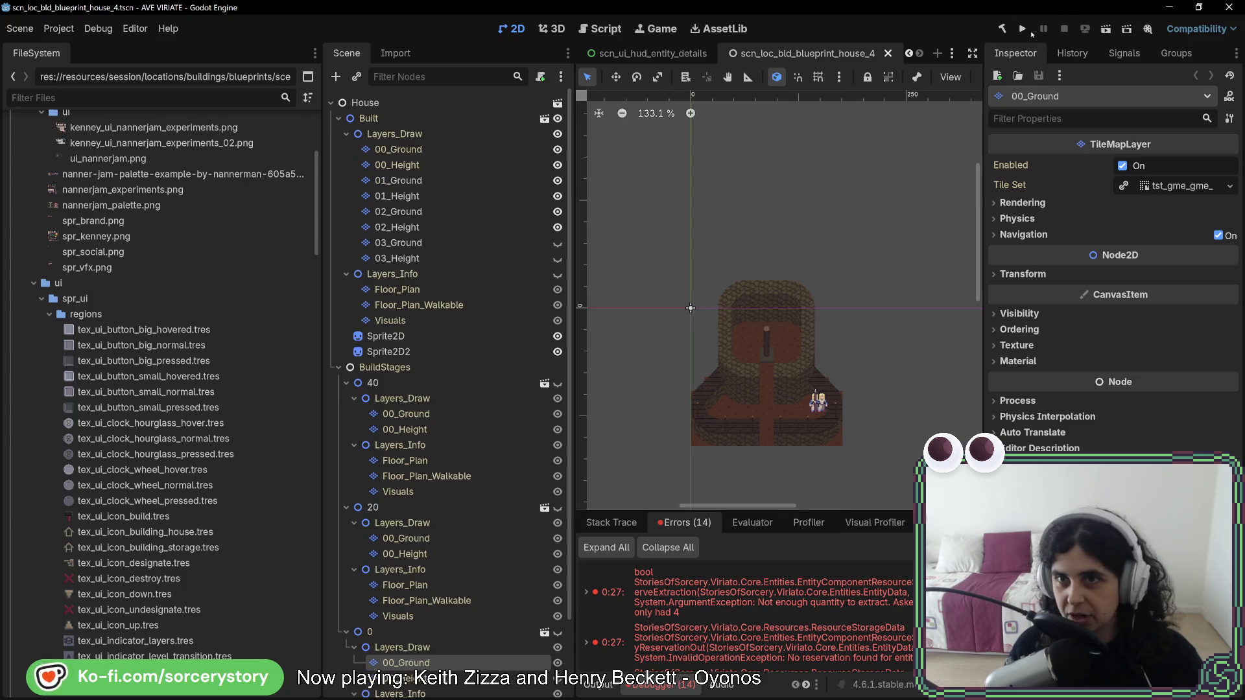
left_click(1023, 30)
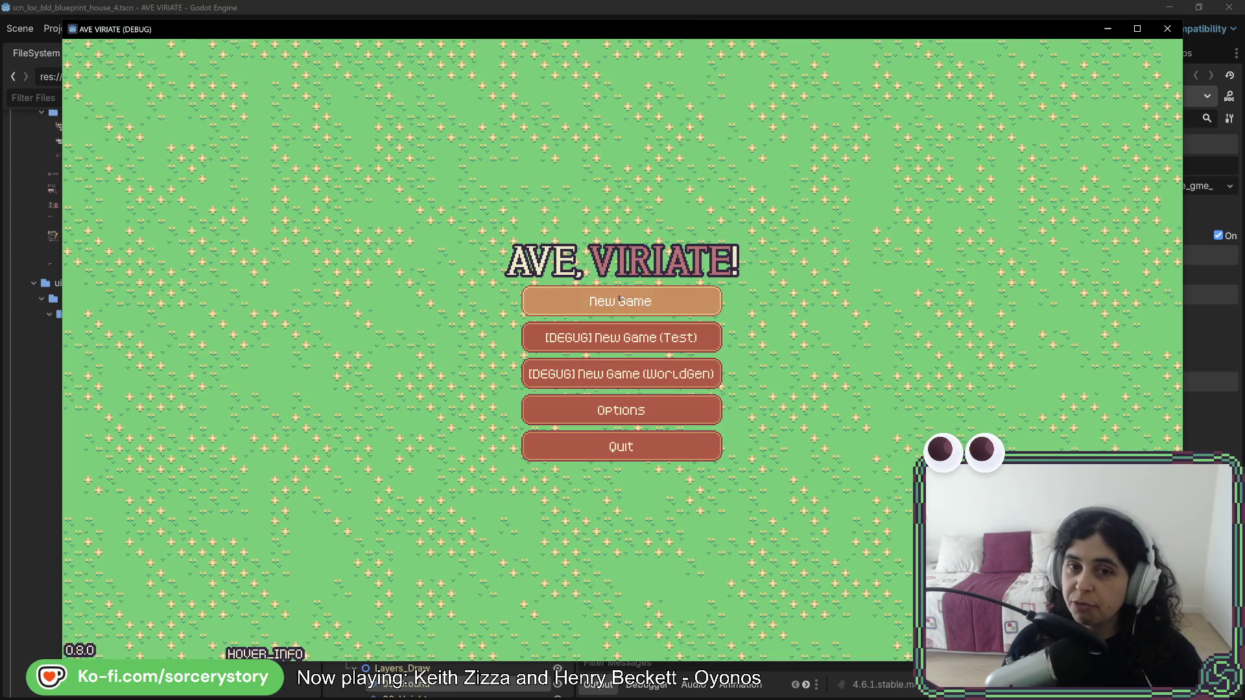
left_click(620, 300)
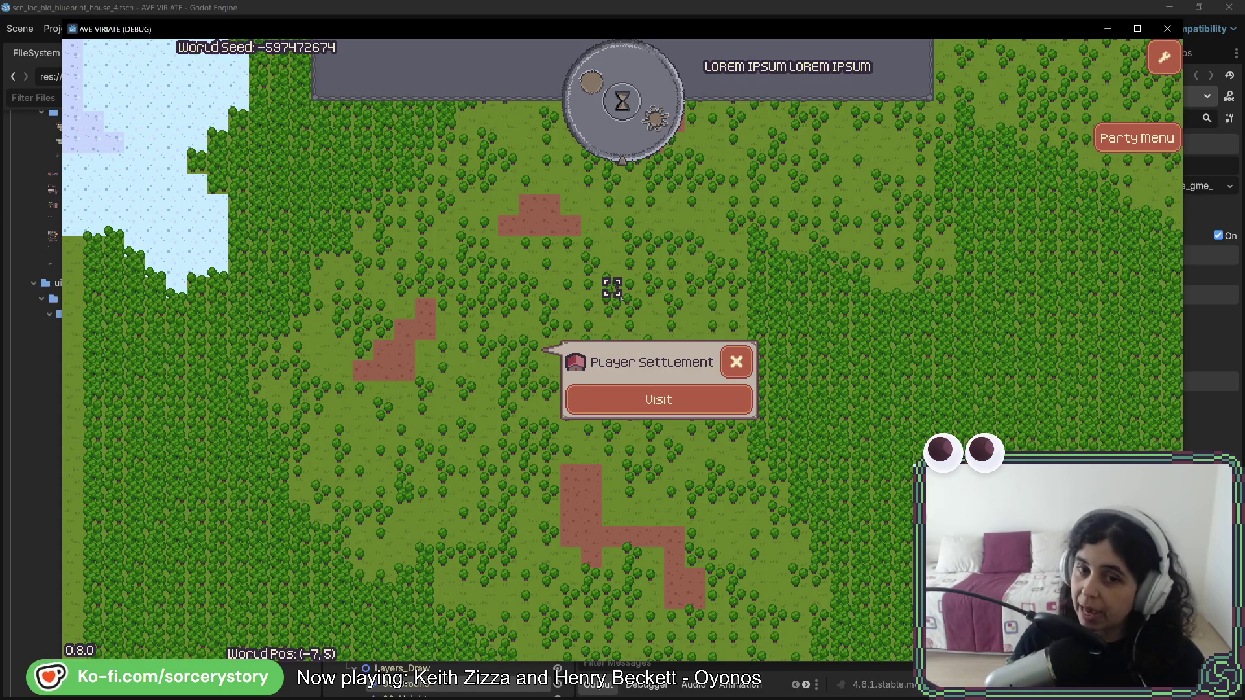
left_click(657, 402)
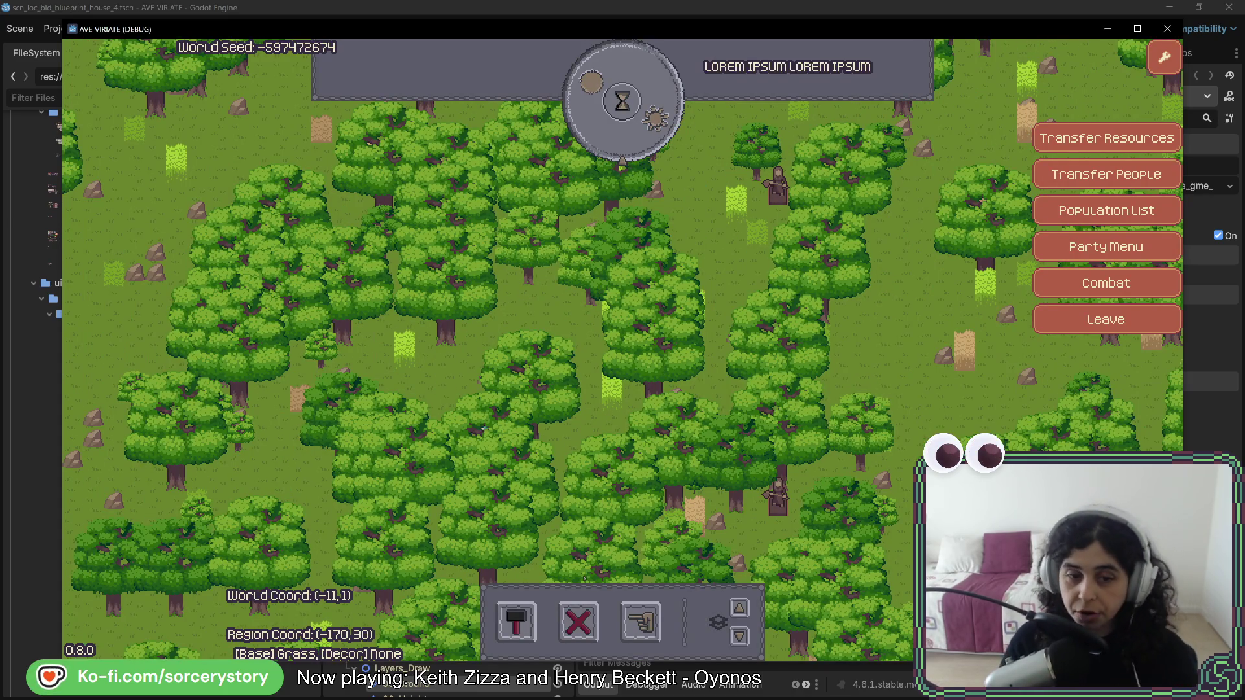
left_click(516, 622)
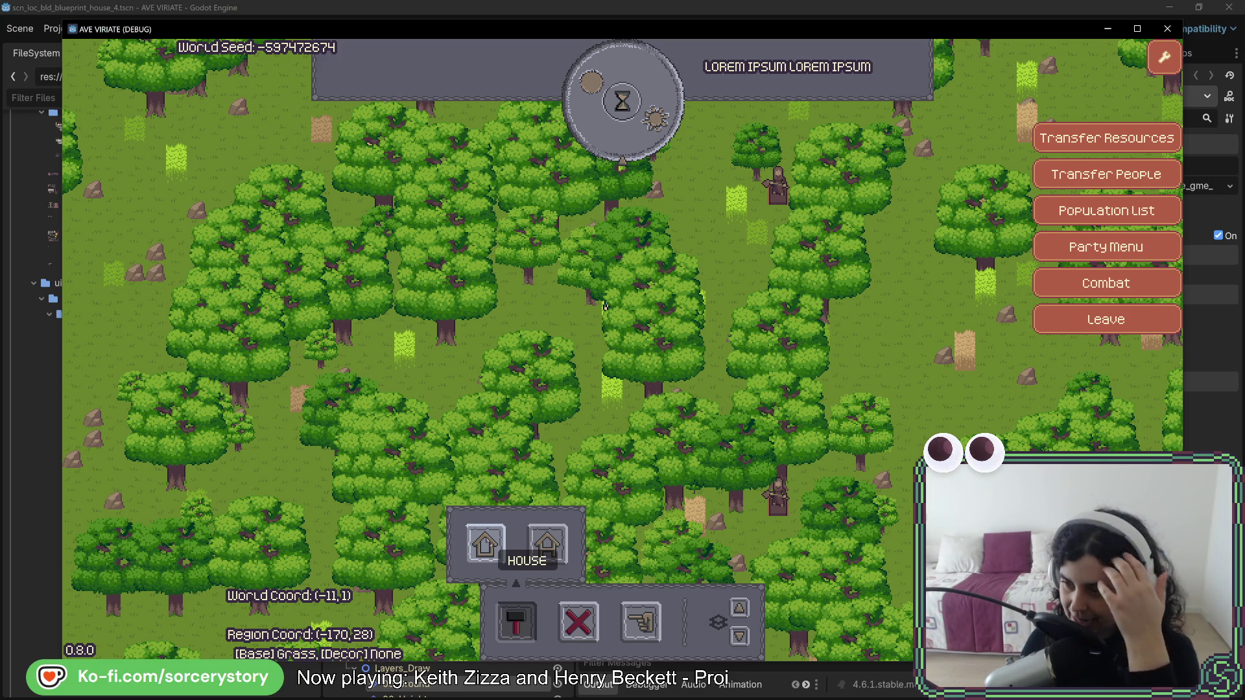
Inspect an oak tree's details in the running game's map.
left_click(605, 307)
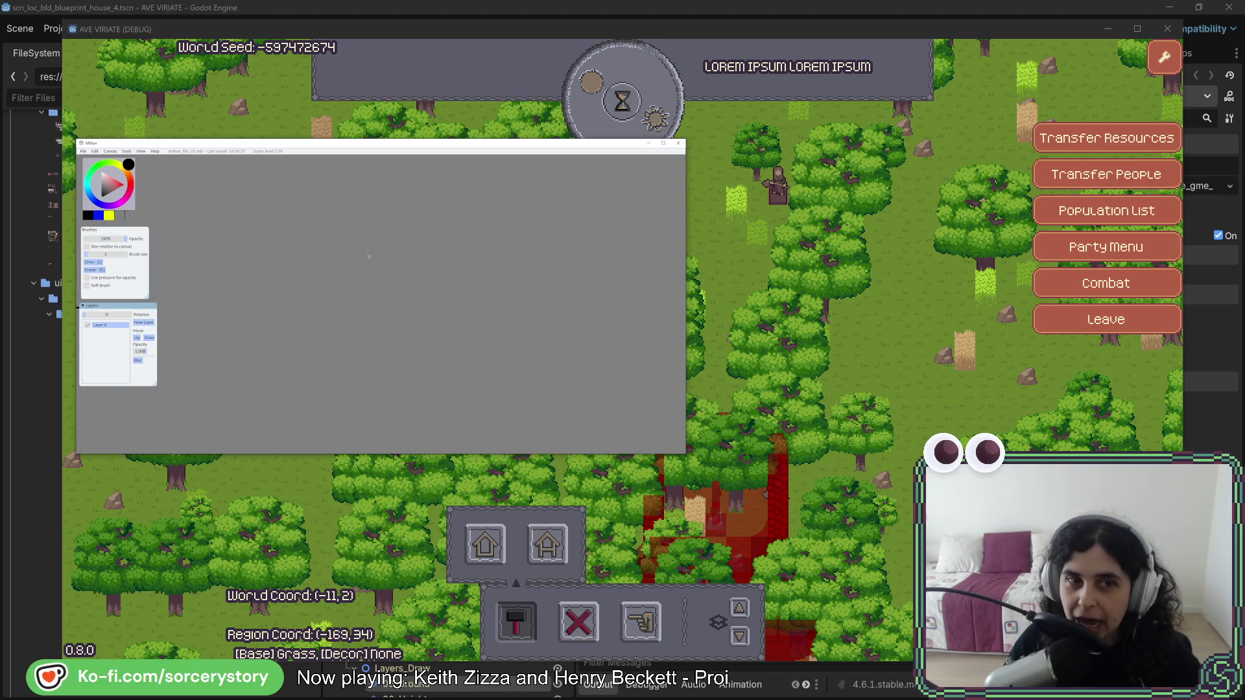
Sketch the first three vertical and three horizontal grid lines, undoing misdrawn strokes.
left_click_drag(363, 233, 350, 401)
key("ctrl+z")
left_click_drag(362, 238, 371, 384)
left_click_drag(444, 213, 448, 392)
left_click_drag(529, 219, 544, 401)
left_click_drag(286, 292, 647, 269)
left_click_drag(291, 352, 654, 358)
left_click_drag(311, 422, 634, 430)
left_click_drag(369, 372, 384, 451)
key("ctrl+z")
left_click_drag(372, 392, 371, 439)
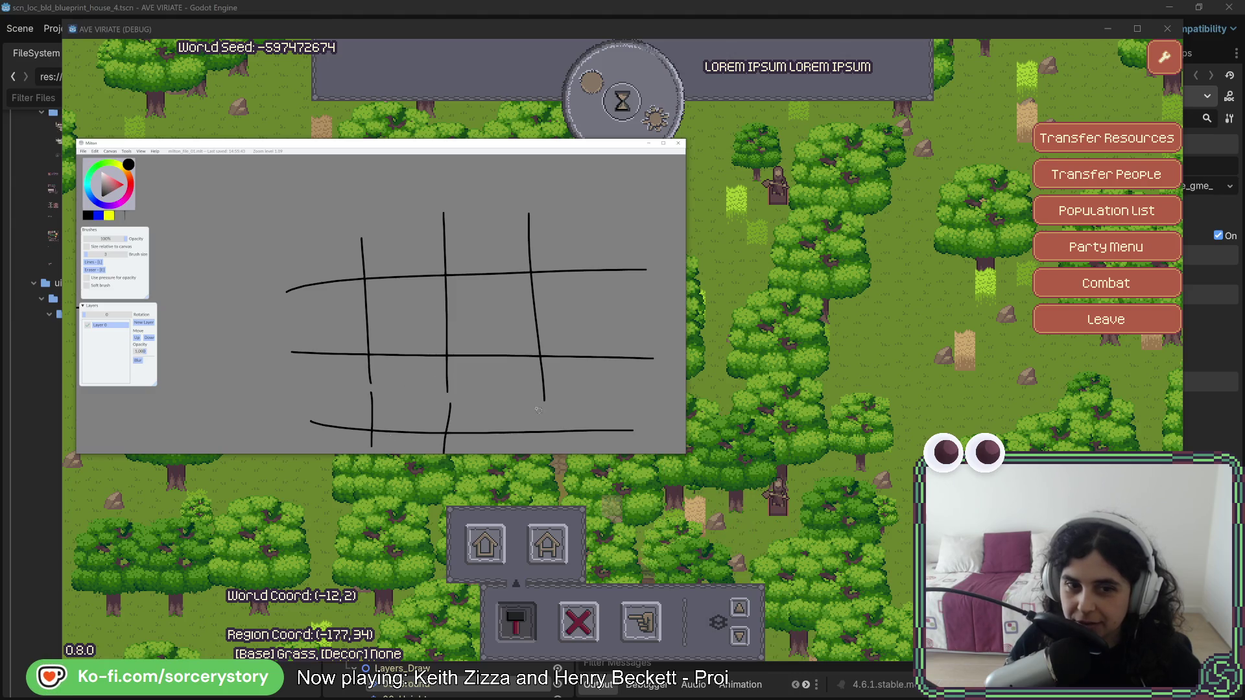
mouse_move(451, 403)
left_mouse_down()
mouse_move(420, 274)
mouse_move(422, 324)
left_mouse_up()
key("ctrl+z")
key("ctrl+z")
key("ctrl+z")
Add further vertical and horizontal grid lines, zooming the canvas and undoing extra test strokes.
left_click_drag(392, 170, 394, 342)
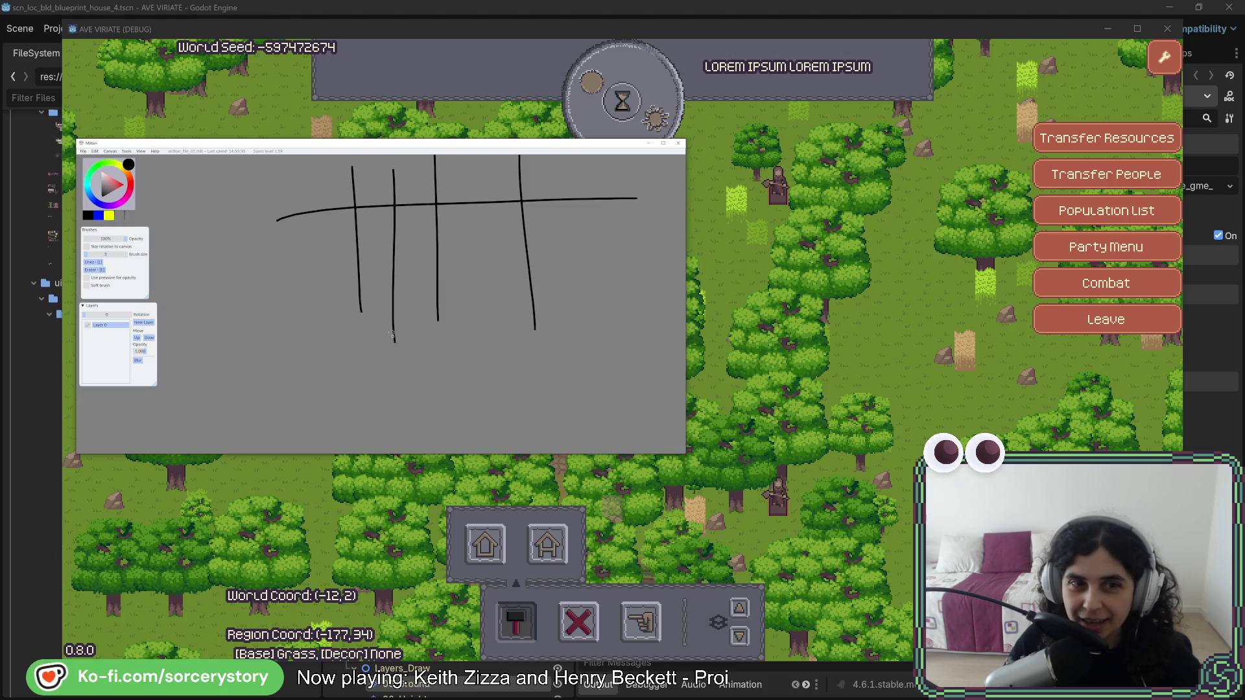
left_click_drag(314, 245, 616, 247)
left_click_drag(329, 283, 666, 285)
left_click_drag(479, 181, 493, 353)
scroll(458, 348, "up", 5)
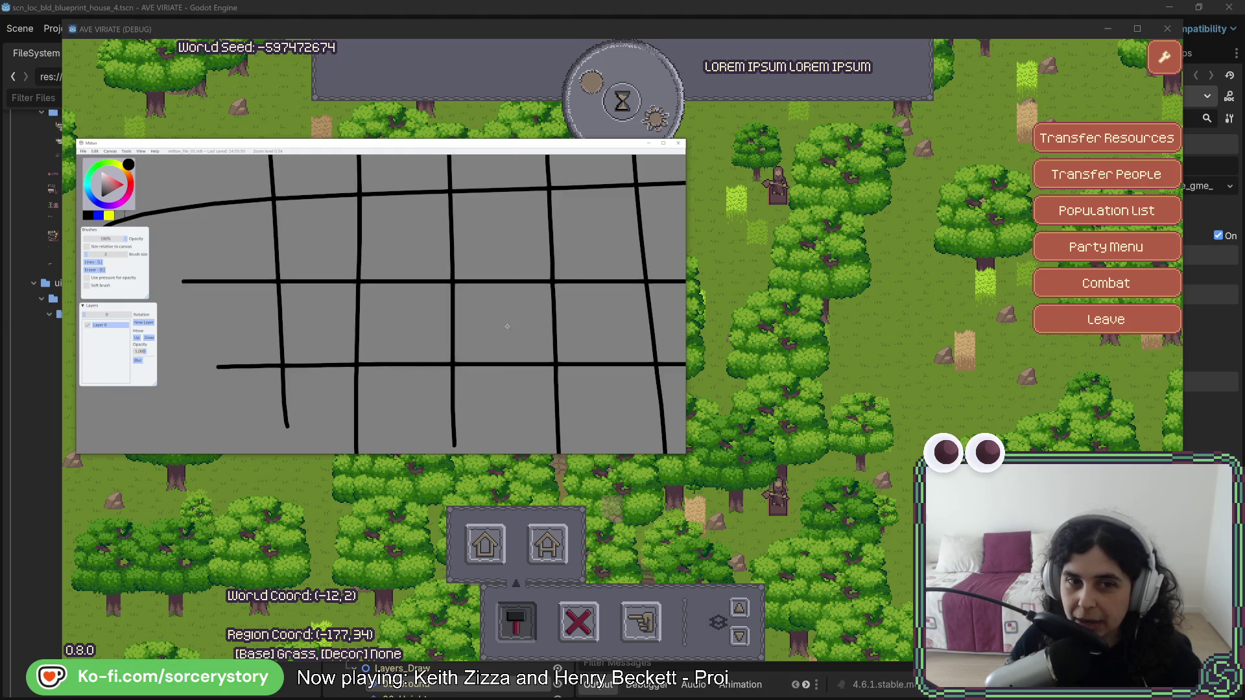
mouse_move(491, 307)
left_mouse_down()
mouse_move(492, 334)
mouse_move(522, 318)
left_mouse_up()
key("ctrl+z")
key("ctrl+z")
key("ctrl+z")
scroll(518, 317, "down", 3)
scroll(518, 317, "down", 5)
left_click_drag(428, 275, 425, 301)
key("ctrl+z")
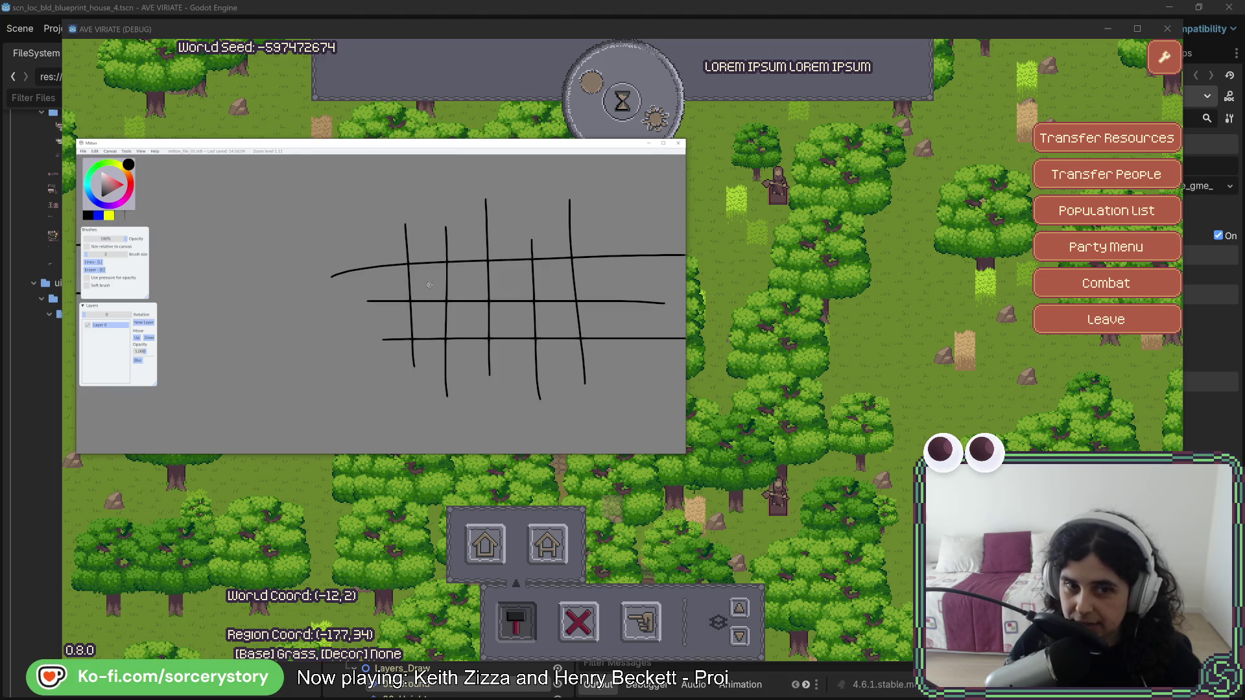
Draw a small circle and a triangle in grid cells, undoing the stray zigzag stroke.
mouse_move(430, 254)
left_mouse_down()
mouse_move(420, 268)
mouse_move(436, 268)
mouse_move(430, 251)
left_mouse_up()
key("ctrl+z")
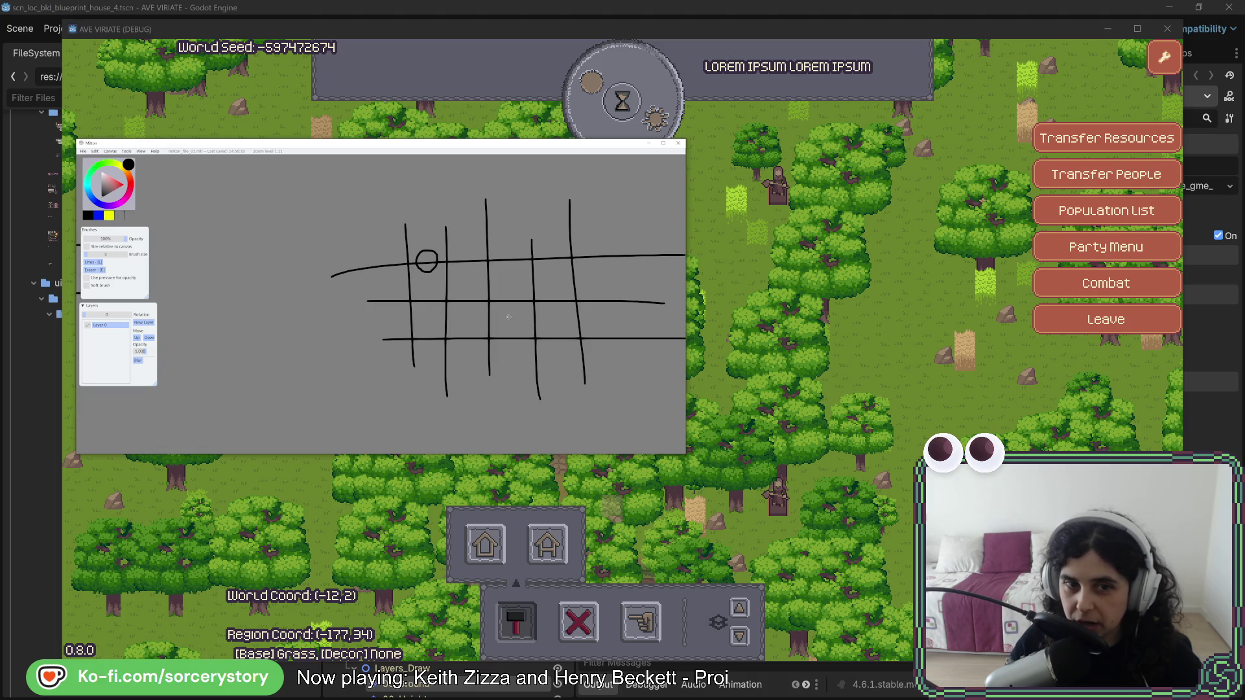
mouse_move(511, 313)
left_mouse_down()
mouse_move(505, 324)
mouse_move(522, 327)
mouse_move(511, 314)
left_mouse_up()
mouse_move(422, 286)
left_mouse_down()
mouse_move(493, 267)
mouse_move(558, 373)
mouse_move(629, 292)
left_mouse_up()
key("ctrl+z")
key("ctrl+z")
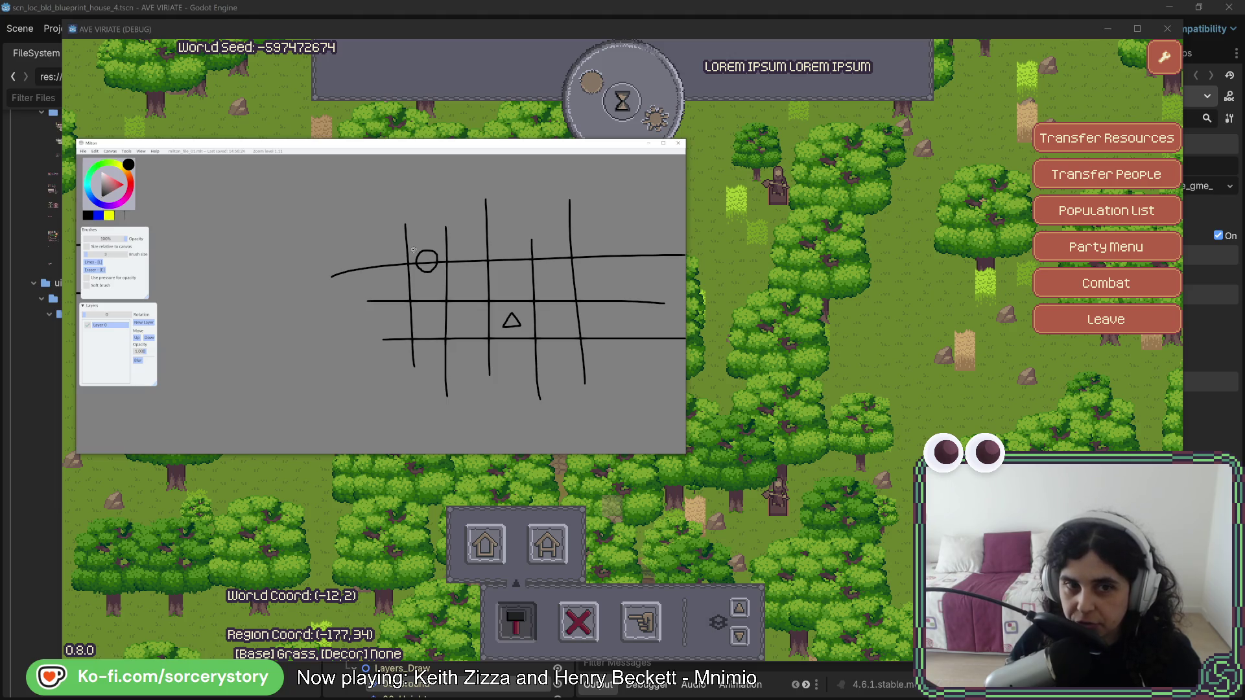
left_click_drag(413, 249, 417, 251)
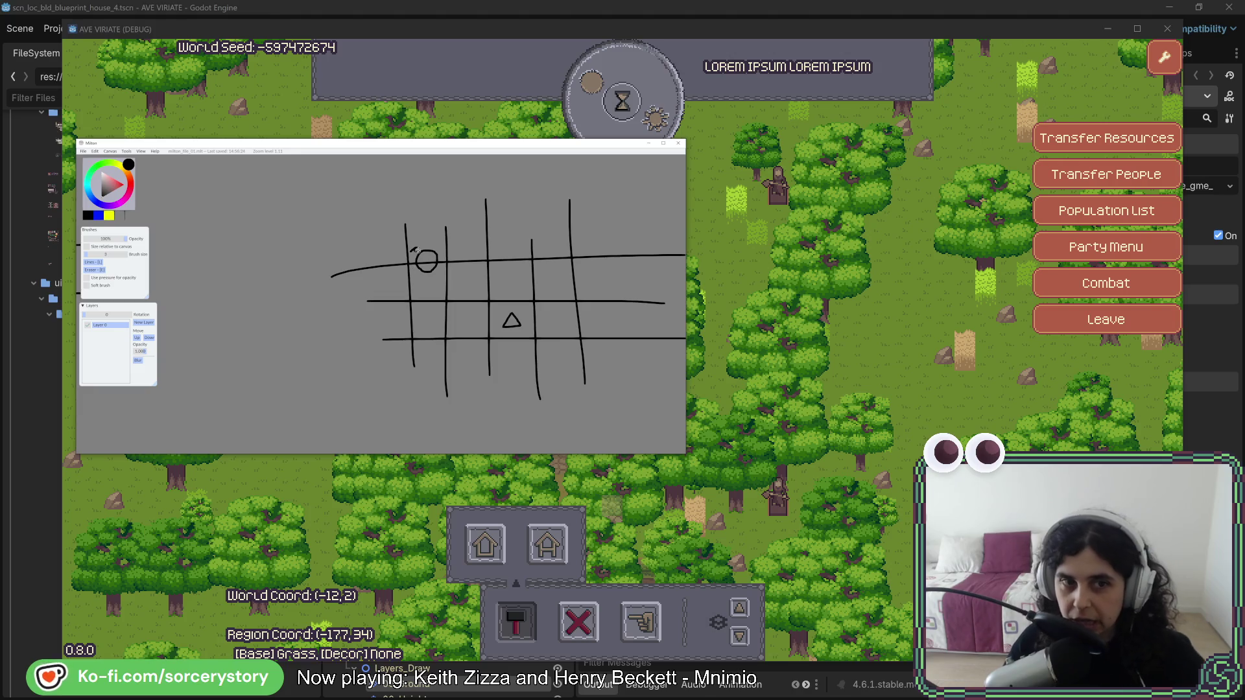
scroll(415, 250, "up", 5)
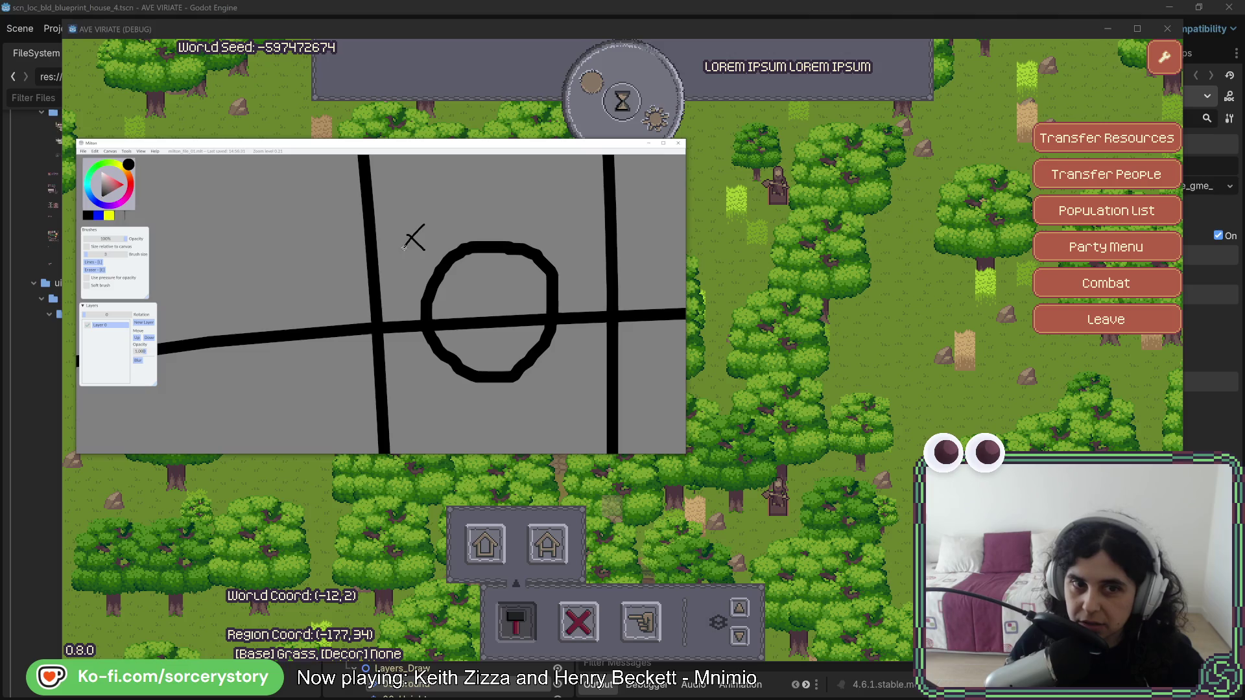
mouse_move(424, 235)
left_mouse_down()
mouse_move(402, 254)
mouse_move(422, 254)
mouse_move(416, 394)
mouse_move(566, 391)
mouse_move(556, 227)
mouse_move(426, 231)
left_mouse_up()
key("ctrl+z")
scroll(526, 309, "down", 4)
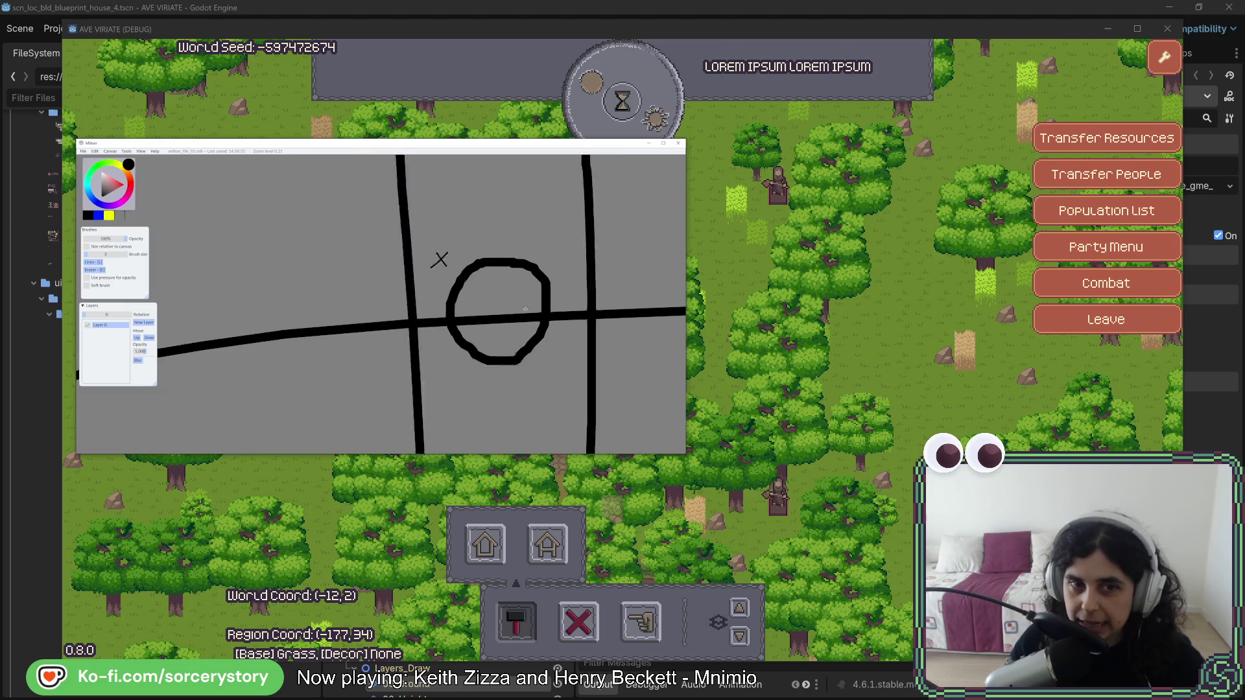
key("ctrl+z")
key("ctrl+z")
scroll(541, 301, "down", 4)
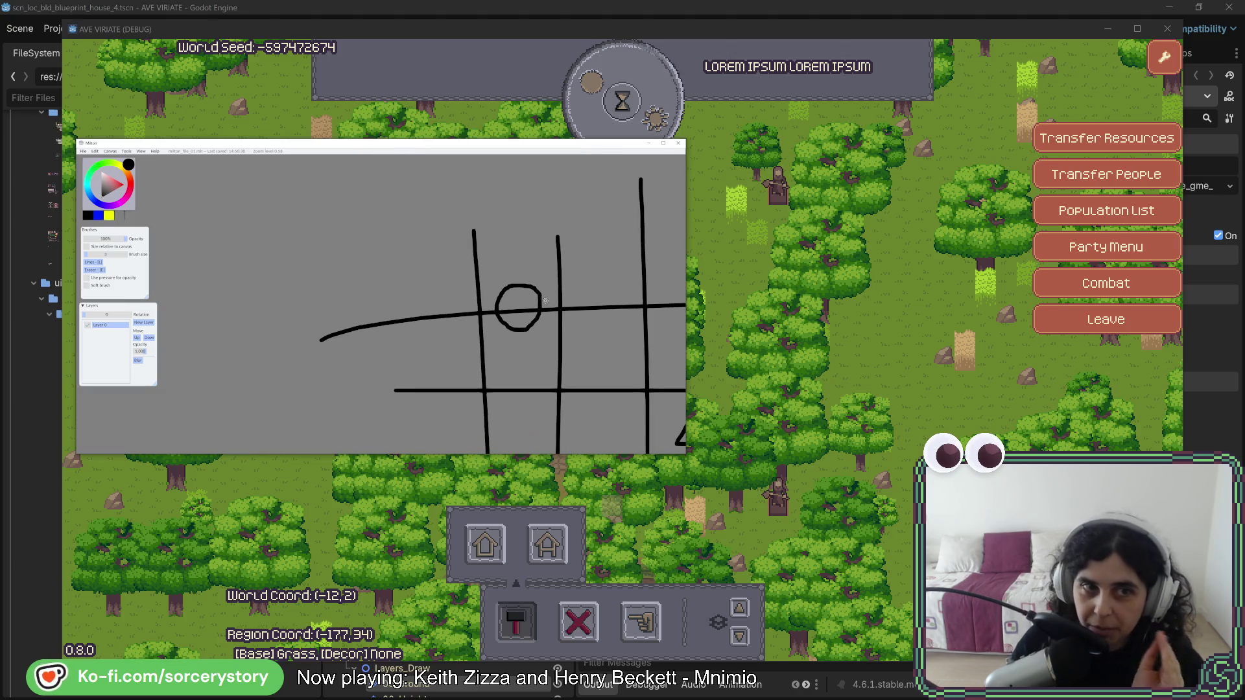
scroll(531, 312, "up", 1)
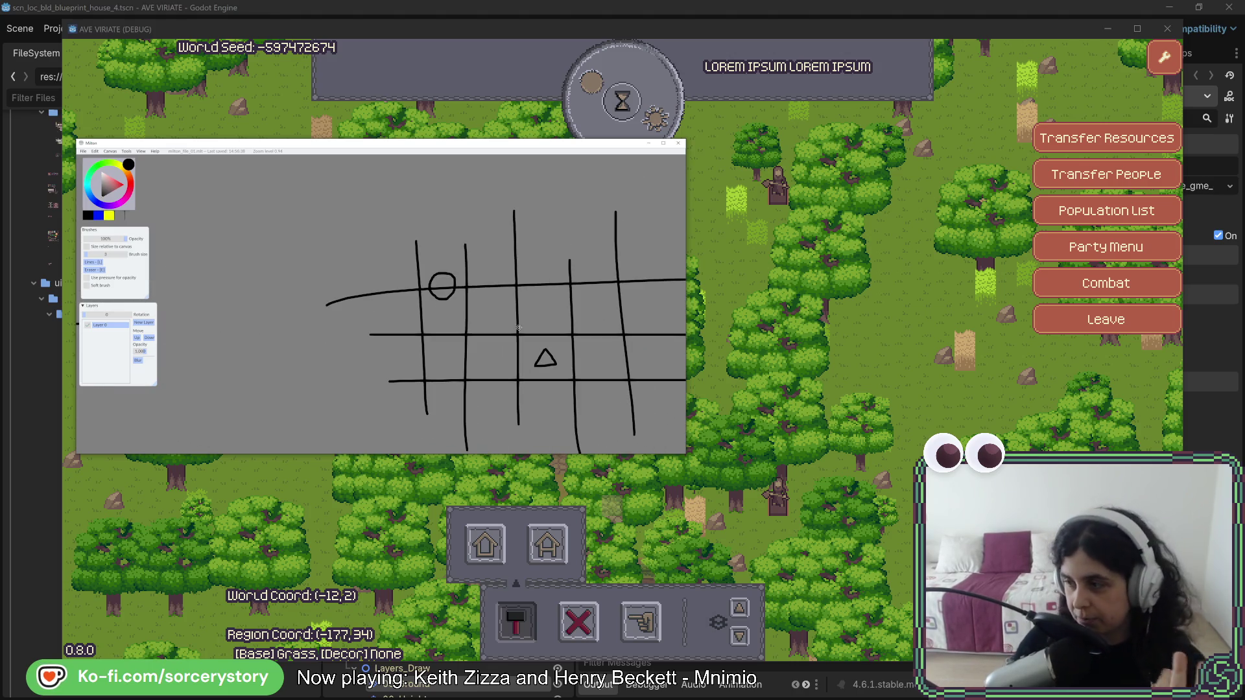
scroll(519, 327, "down", 1)
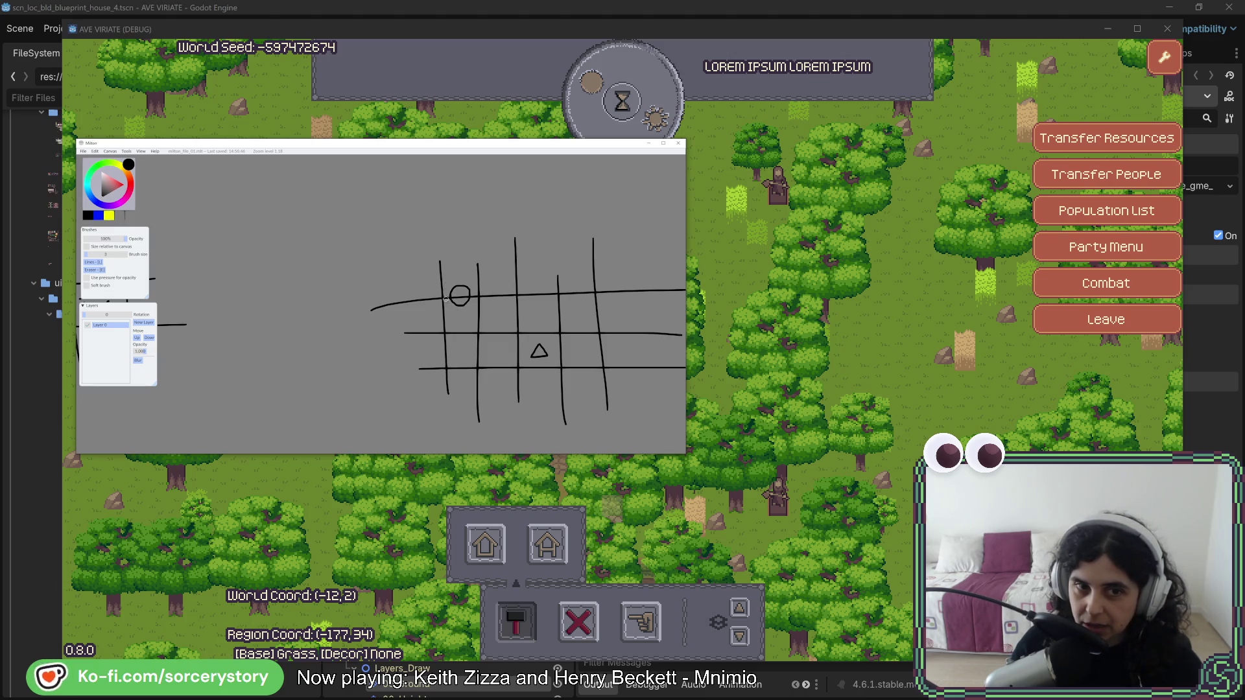
left_click_drag(464, 281, 472, 332)
key("ctrl+z")
key("ctrl+z")
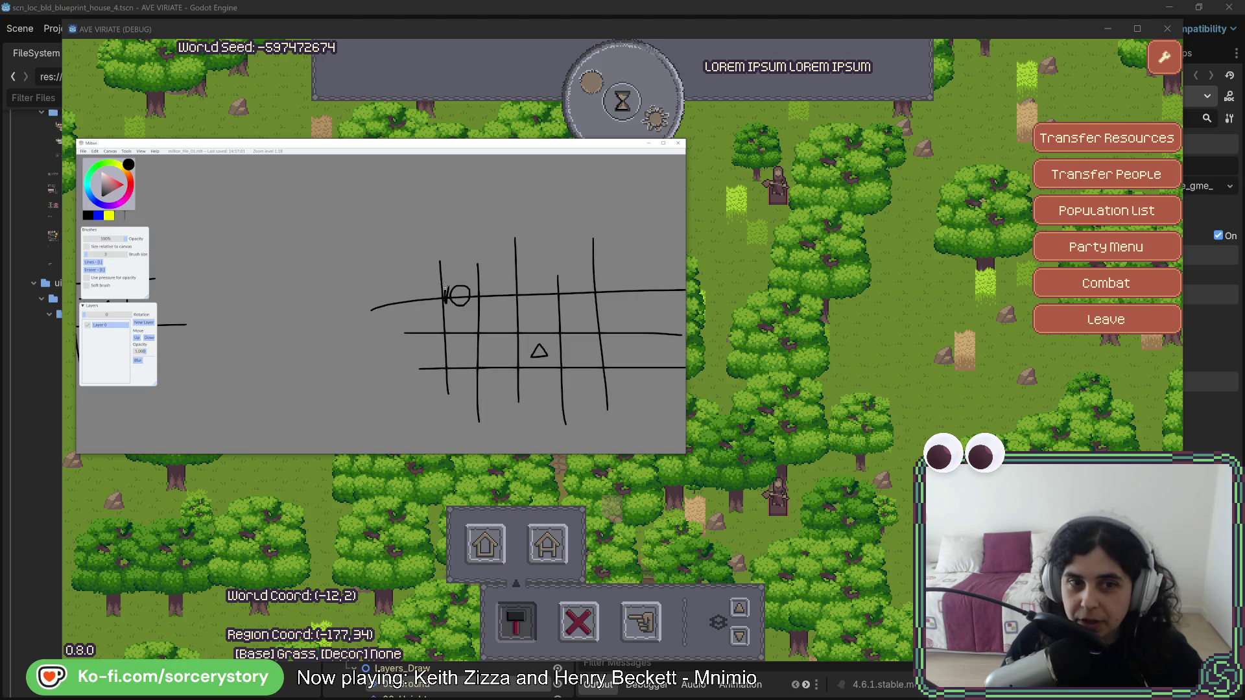
left_click_drag(475, 280, 453, 309)
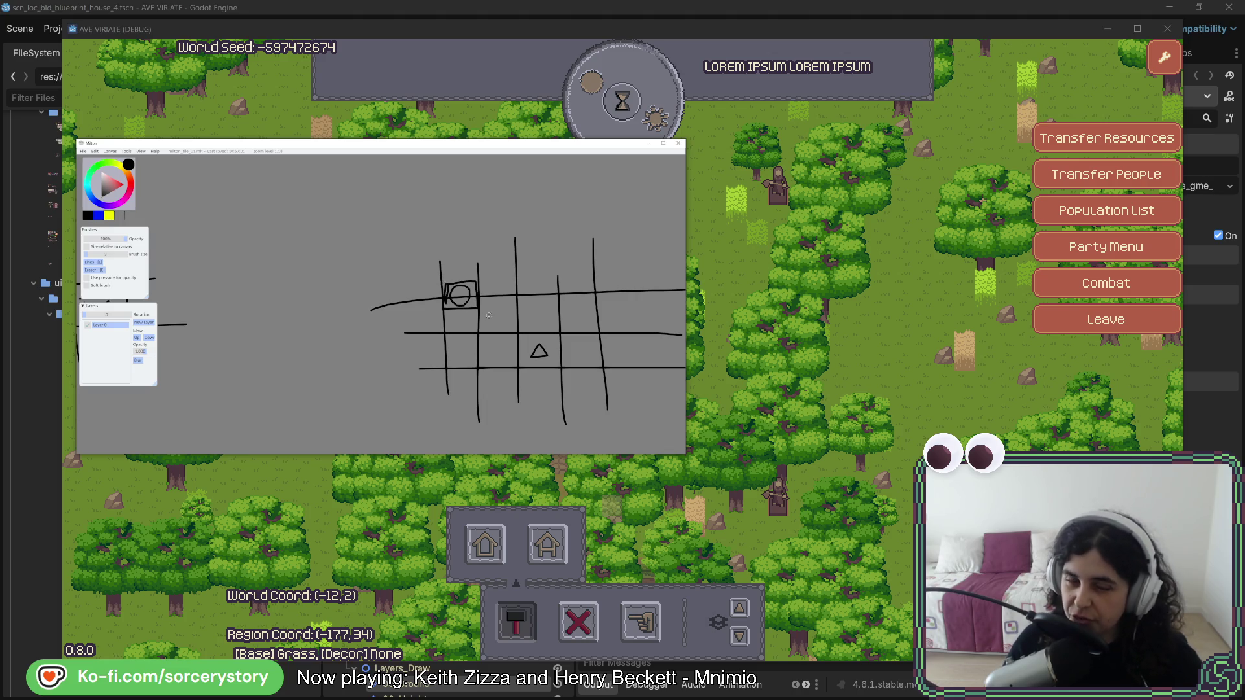
key("ctrl+z")
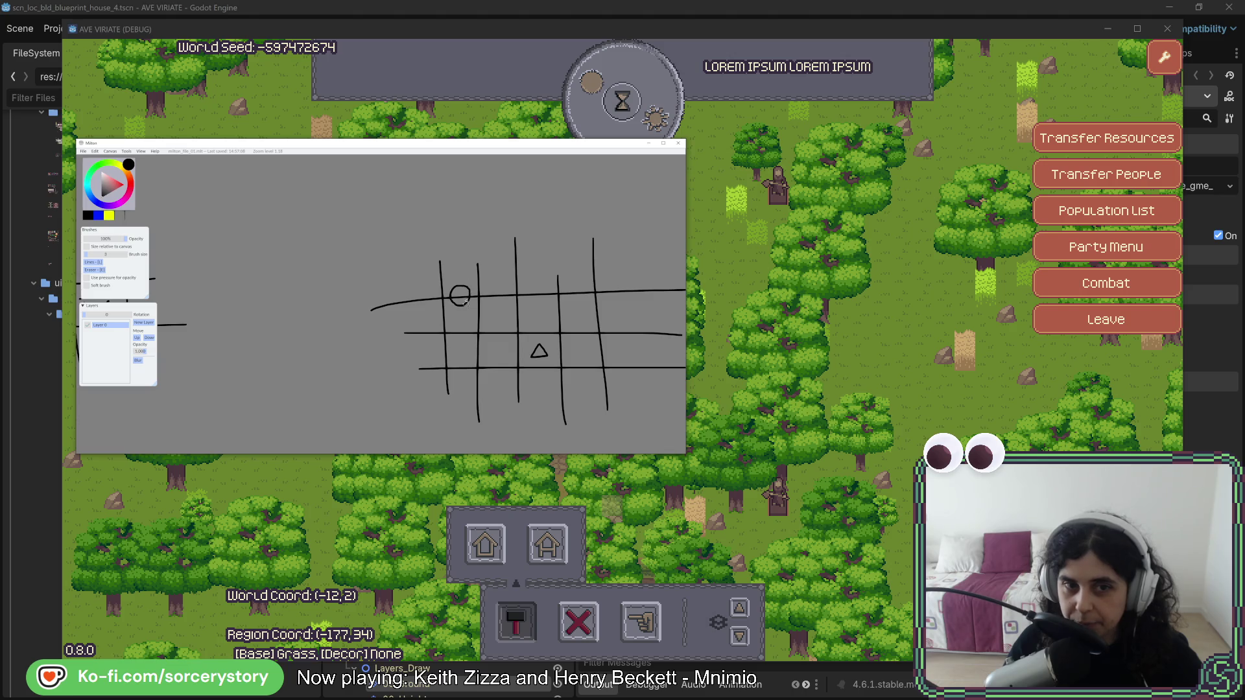
mouse_move(422, 286)
left_mouse_down()
mouse_move(425, 362)
mouse_move(511, 397)
mouse_move(629, 391)
mouse_move(619, 268)
mouse_move(420, 283)
left_mouse_up()
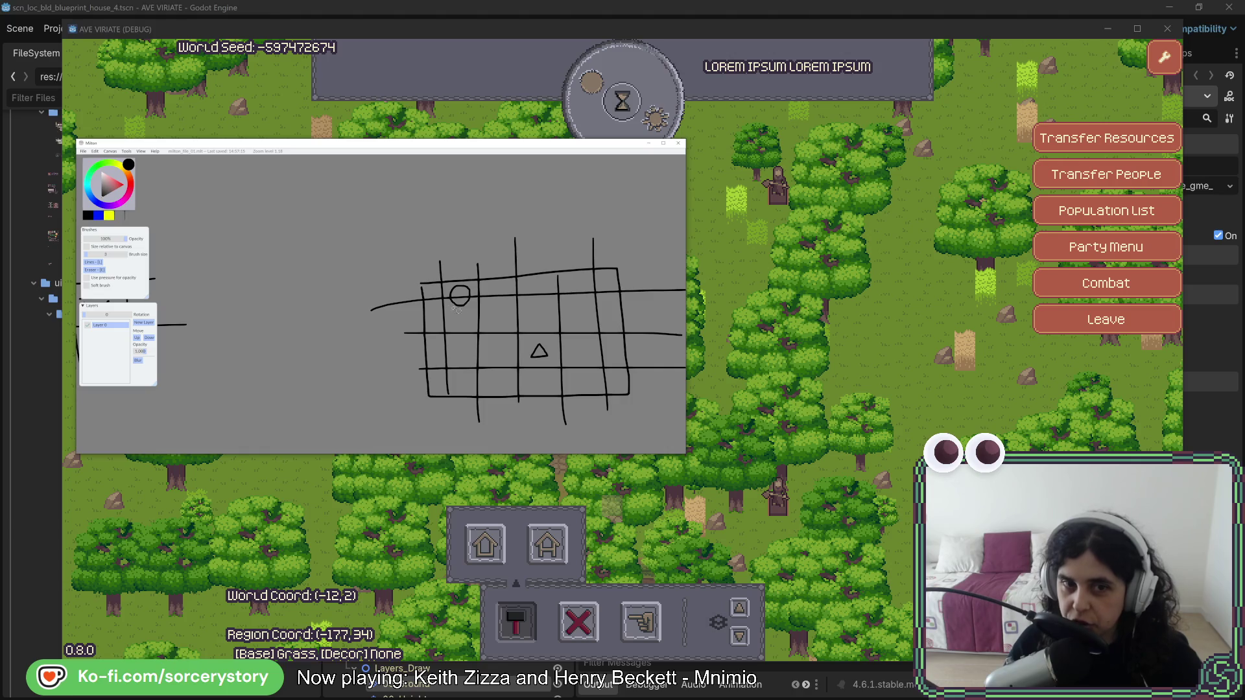
key("ctrl+z")
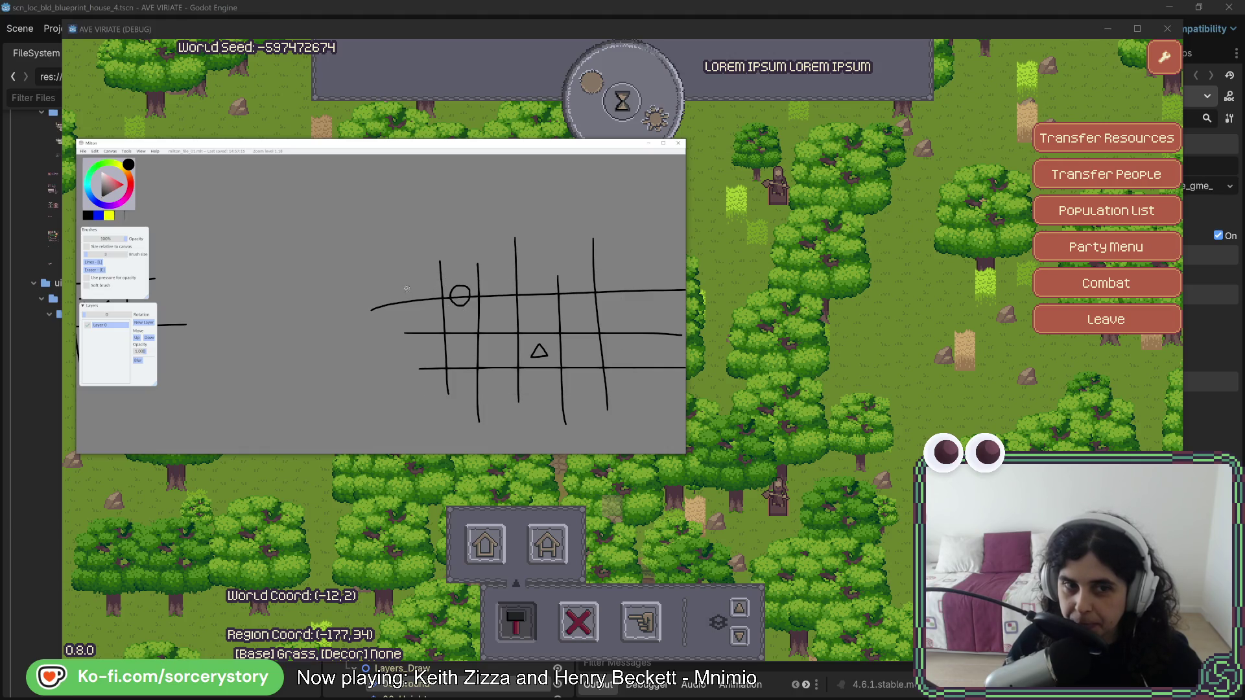
left_click_drag(443, 271, 472, 277)
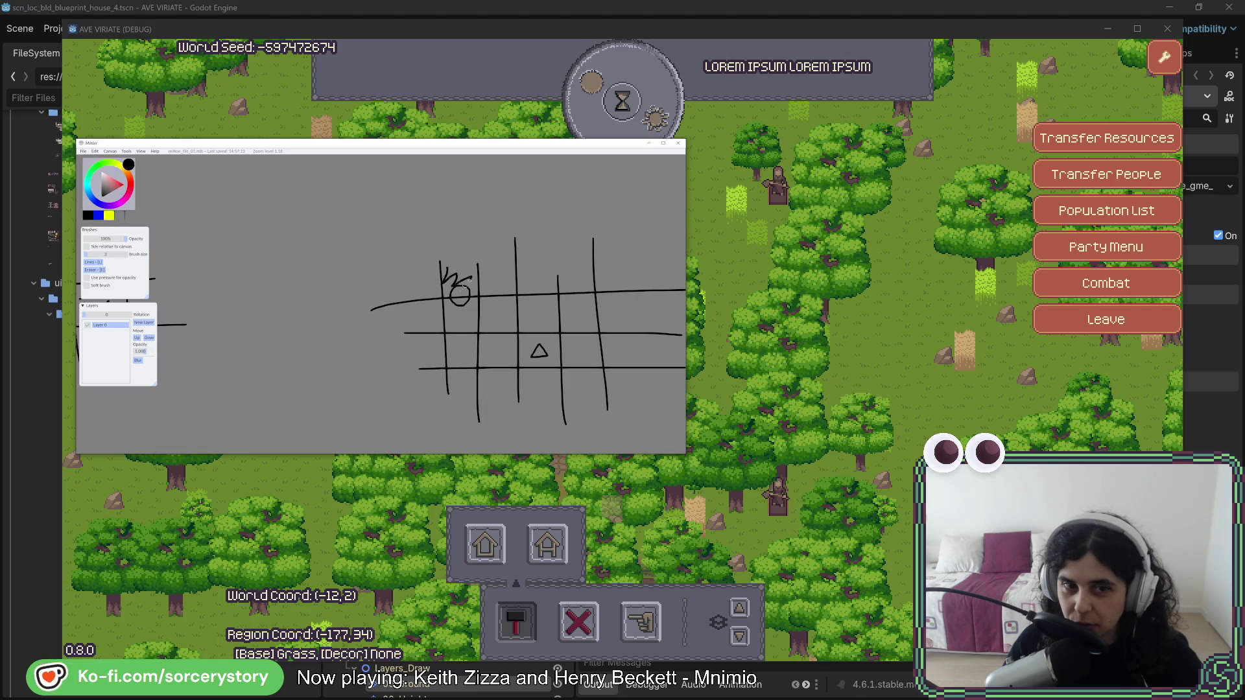
key("ctrl+z")
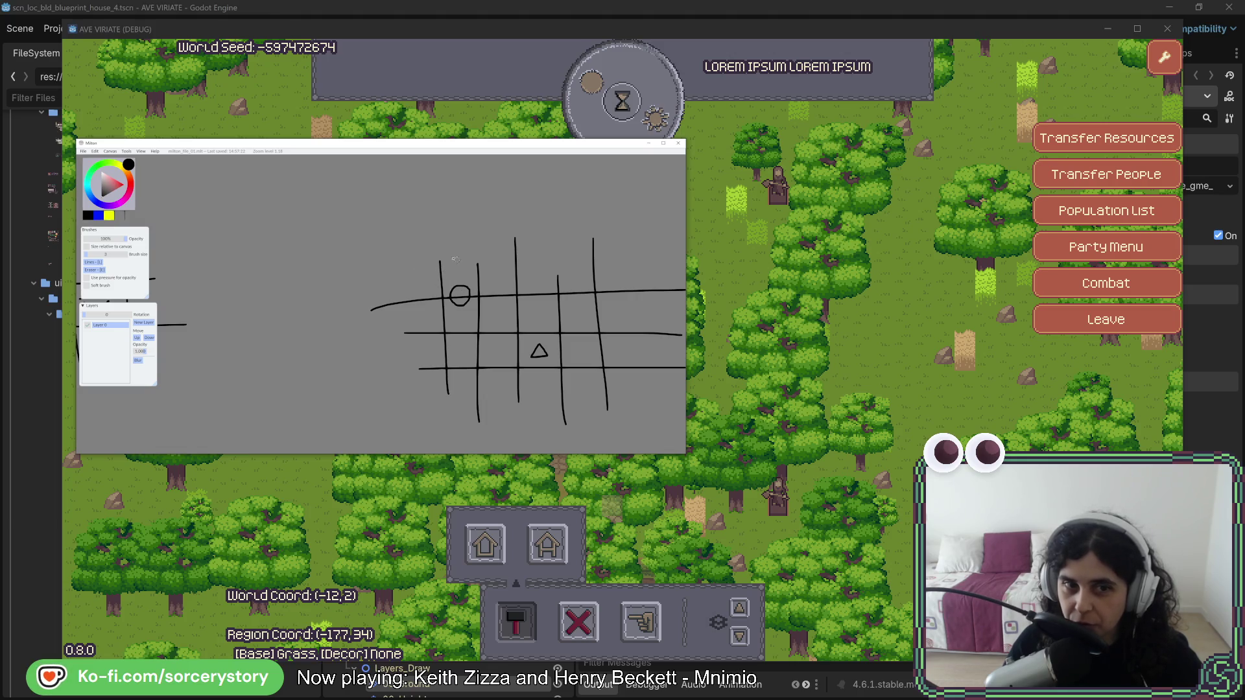
left_click_drag(422, 271, 613, 272)
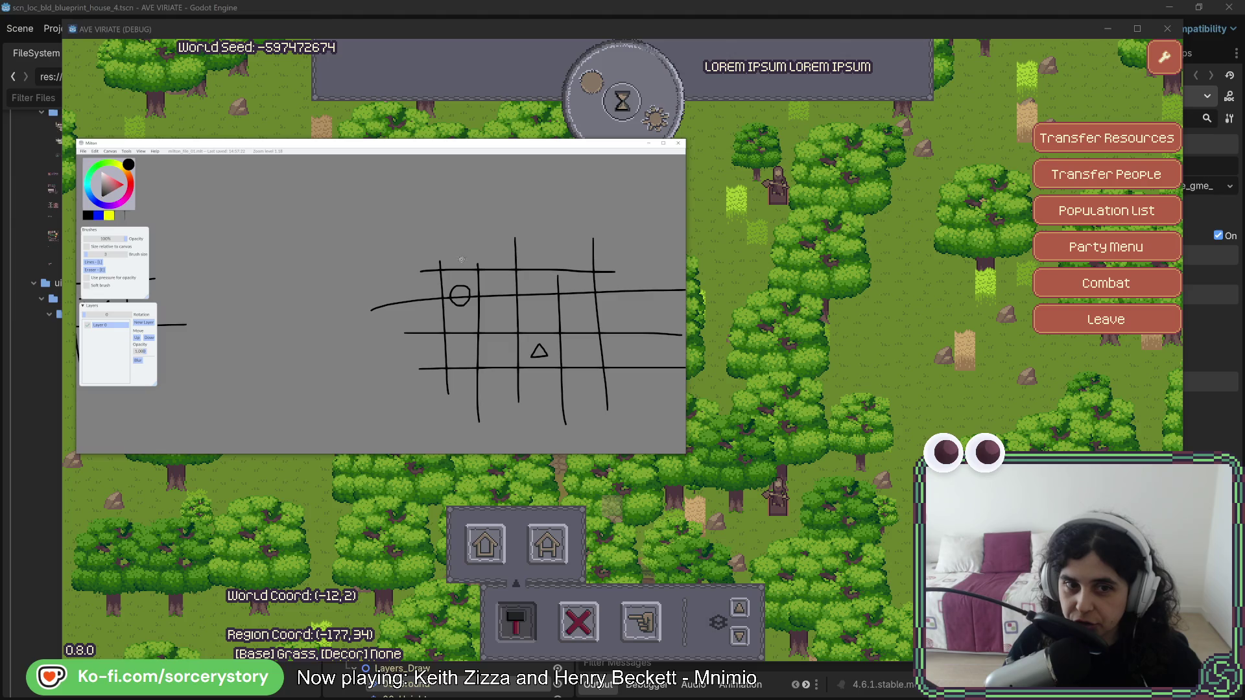
mouse_move(454, 267)
left_mouse_down()
mouse_move(470, 254)
mouse_move(480, 269)
left_mouse_up()
key("ctrl+z")
key("ctrl+z")
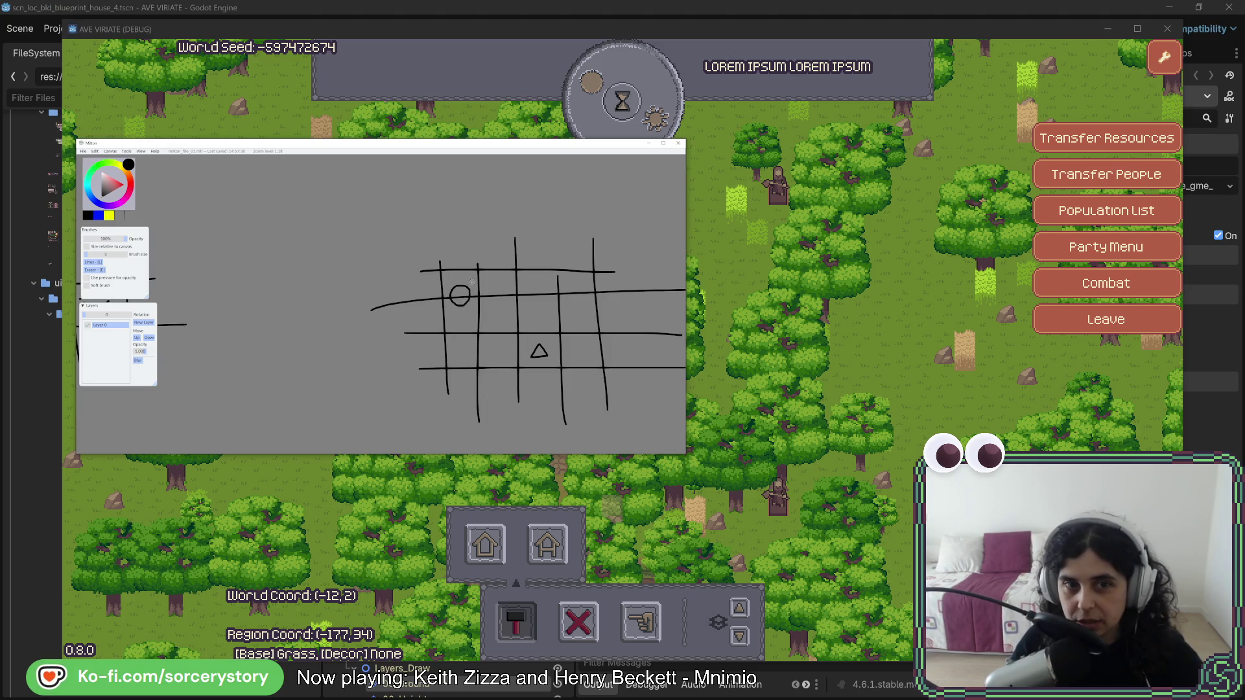
mouse_move(435, 310)
left_mouse_down()
mouse_move(450, 300)
mouse_move(462, 333)
mouse_move(469, 315)
mouse_move(446, 286)
mouse_move(470, 290)
left_mouse_up()
key("ctrl+z")
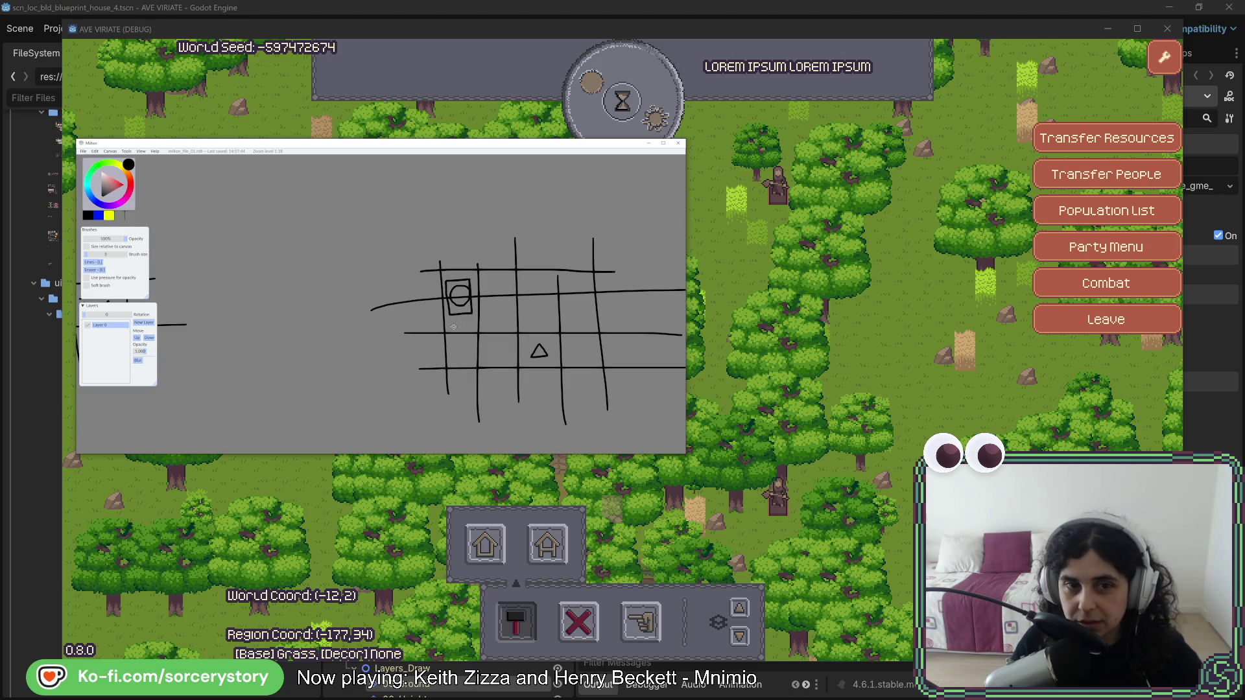
key("ctrl+z")
key("ctrl+z")
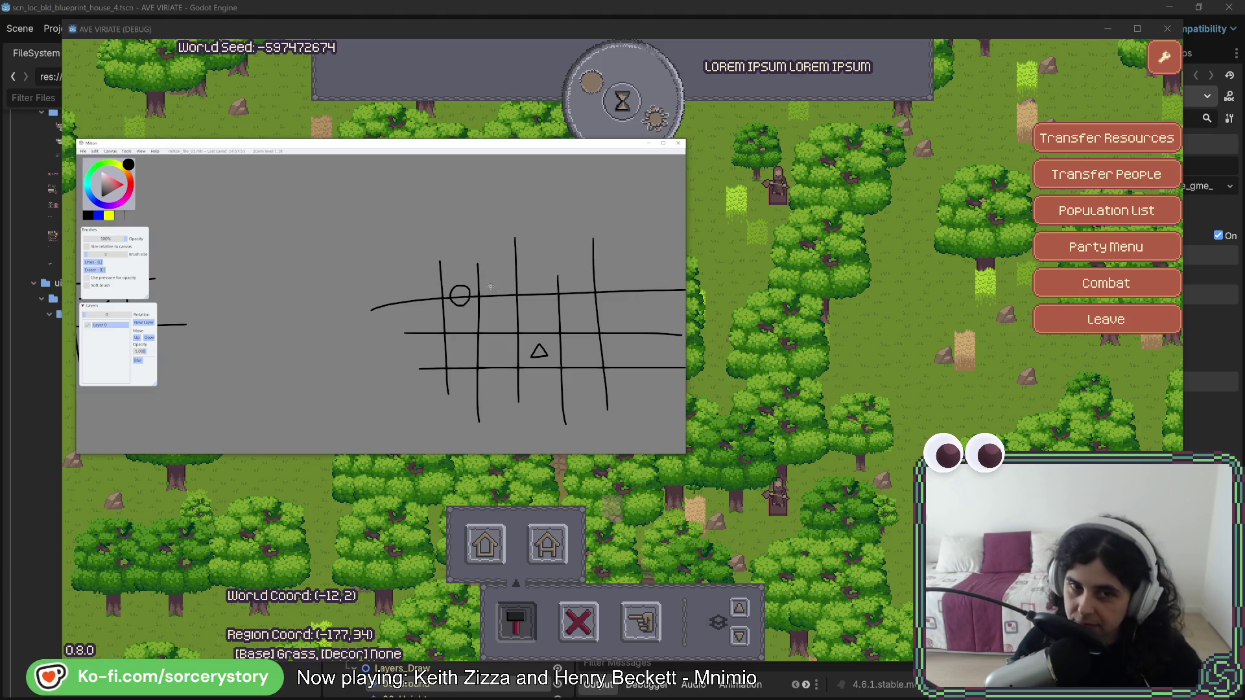
key("ctrl+y")
key("ctrl+z")
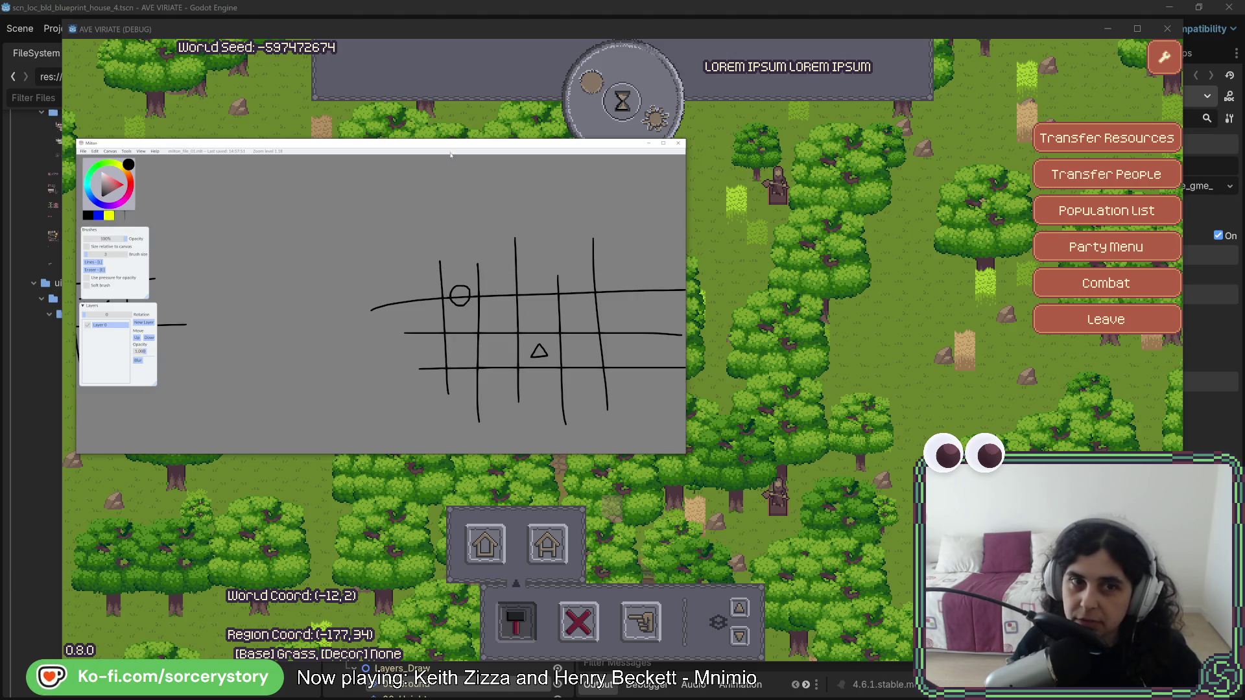
left_click(649, 143)
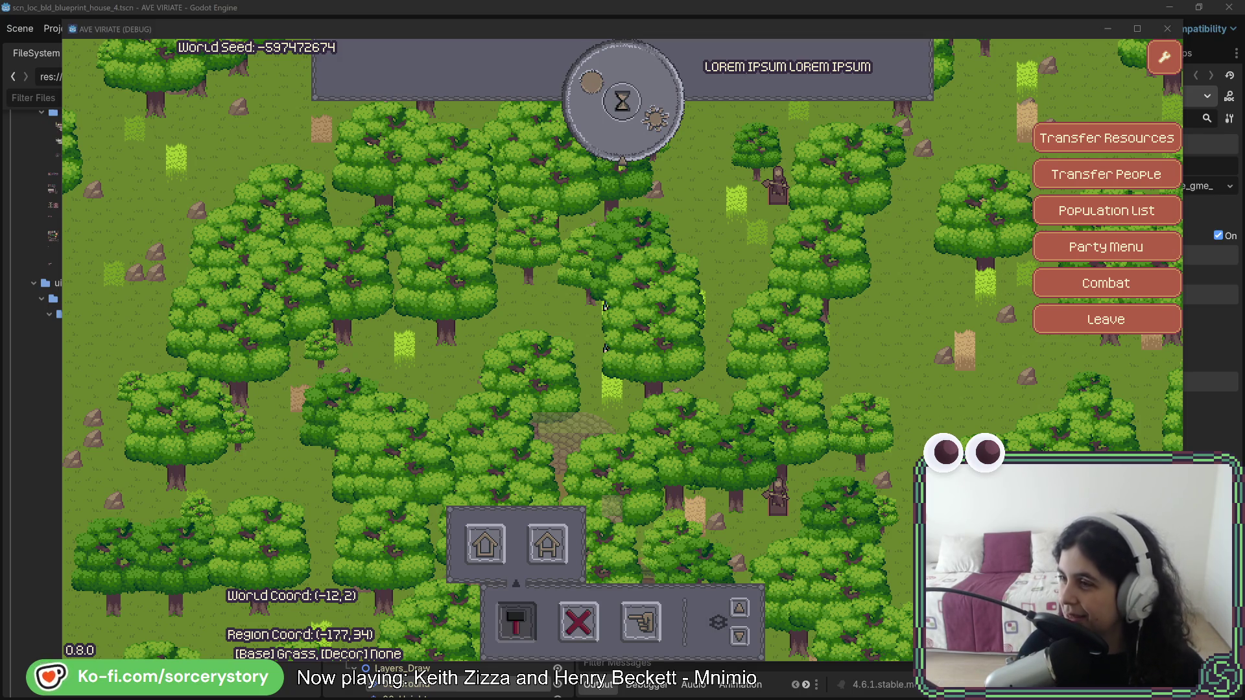
Bring Milton's sketch window back to the centre of the screen.
mouse_move(1244, 31)
left_mouse_down()
mouse_move(1074, 30)
mouse_move(647, 108)
left_mouse_up()
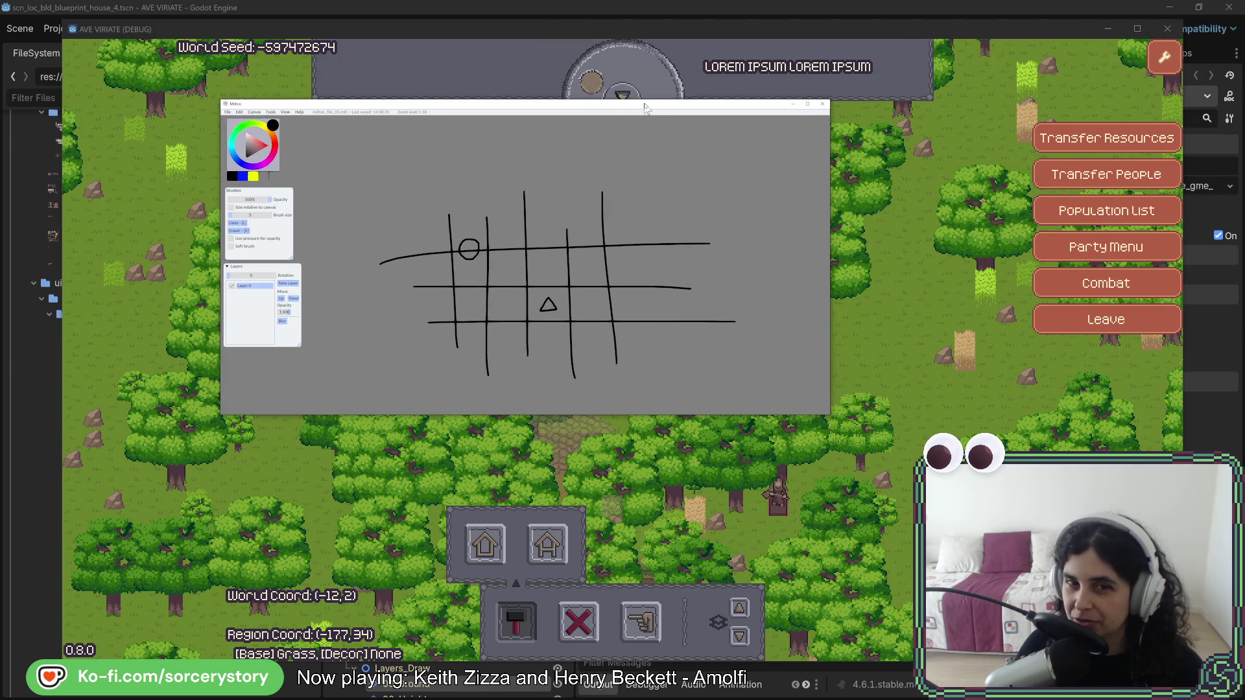
Move the Milton sketch window aside to the right-hand screen with Super+Shift+Right.
key("super+shift+Right")
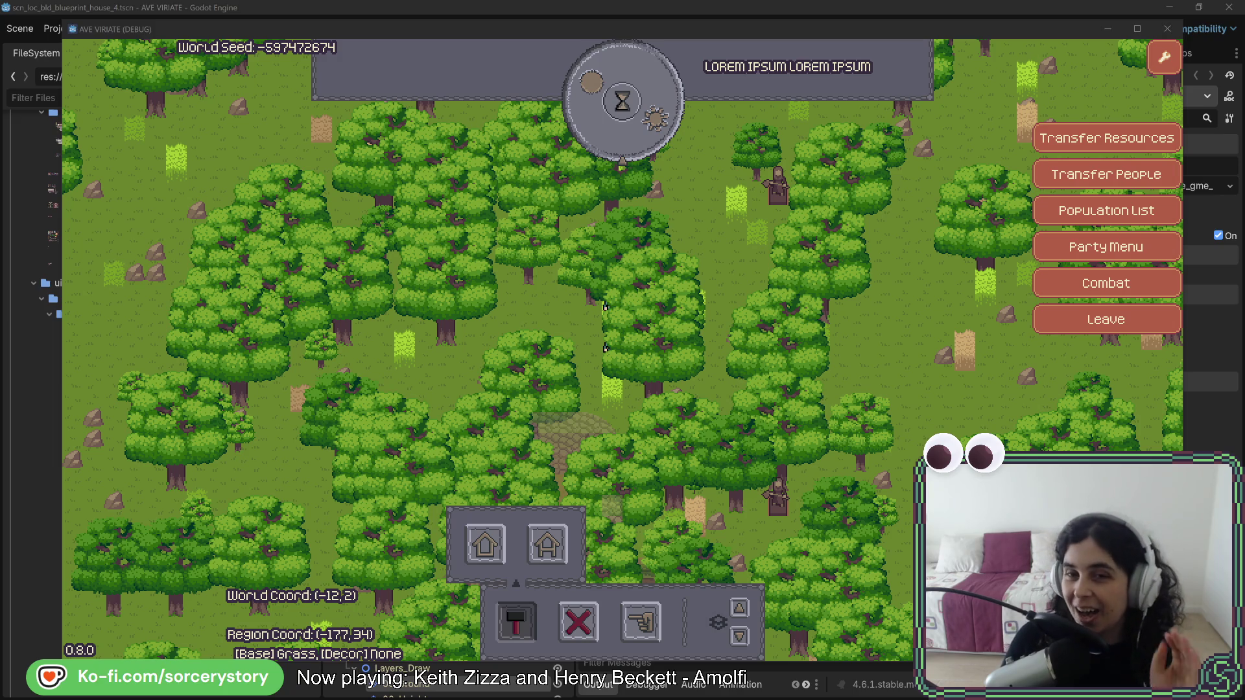
Pan the game camera up and right past the map's top edge, then back down-left.
left_click(726, 325)
key("d")
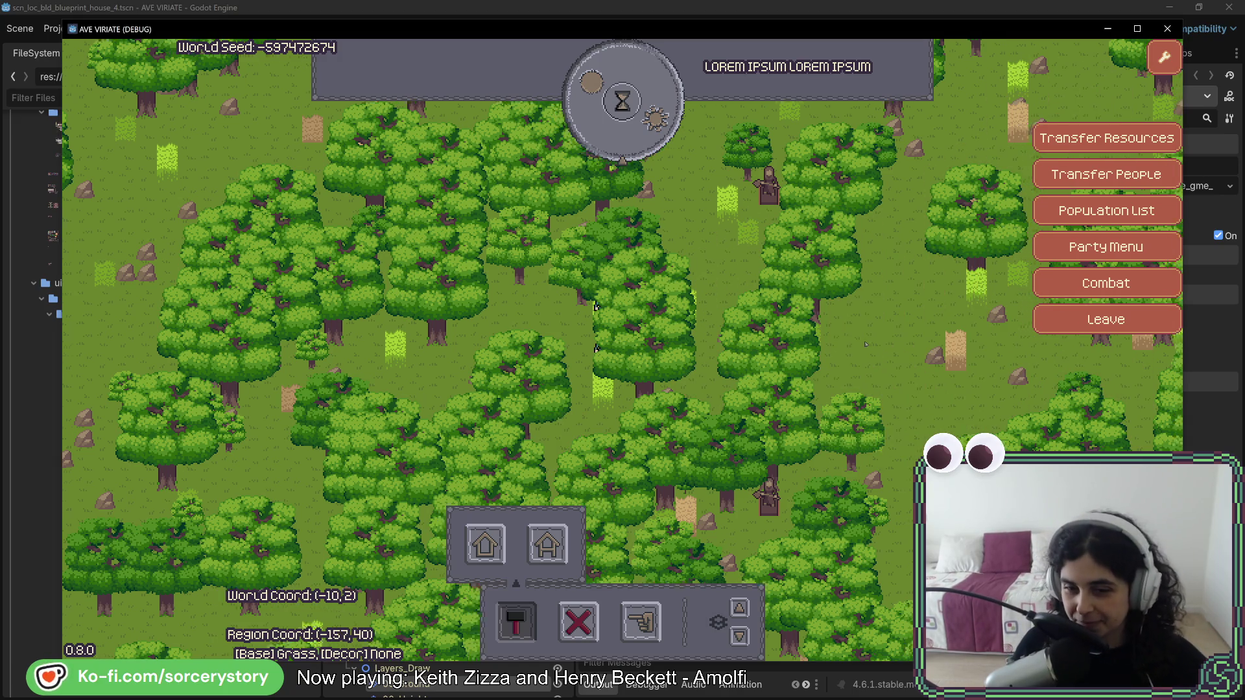
key("w")
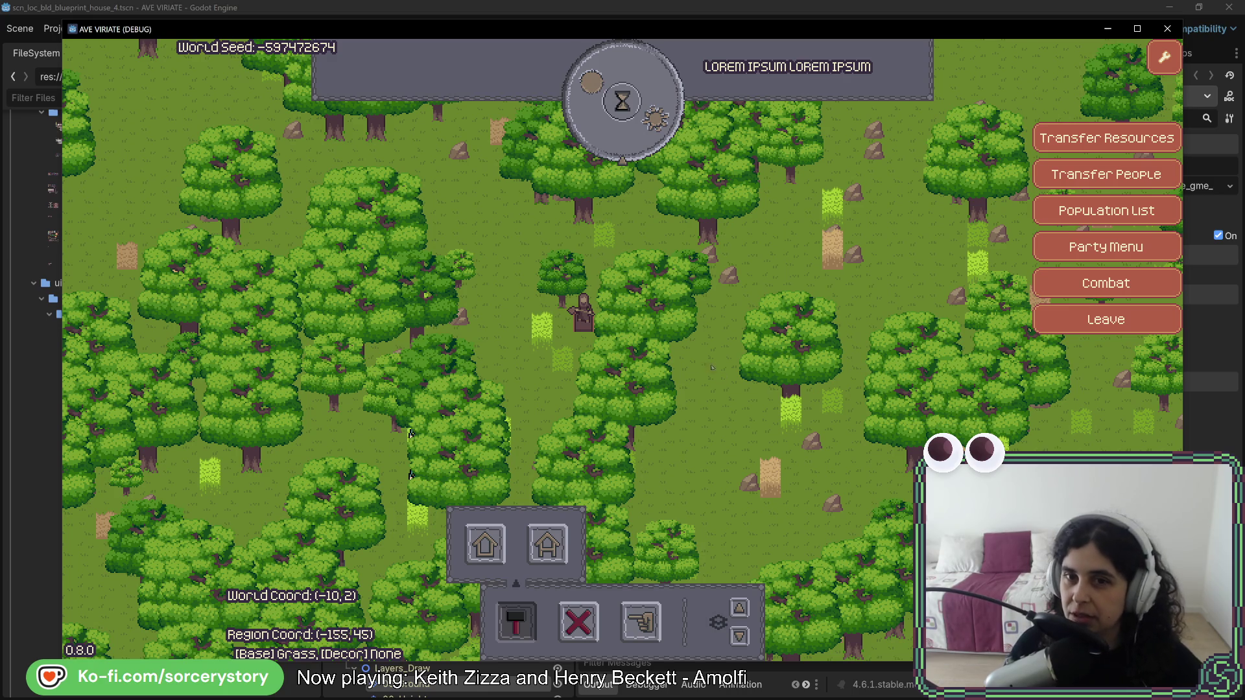
key("w")
key("d")
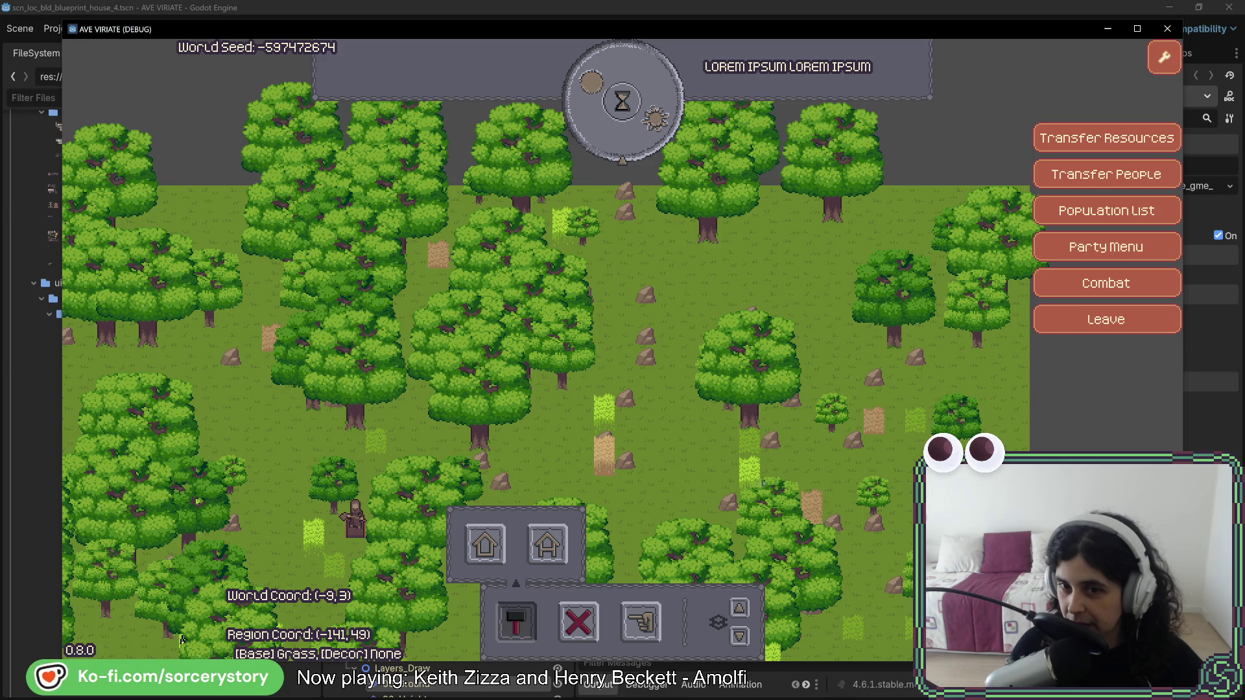
key("w")
key("d")
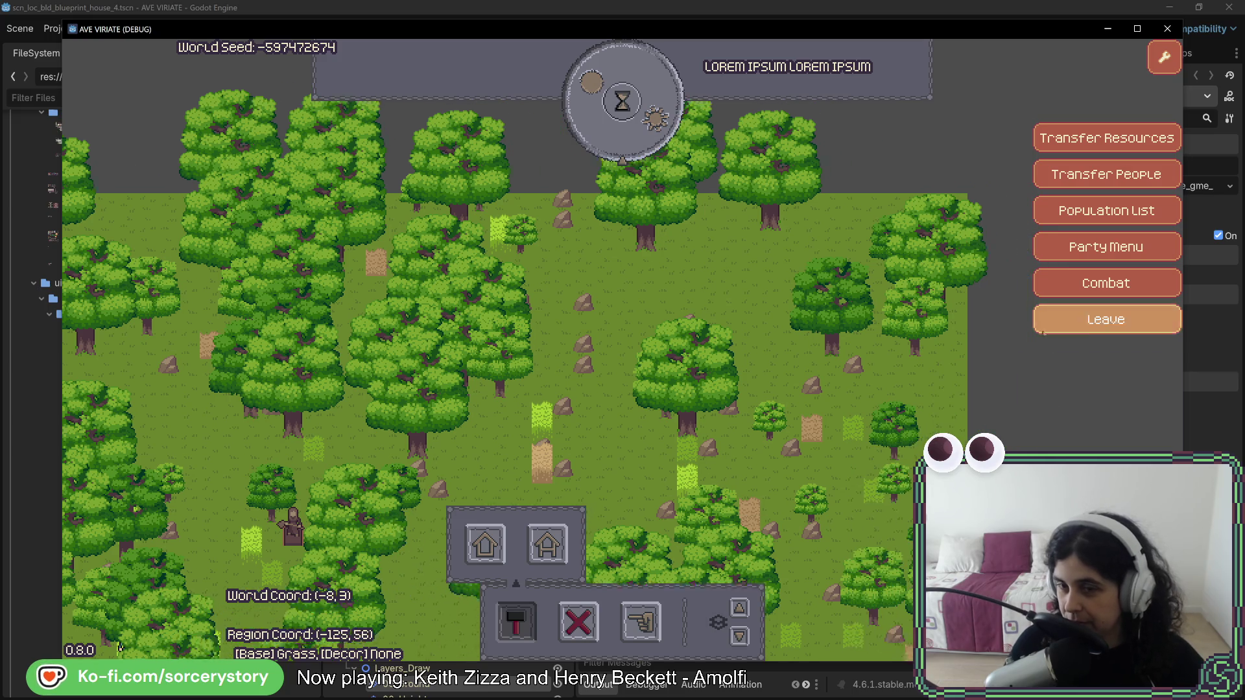
key("w")
key("d")
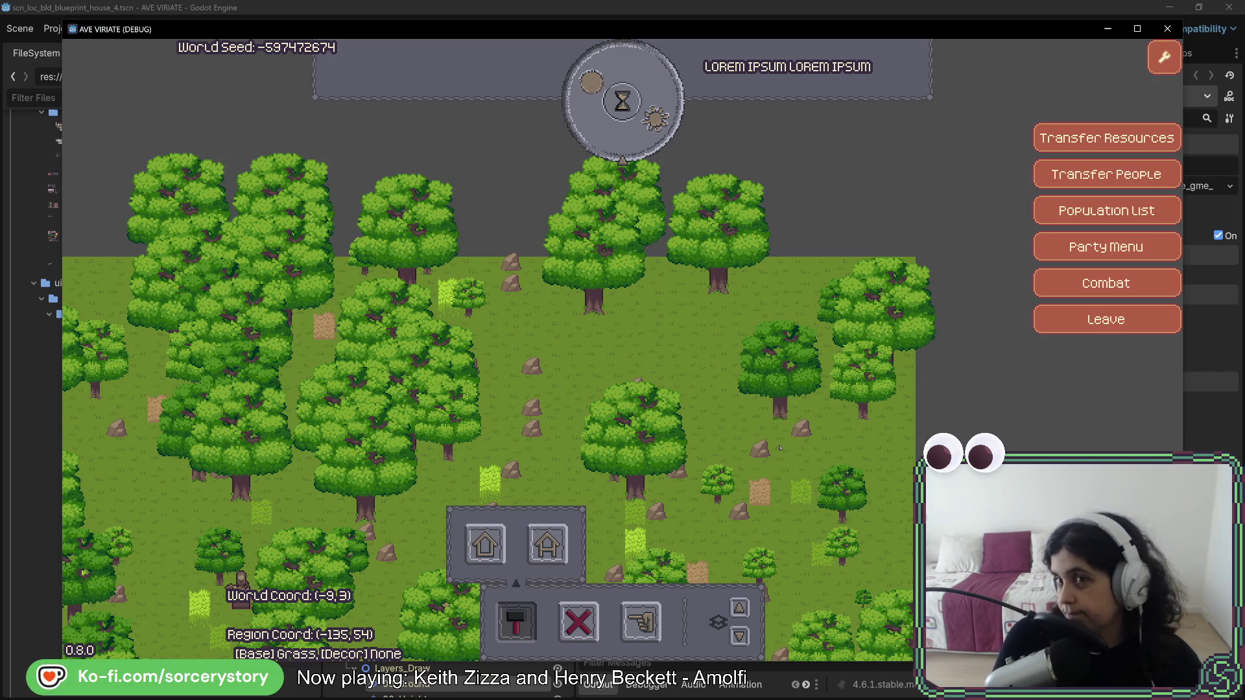
key("a+s")
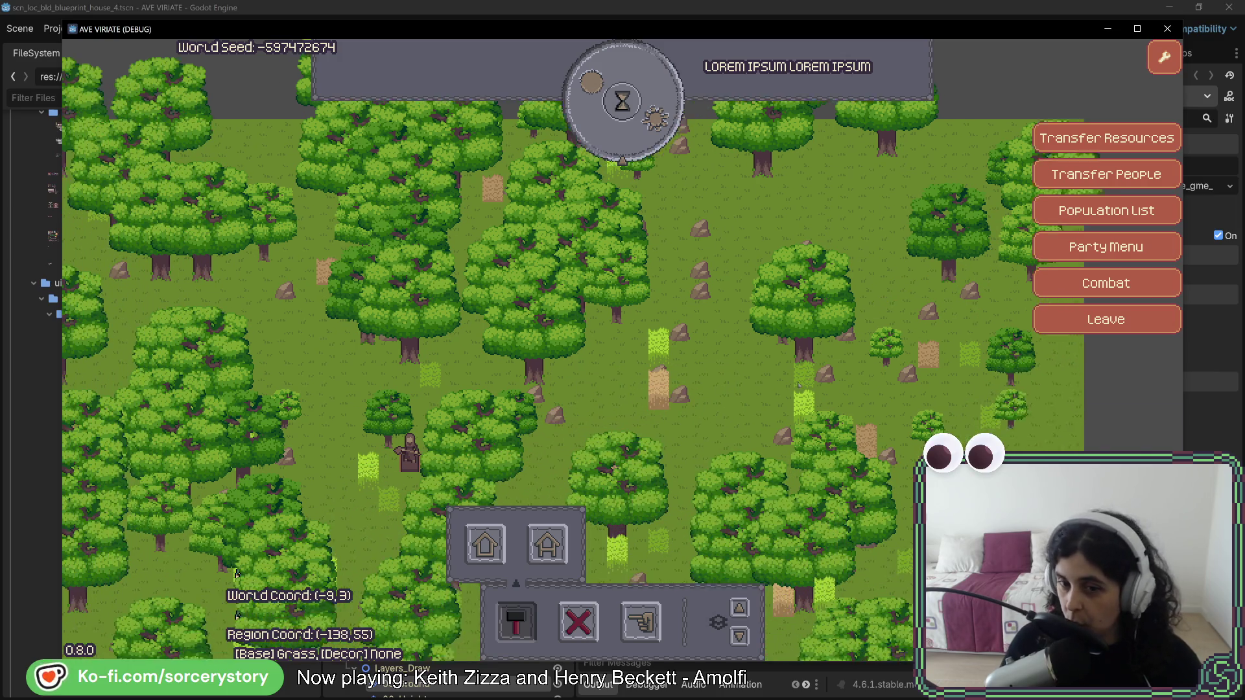
key("a+s")
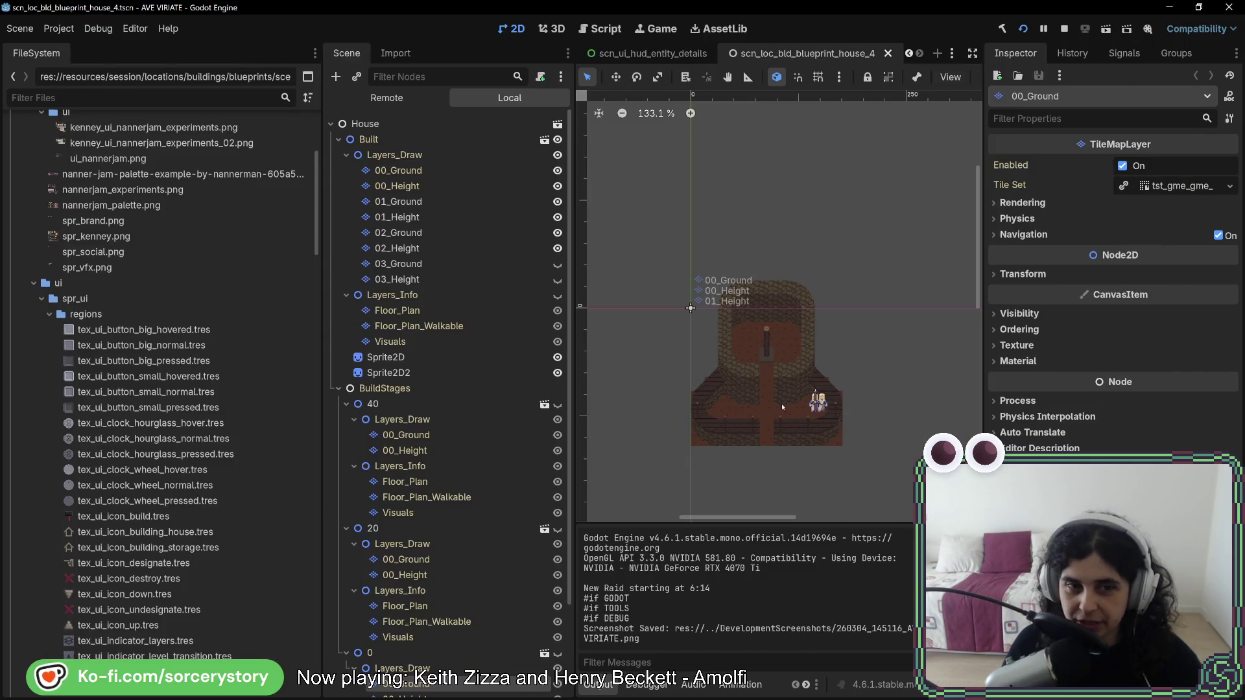
Switch to scn_gme_gme_main and open scn_cmn_cam_main_camera.tscn via the 'camera' FileSystem filter.
left_click(646, 54)
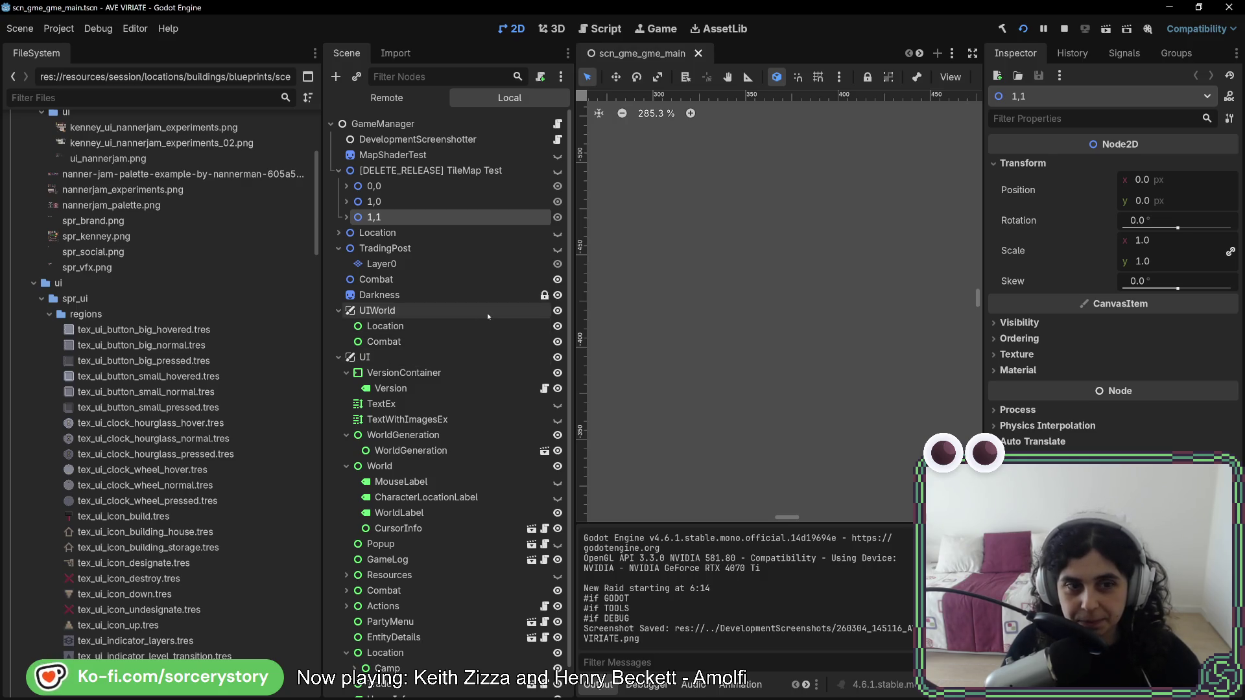
scroll(489, 317, "down", 1)
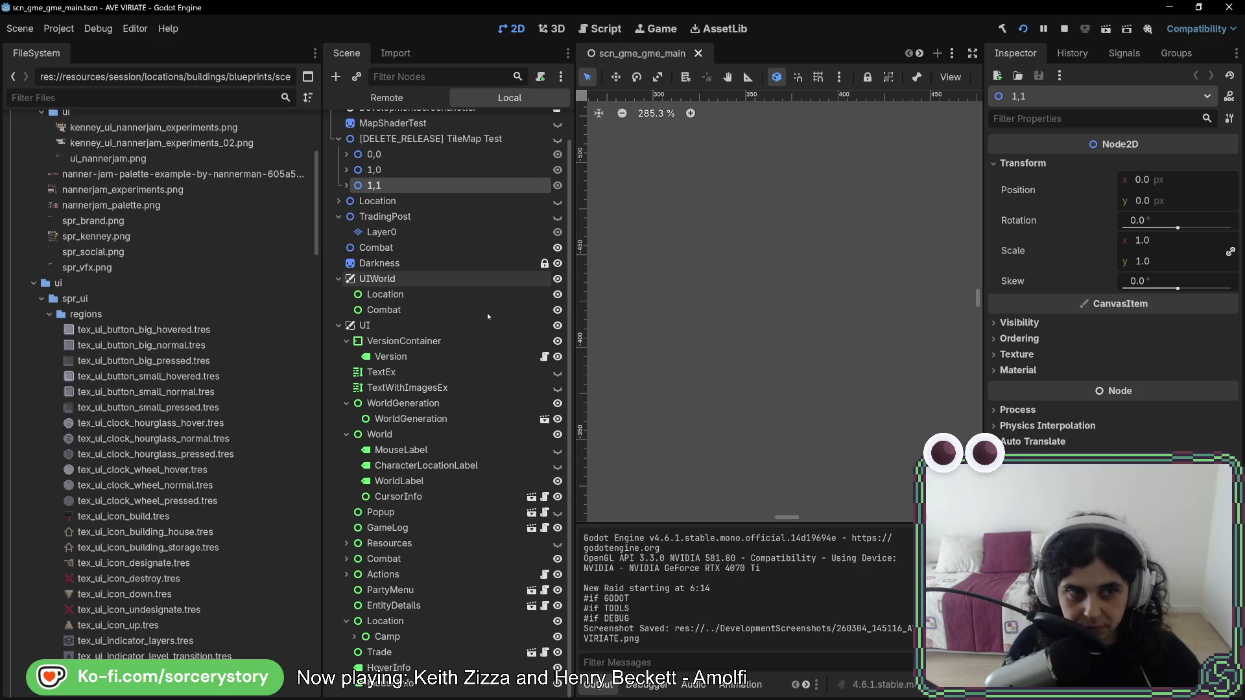
scroll(489, 317, "up", 1)
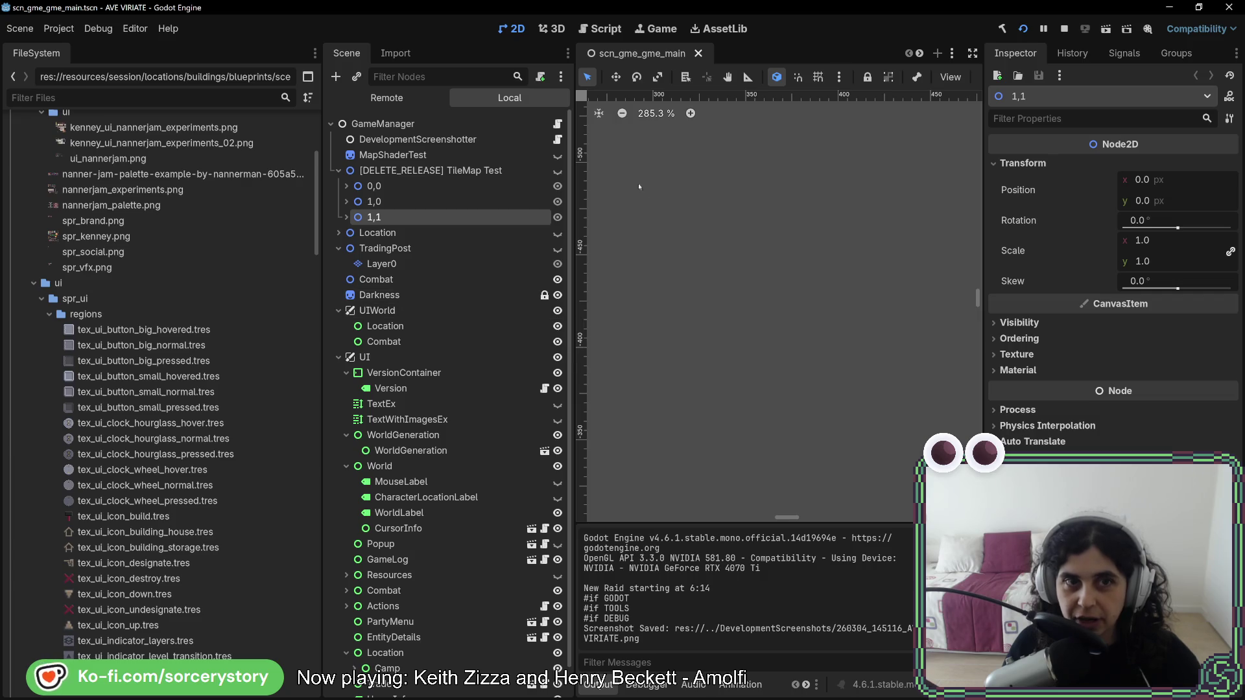
left_click(155, 98)
type("camera")
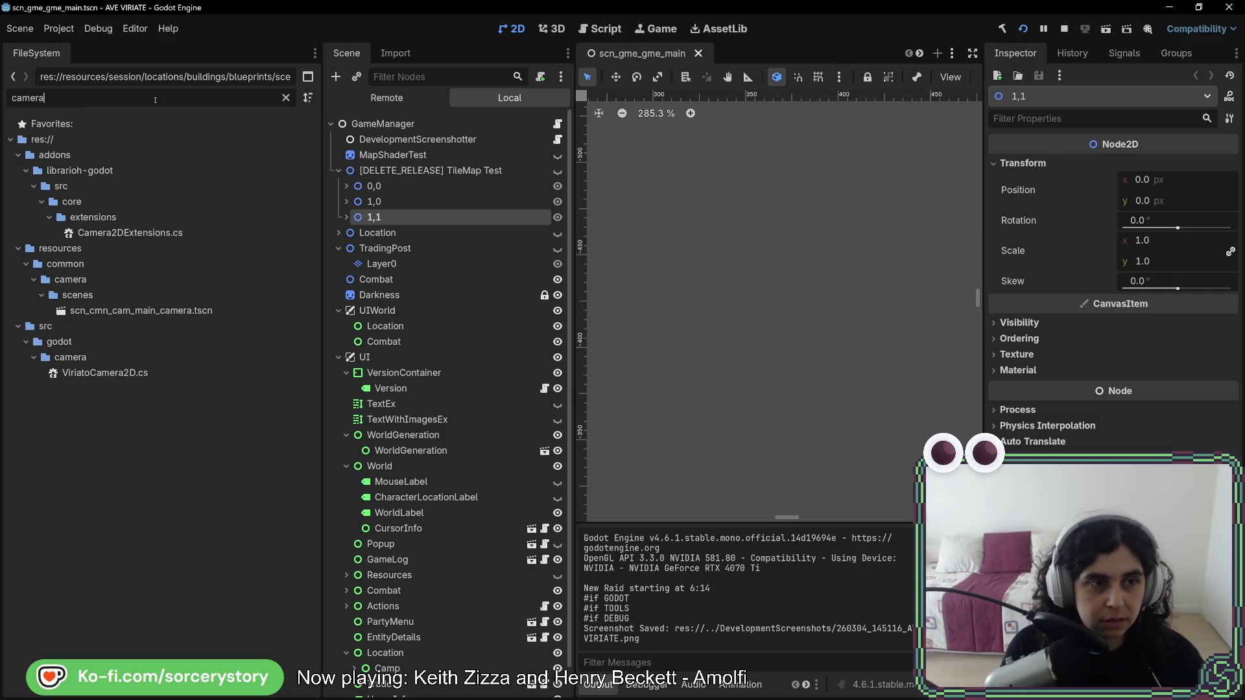
double_click(178, 313)
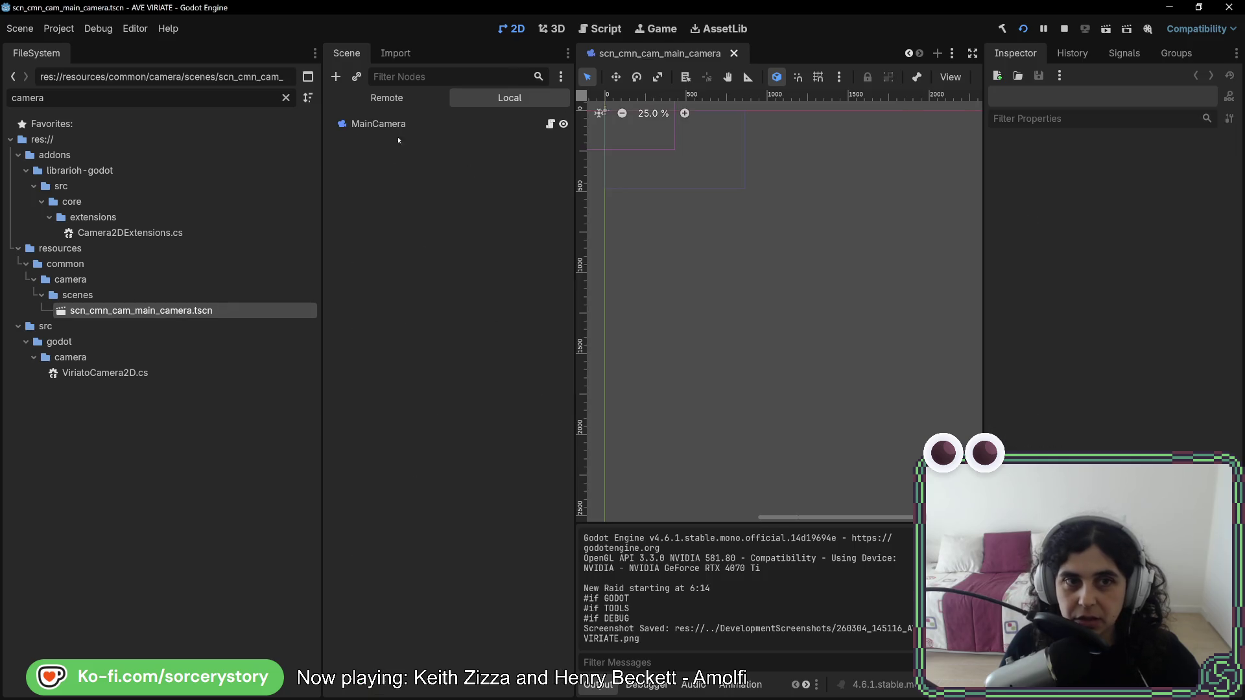
Stop the running game with F8 and close the main camera scene tab.
scroll(697, 290, "up", 5)
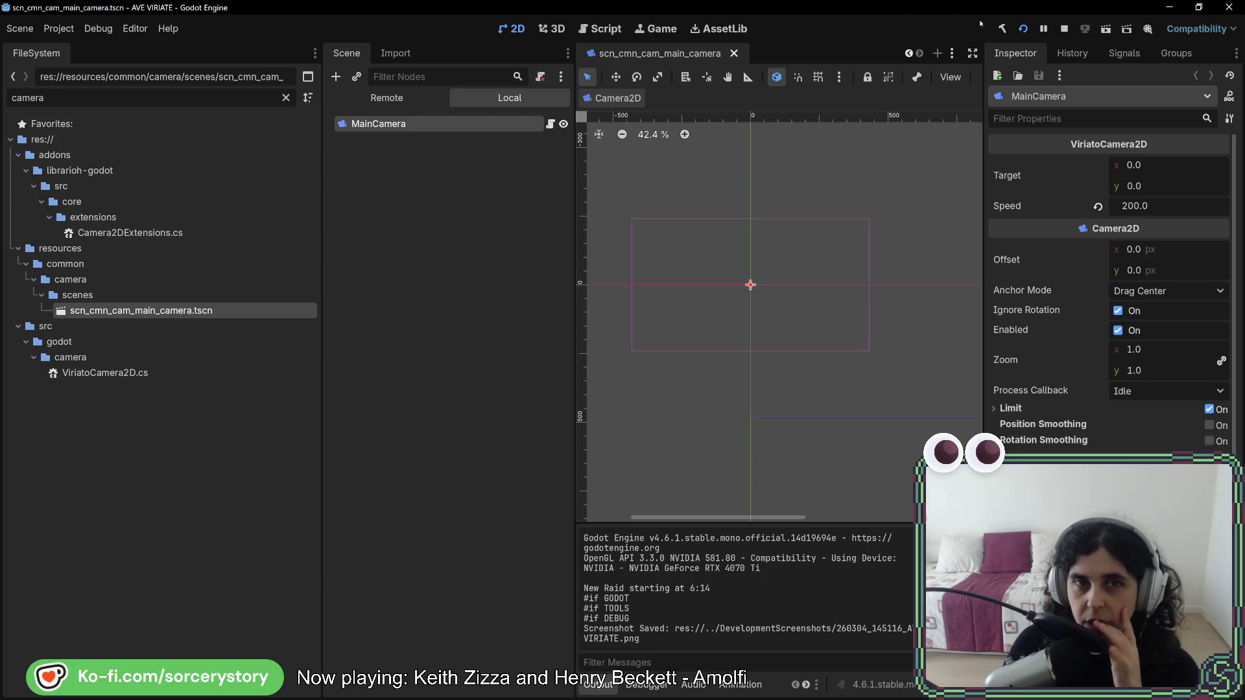
key("F8")
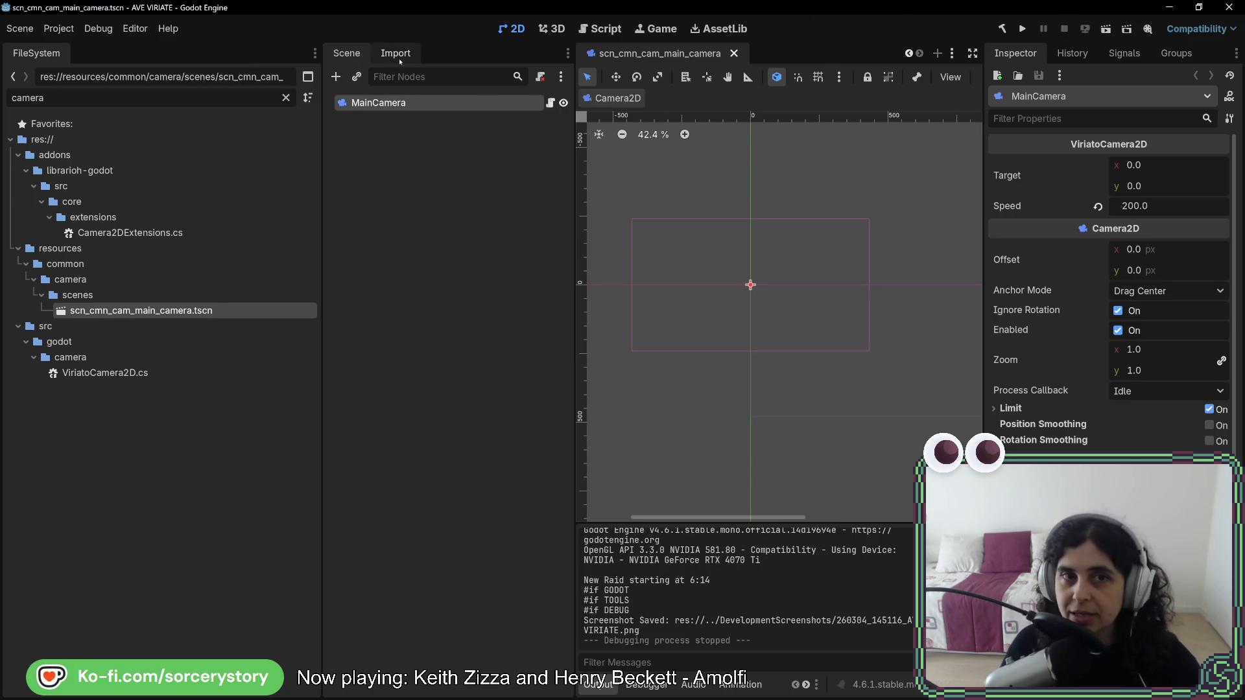
middle_click(663, 50)
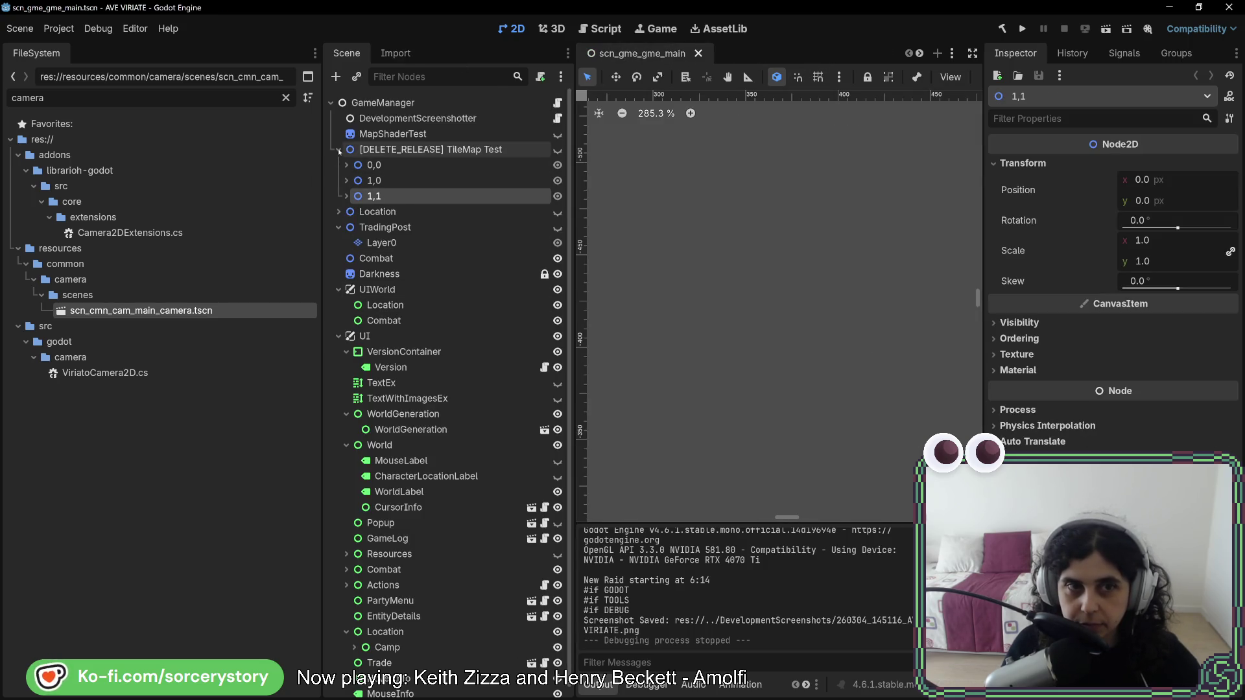
Collapse TileMap Test and choose Add Child Node on the GameManager node.
left_click(338, 150)
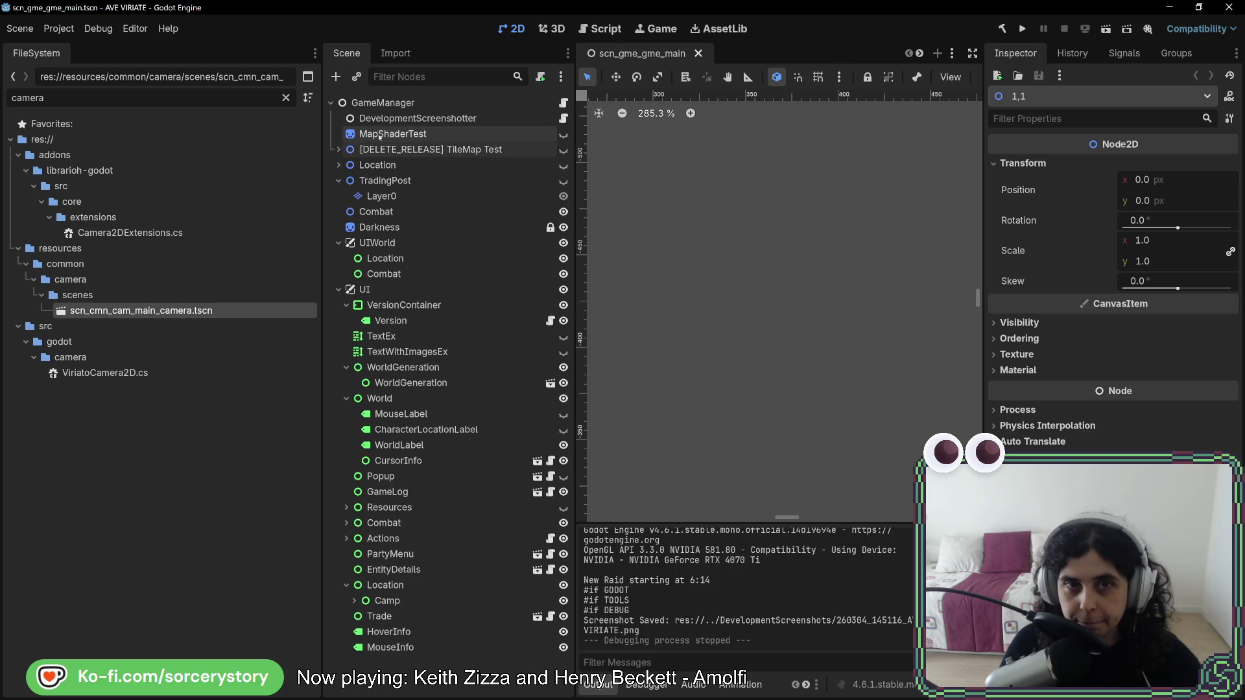
right_click(385, 104)
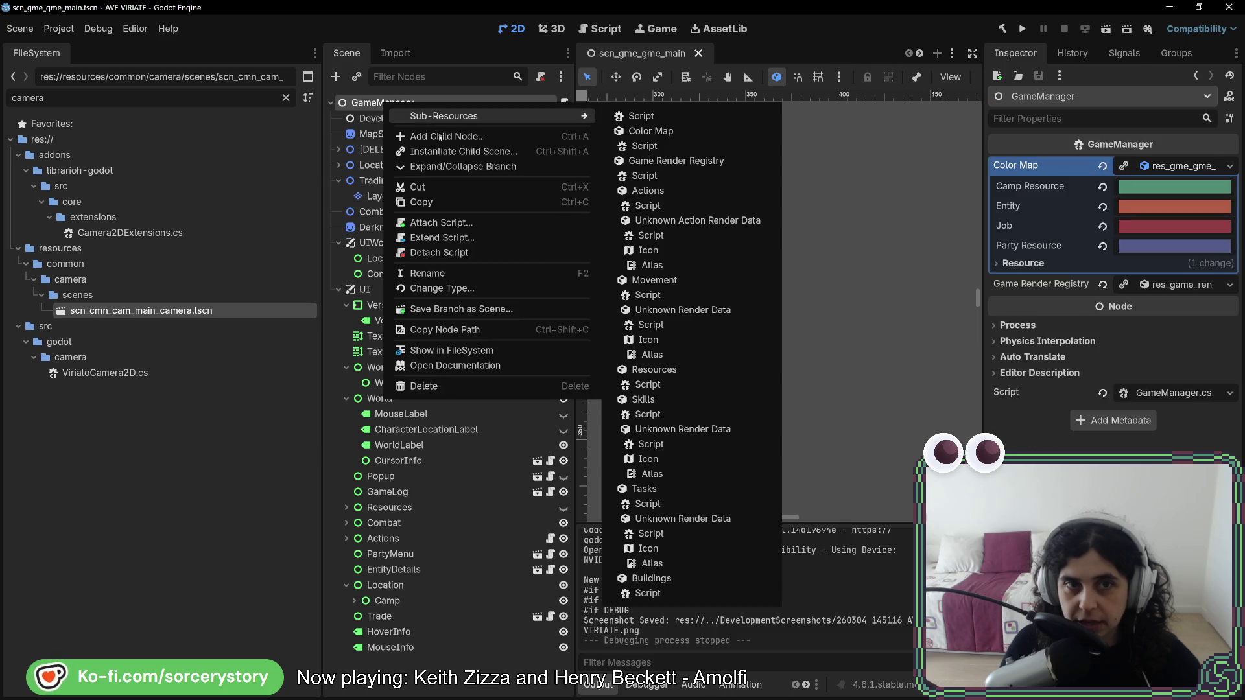
left_click(440, 136)
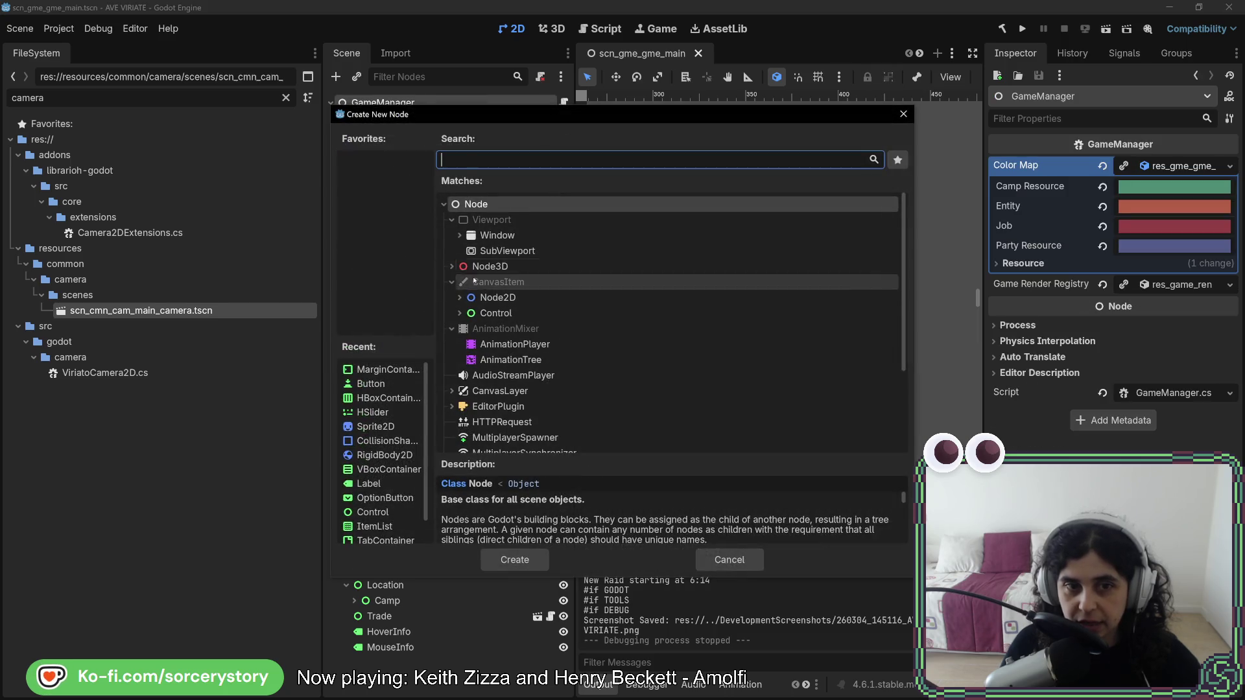
Select Sprite2D in Create New Node, then cancel without adding it.
left_click(375, 427)
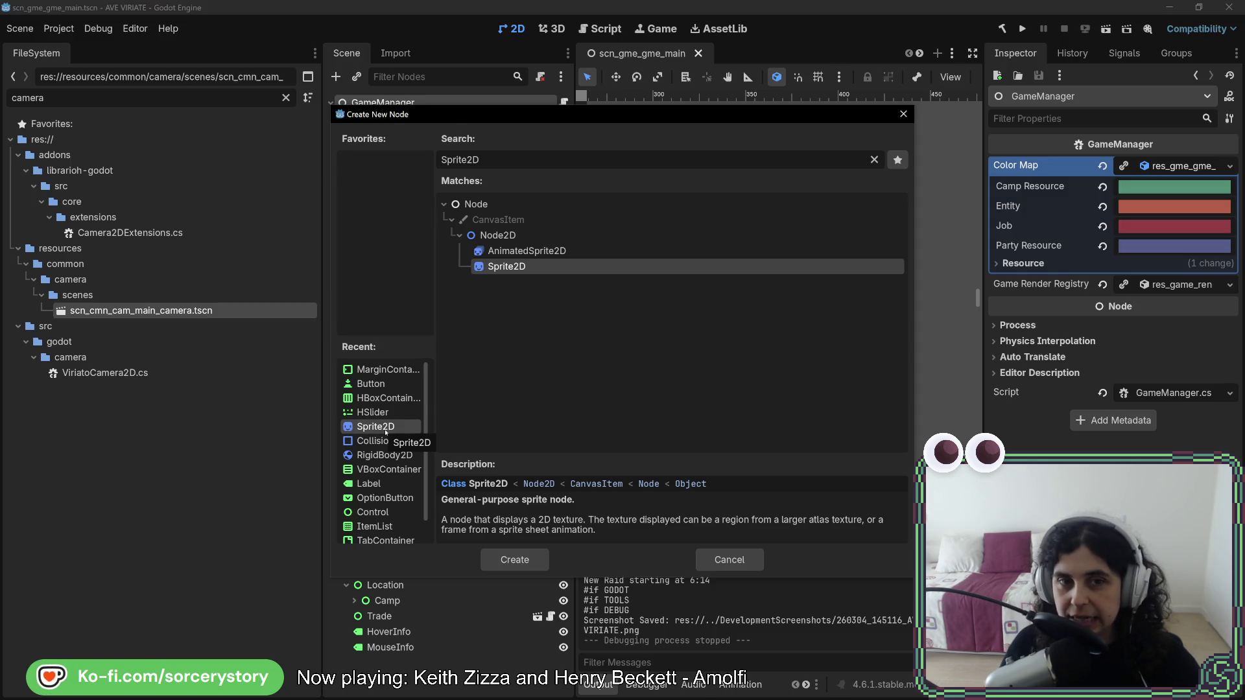
left_click(753, 551)
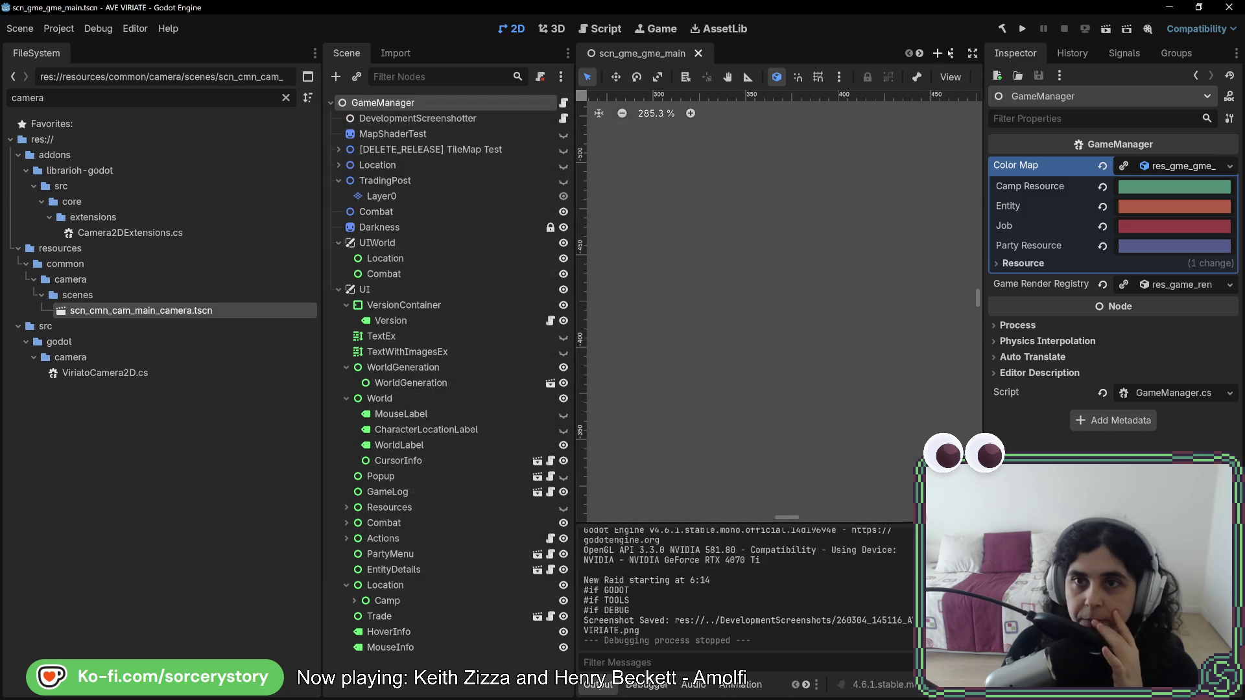
Run the project, start a New Game, visit the Player Settlement, then view the live scene tree.
left_click(1023, 28)
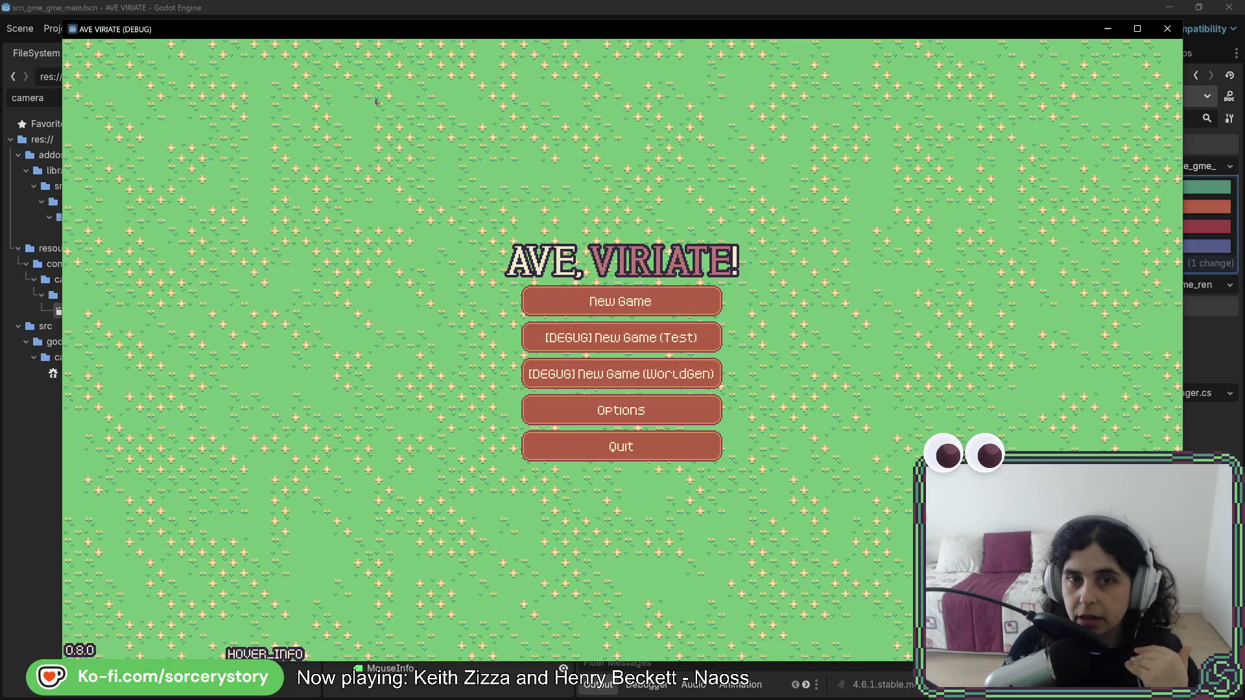
left_click(671, 300)
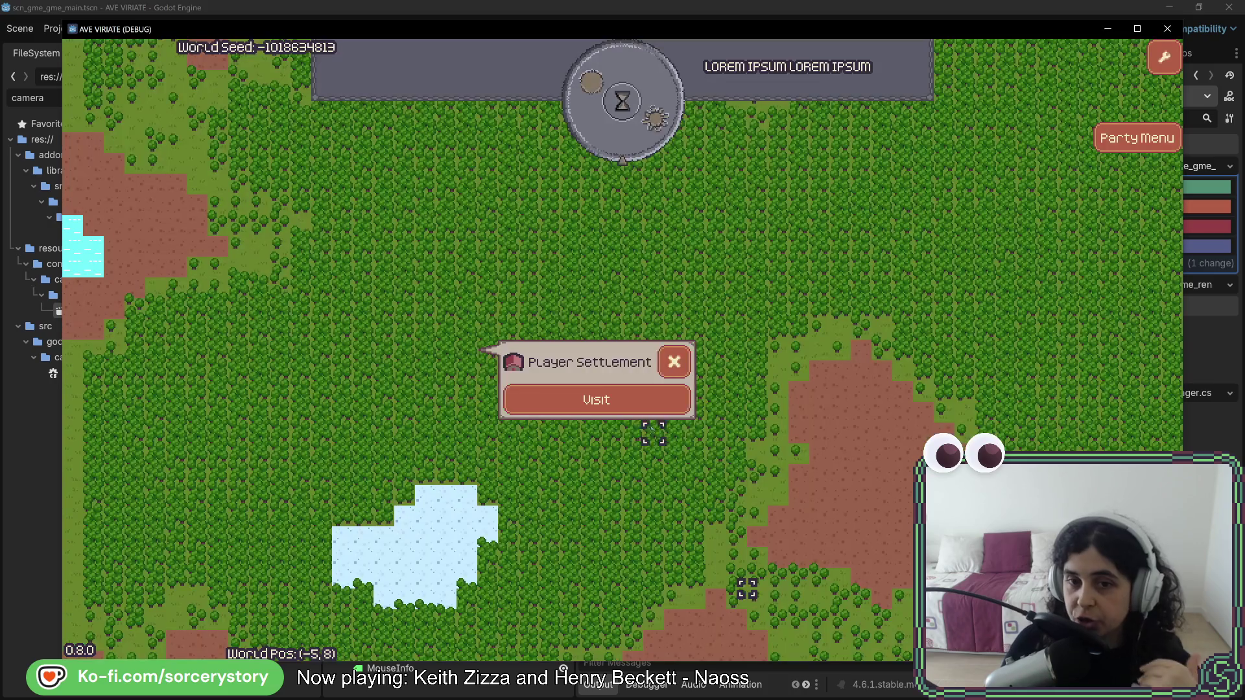
left_click(594, 395)
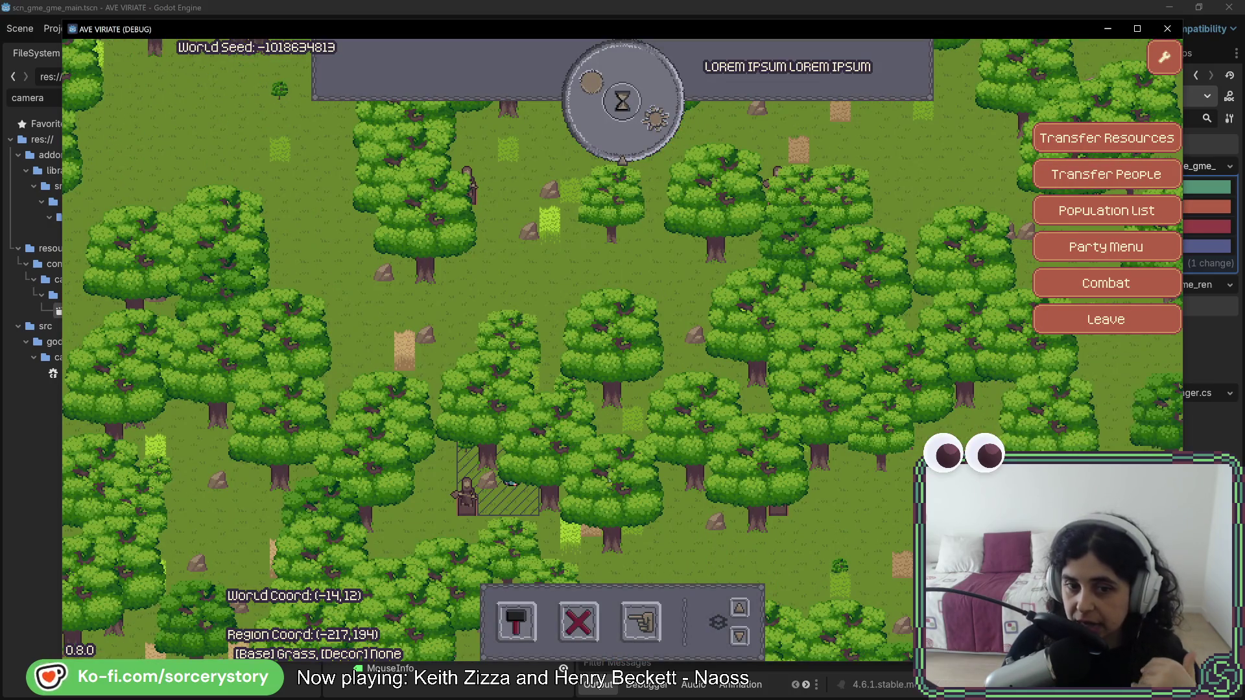
key("F8")
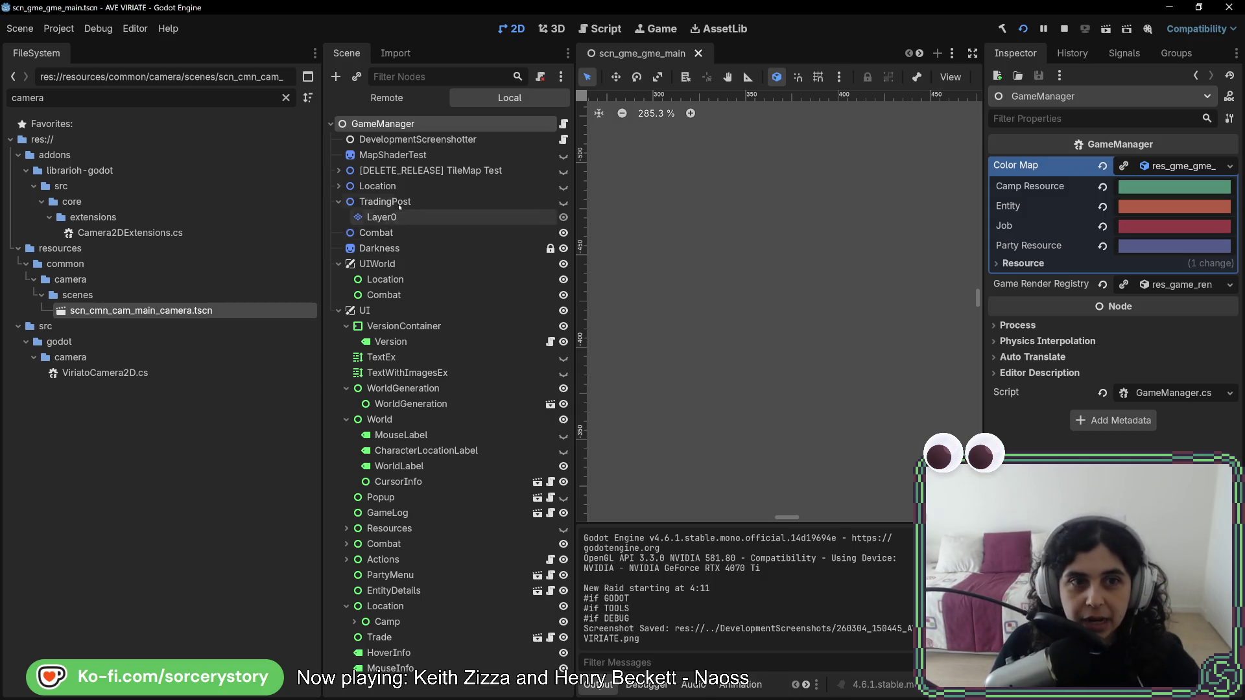
left_click(384, 98)
Expand GameManager, Location and TileMap in the Remote tree and inspect the 00_Ground layer.
left_click(338, 139)
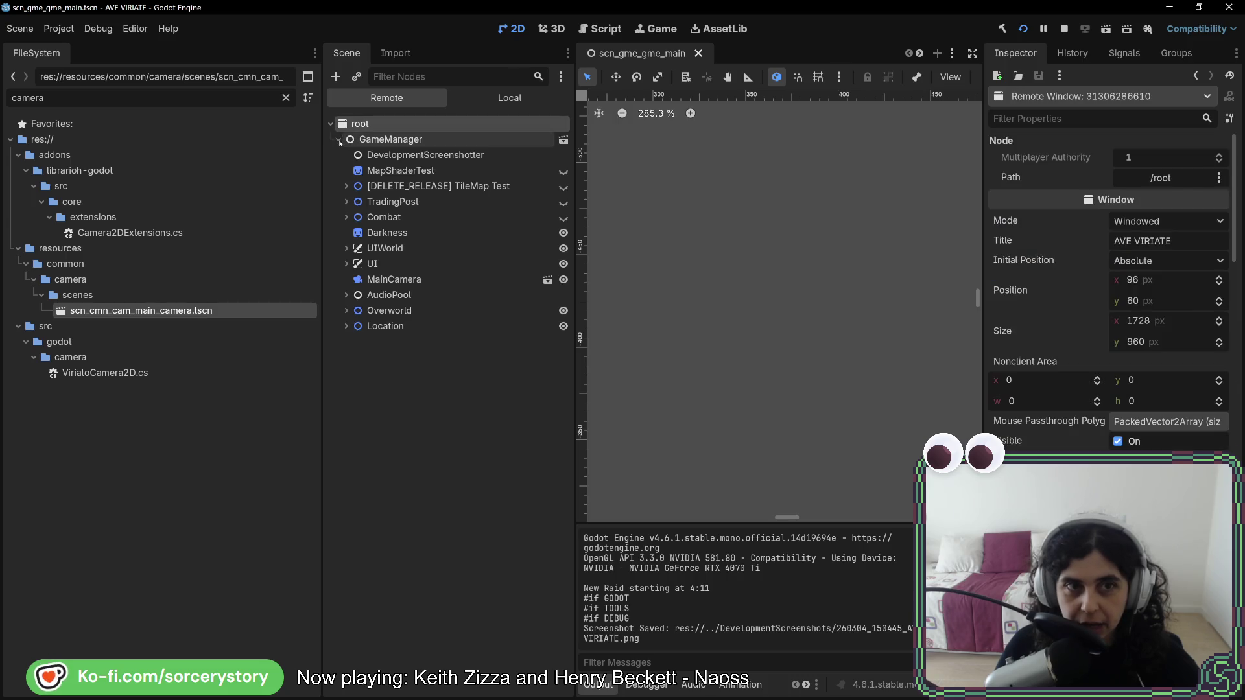
left_click(347, 327)
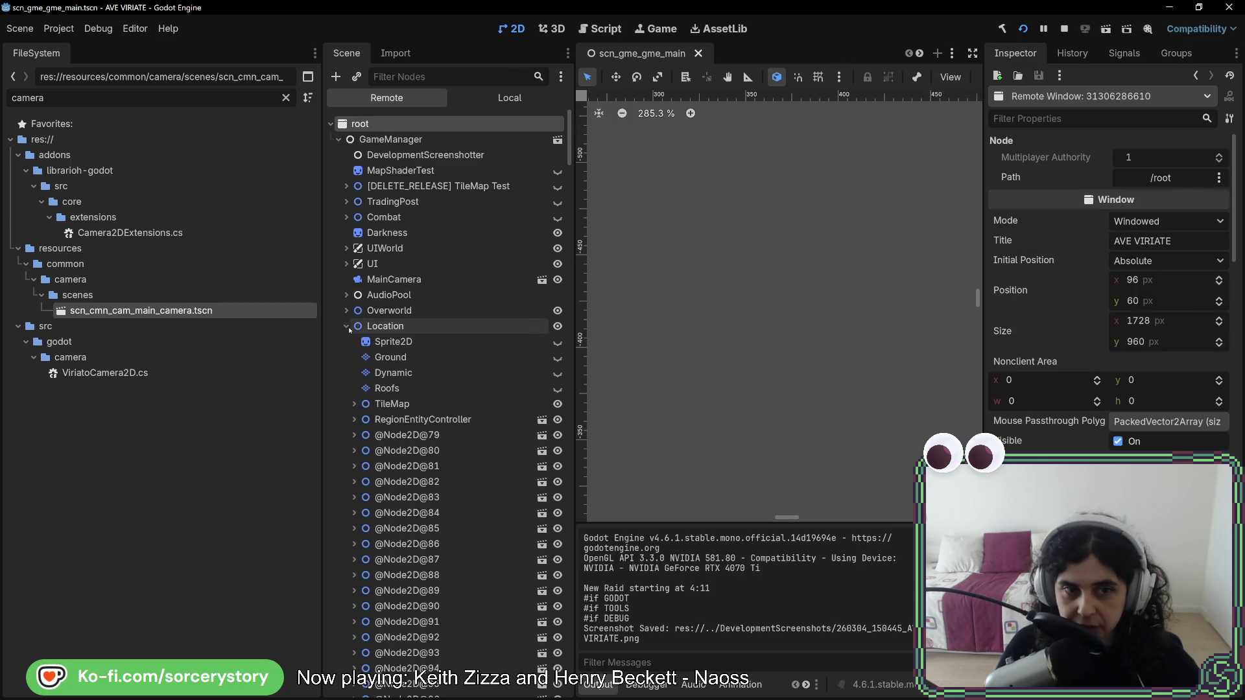
left_click(354, 404)
left_click(418, 420)
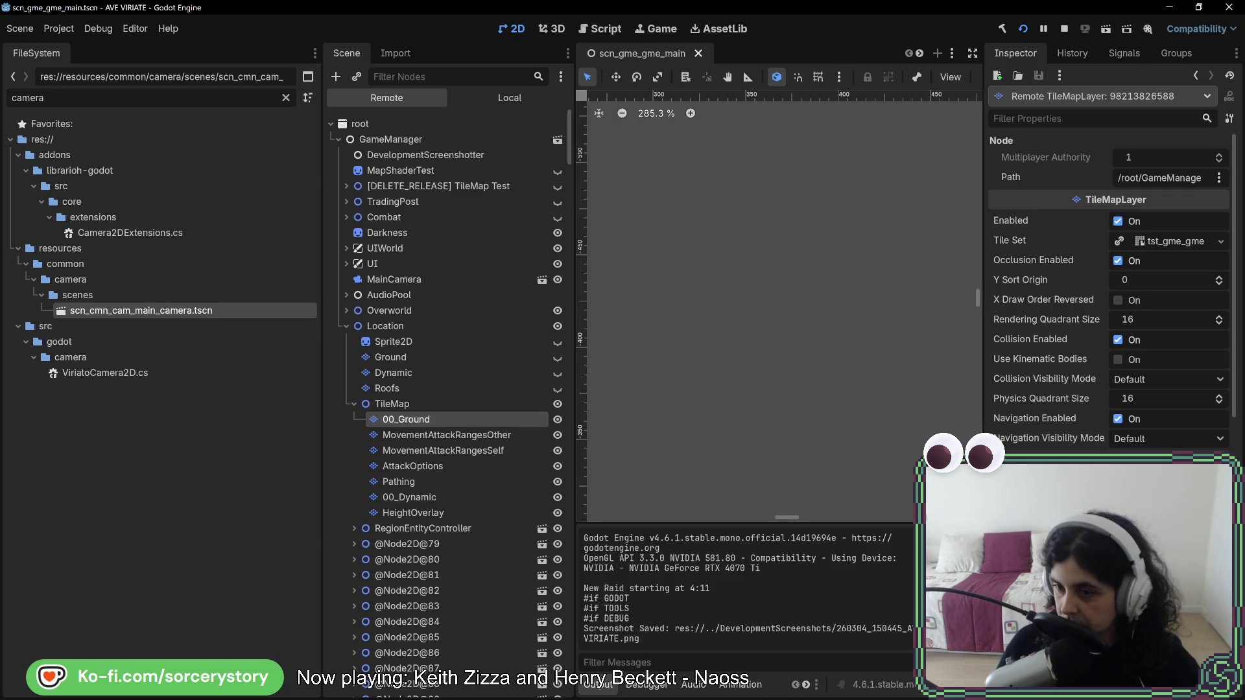
scroll(1070, 272, "down", 10)
scroll(1109, 292, "up", 3)
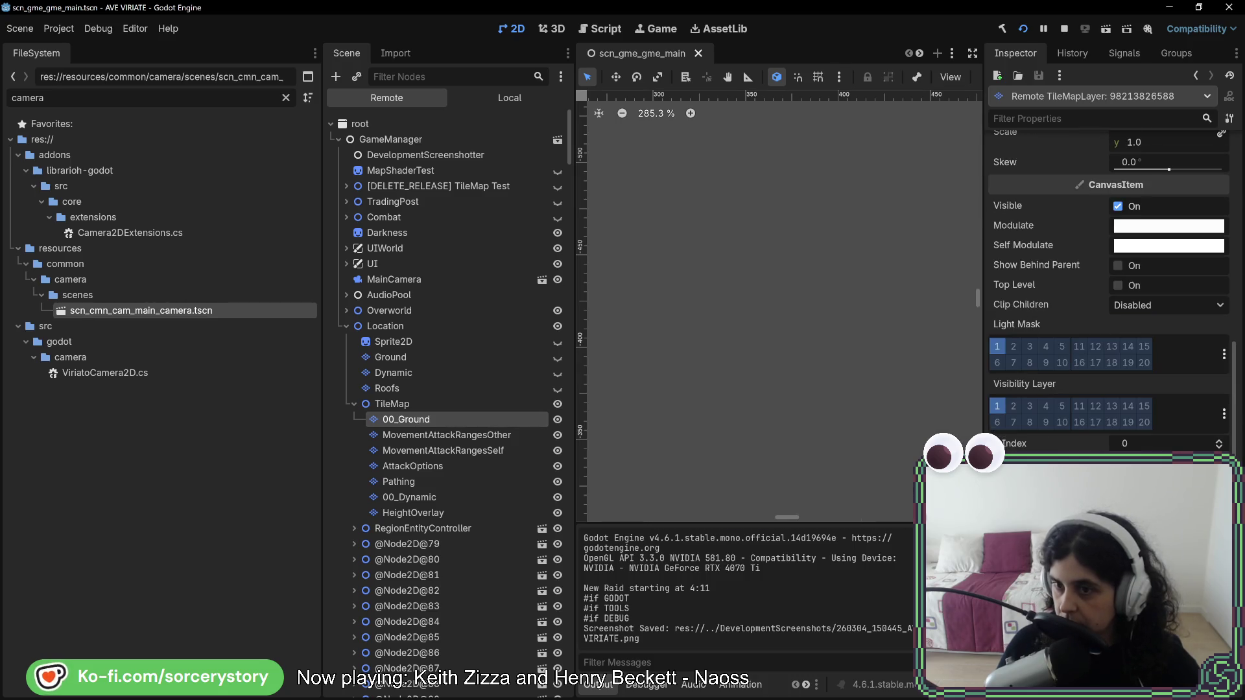
scroll(1109, 292, "up", 3)
scroll(1109, 292, "up", 5)
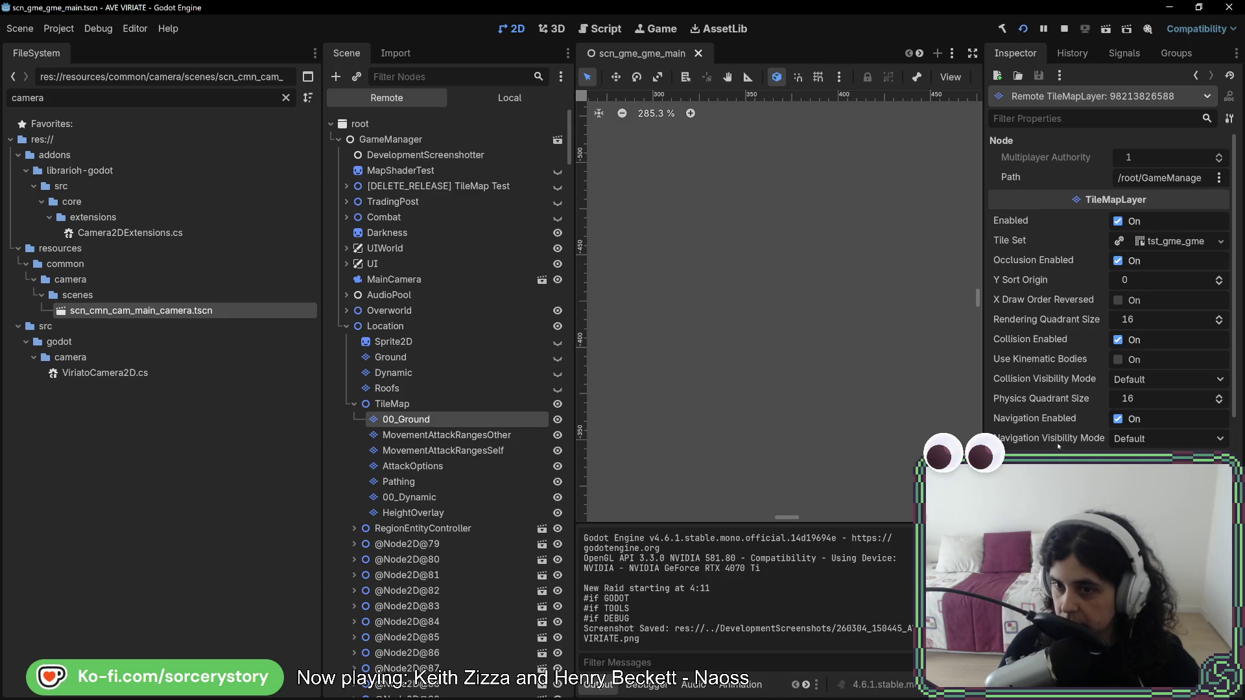
scroll(1077, 394, "down", 10)
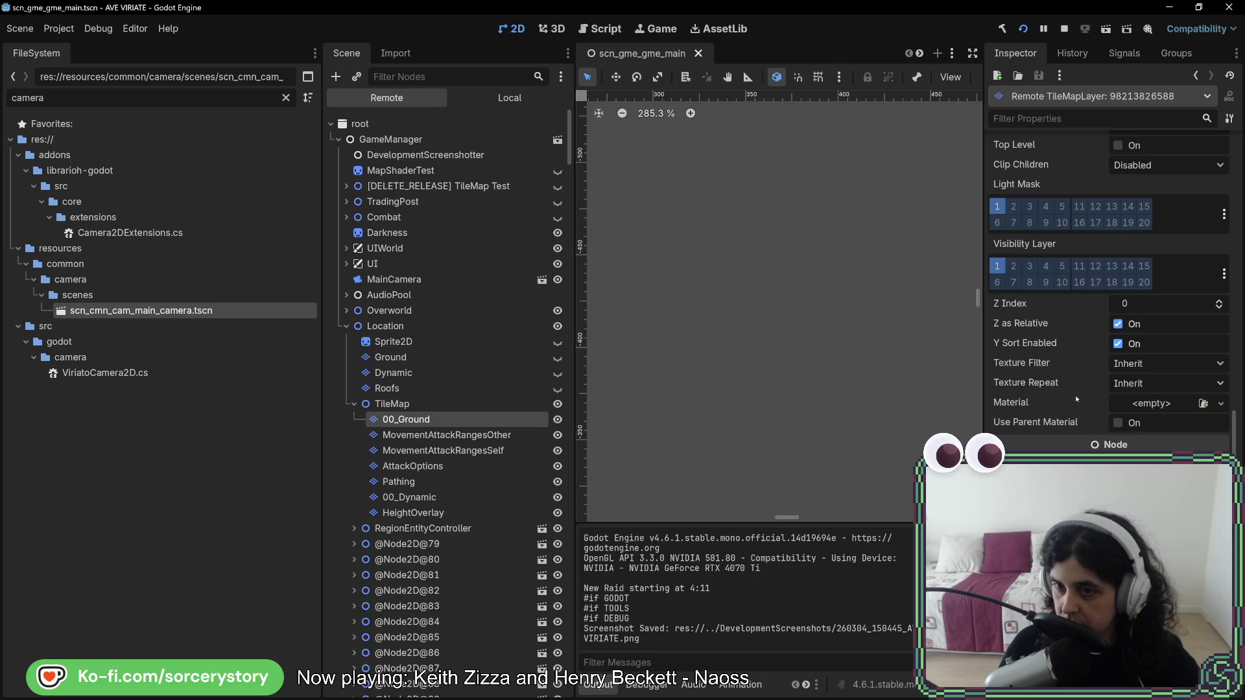
Inspect the remaining TileMap layers down to HeightOverlay, then stop the running game.
left_click(442, 435)
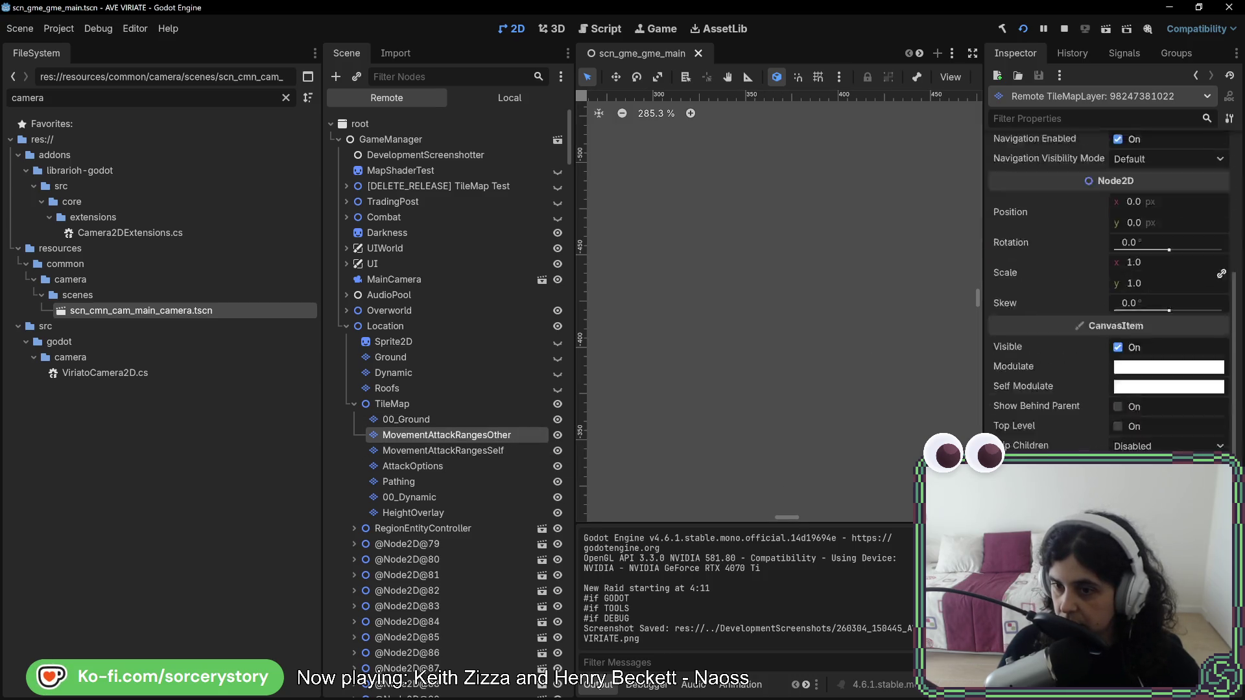
left_click(481, 453)
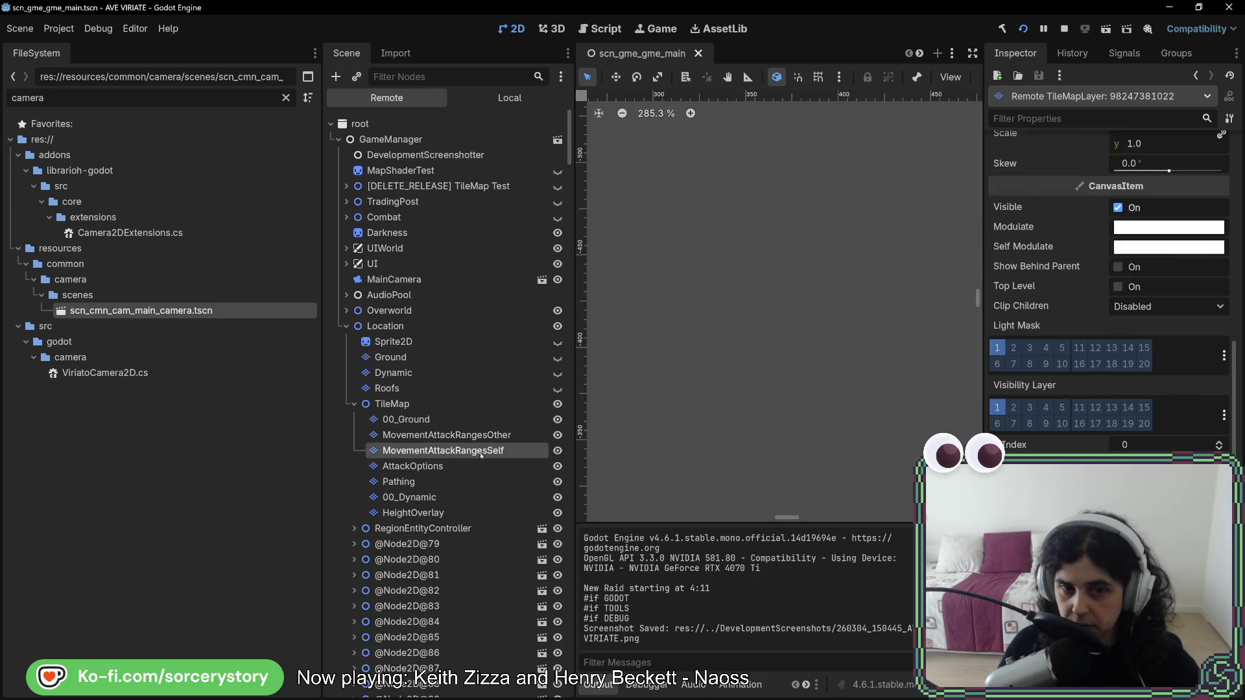
left_click(421, 467)
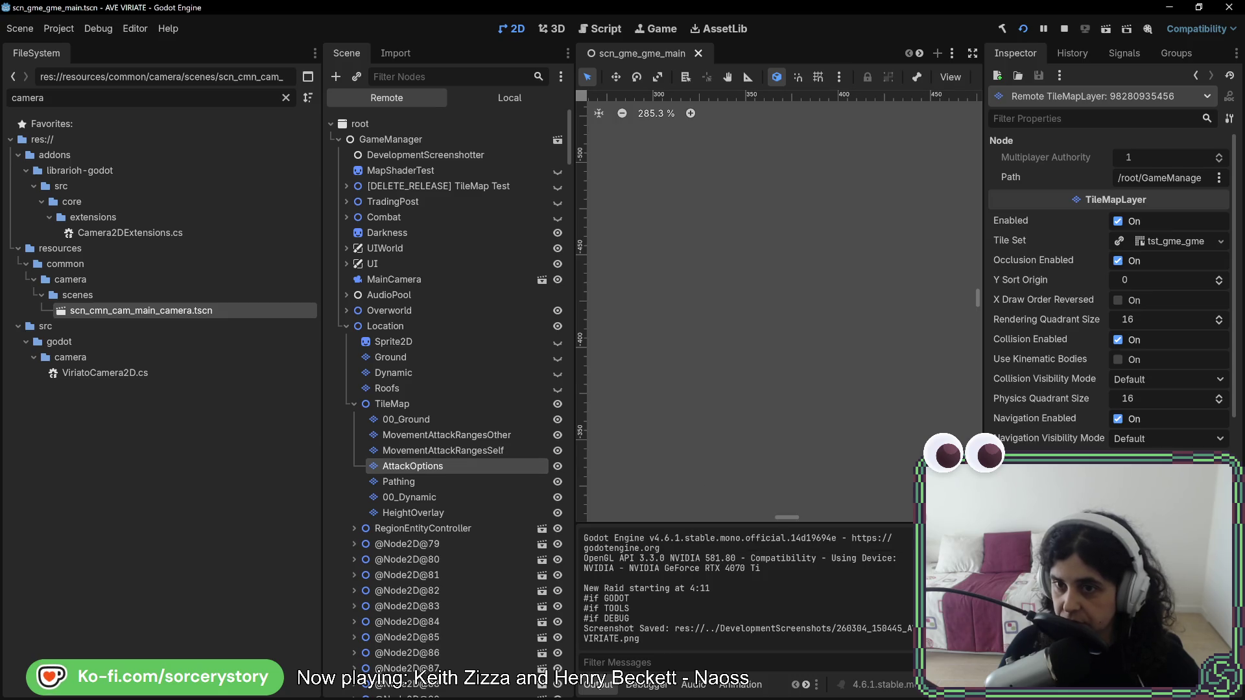
scroll(1109, 292, "down", 6)
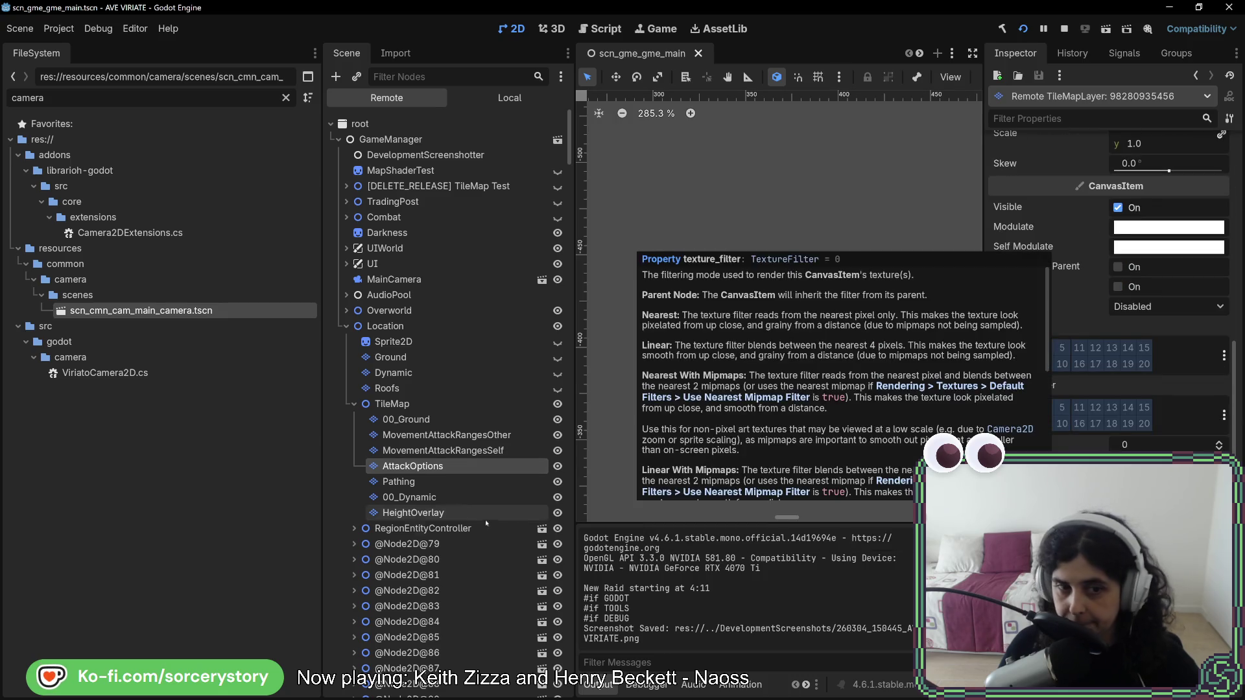
left_click(415, 482)
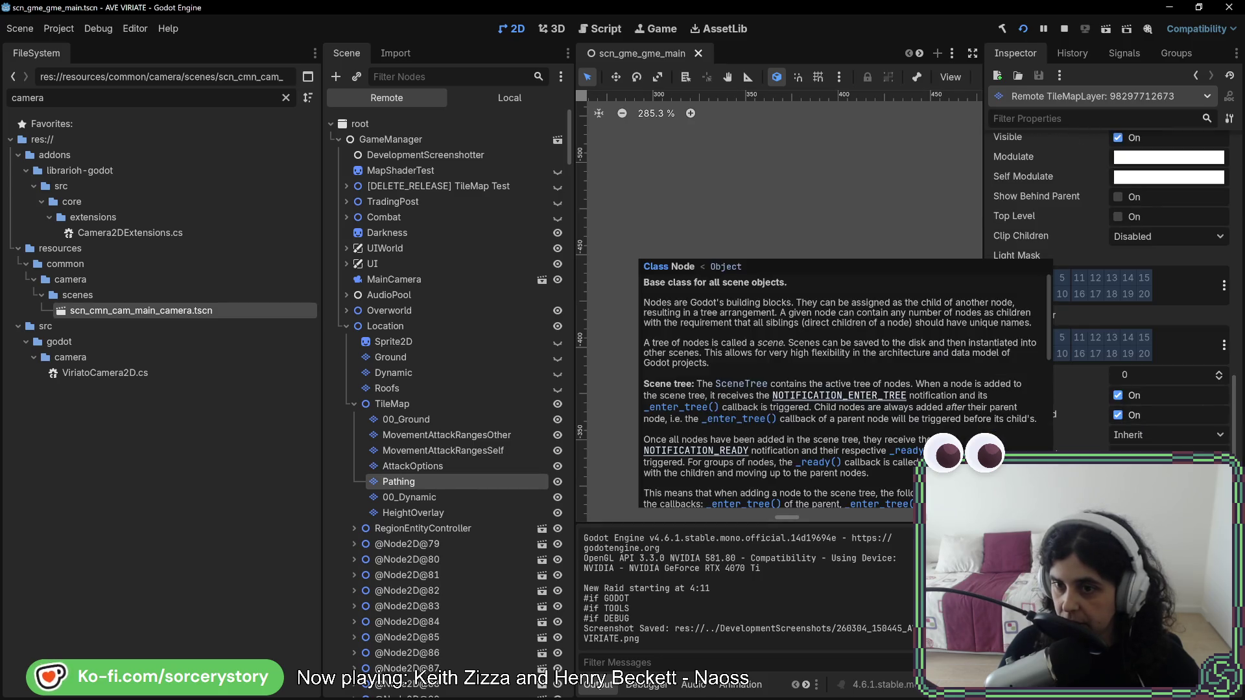
left_click(423, 502)
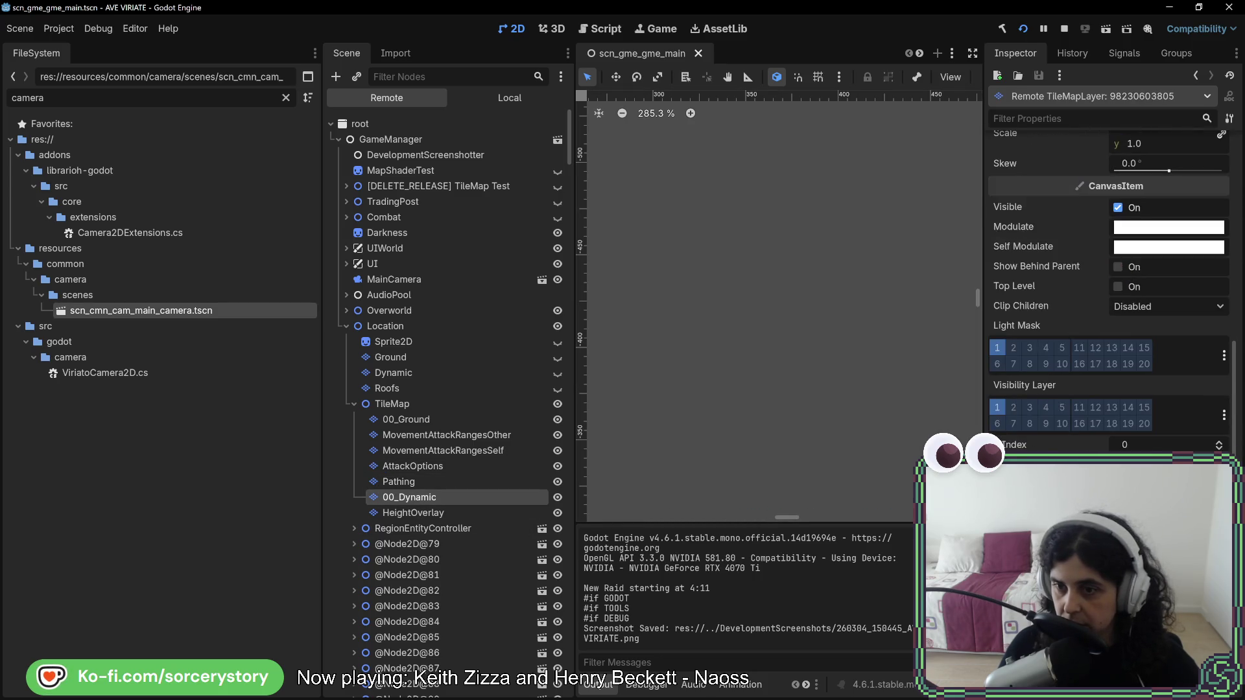
left_click(419, 513)
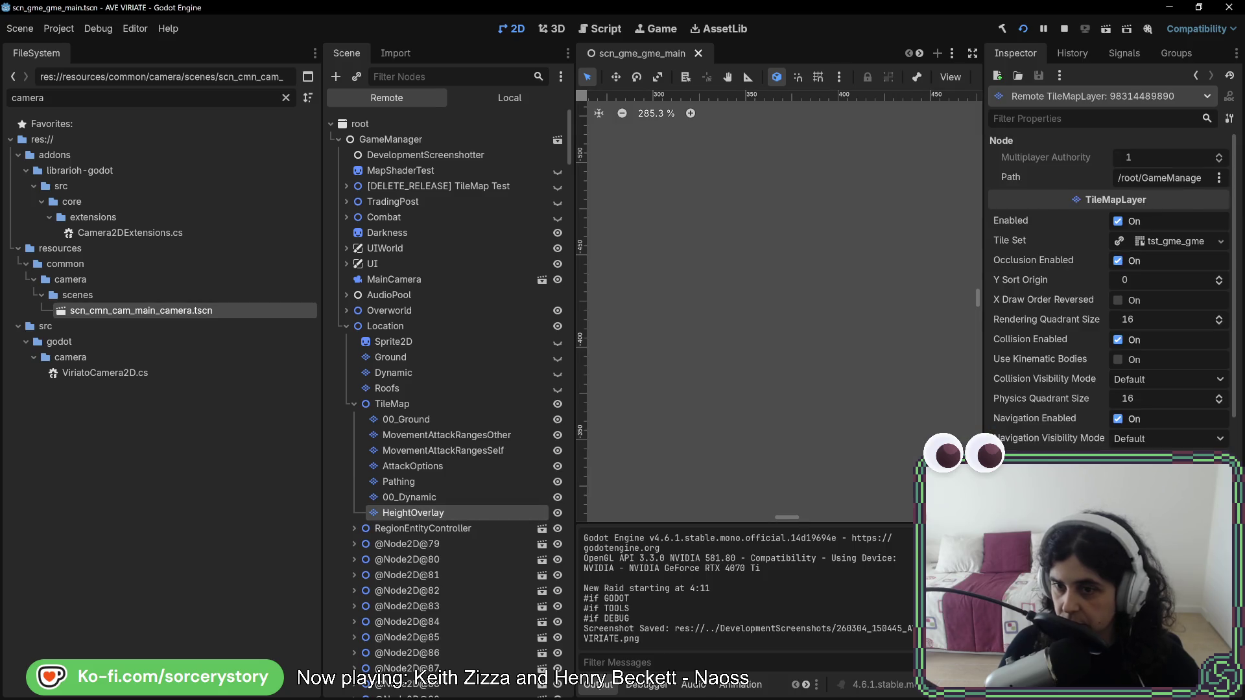
scroll(1109, 292, "down", 5)
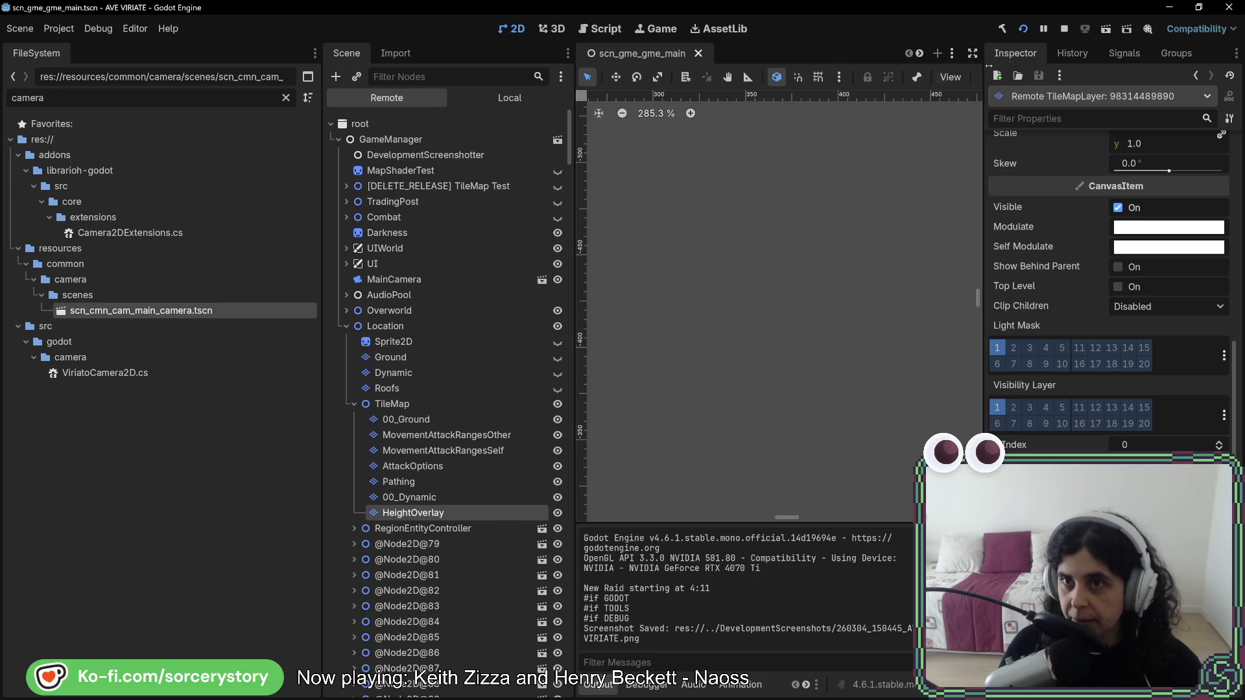
left_click(1065, 29)
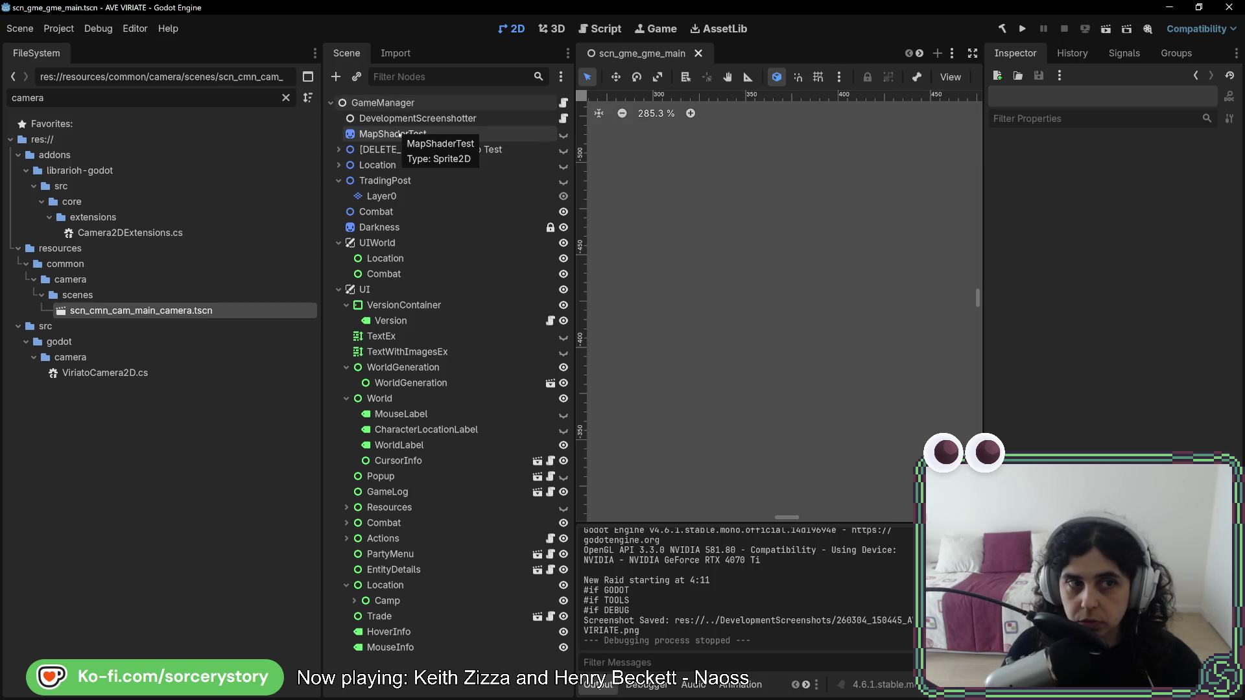
Open scn_cmn_cam_main_camera.tscn and add a Sprite2D child under MainCamera, then frame the canvas.
double_click(187, 312)
right_click(379, 103)
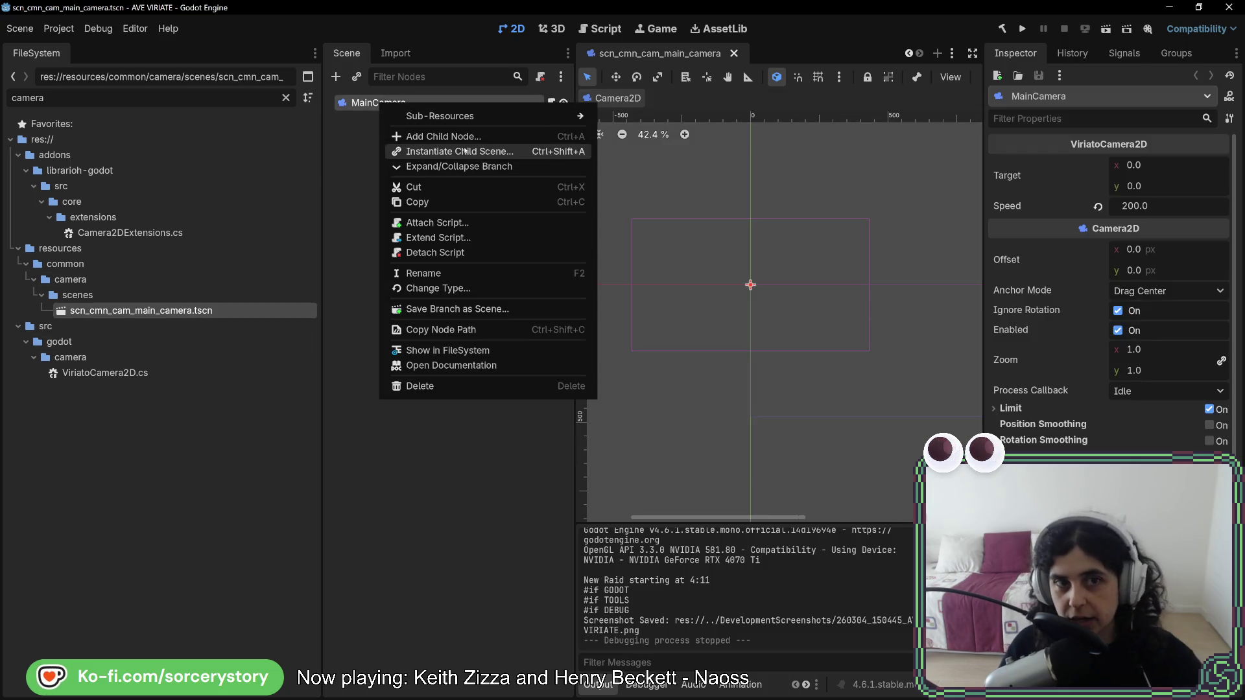
left_click(462, 137)
left_click(515, 559)
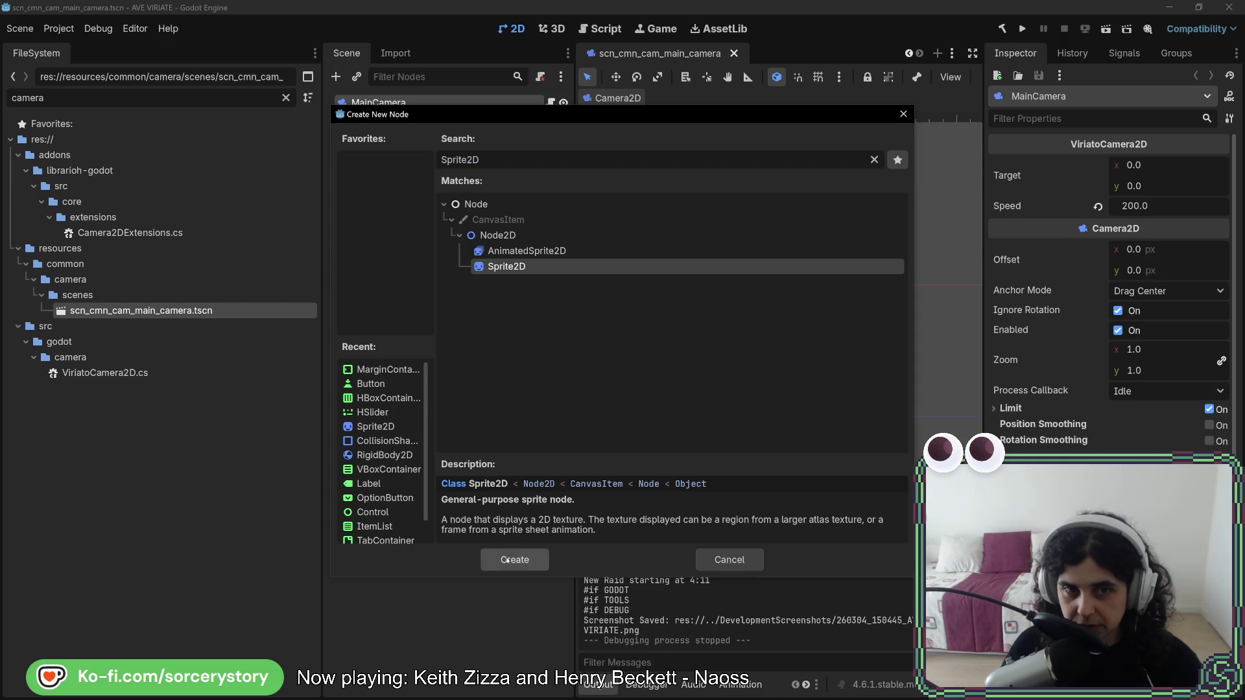
left_click(399, 126)
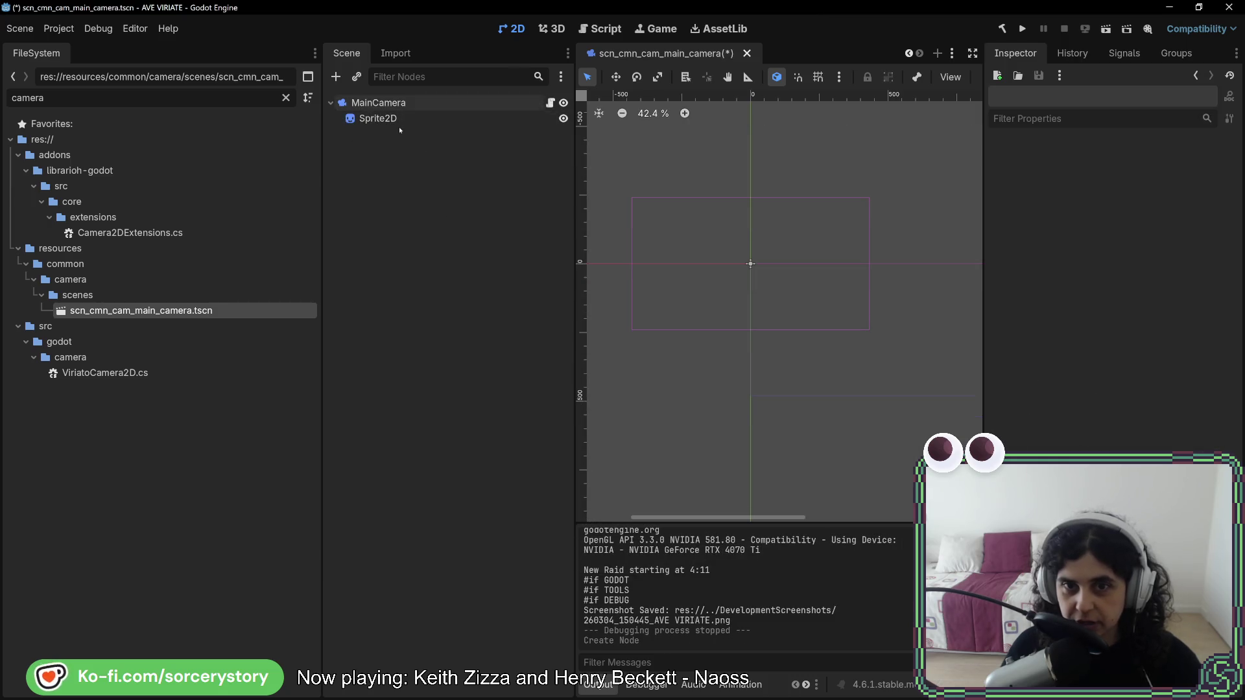
left_click(399, 126)
mouse_move(705, 297)
left_mouse_down()
mouse_move(769, 345)
mouse_move(757, 352)
left_mouse_up()
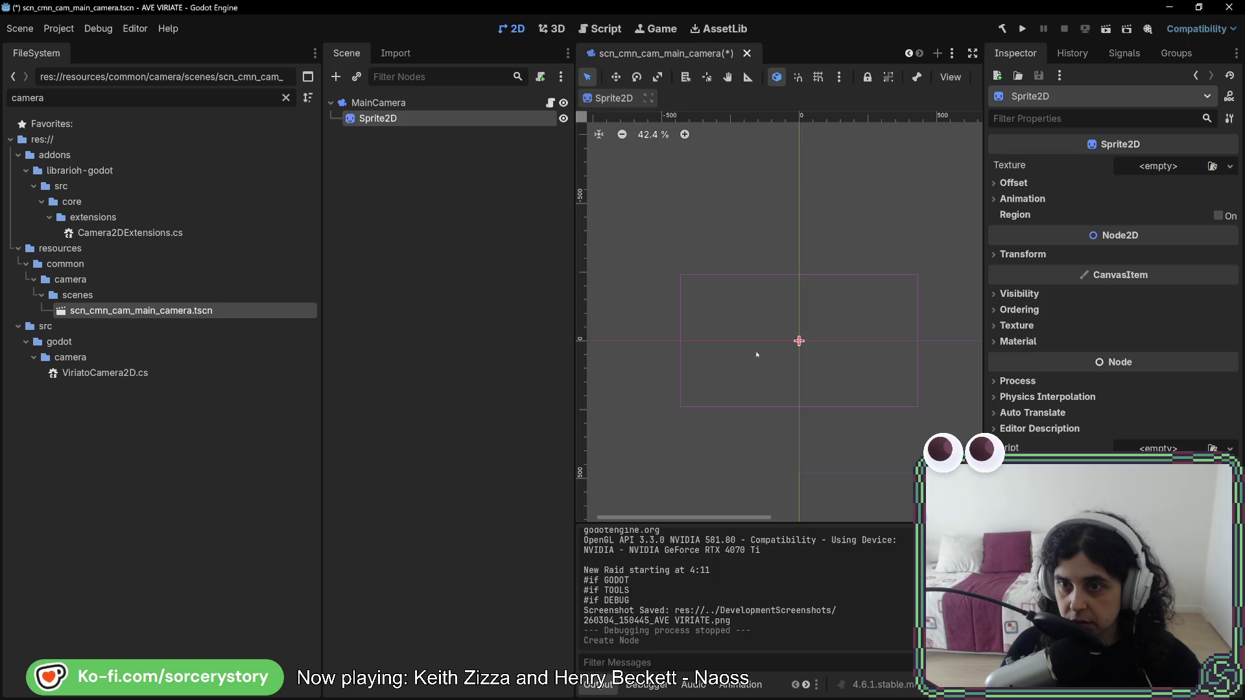
scroll(756, 355, "up", 6)
scroll(831, 334, "down", 5)
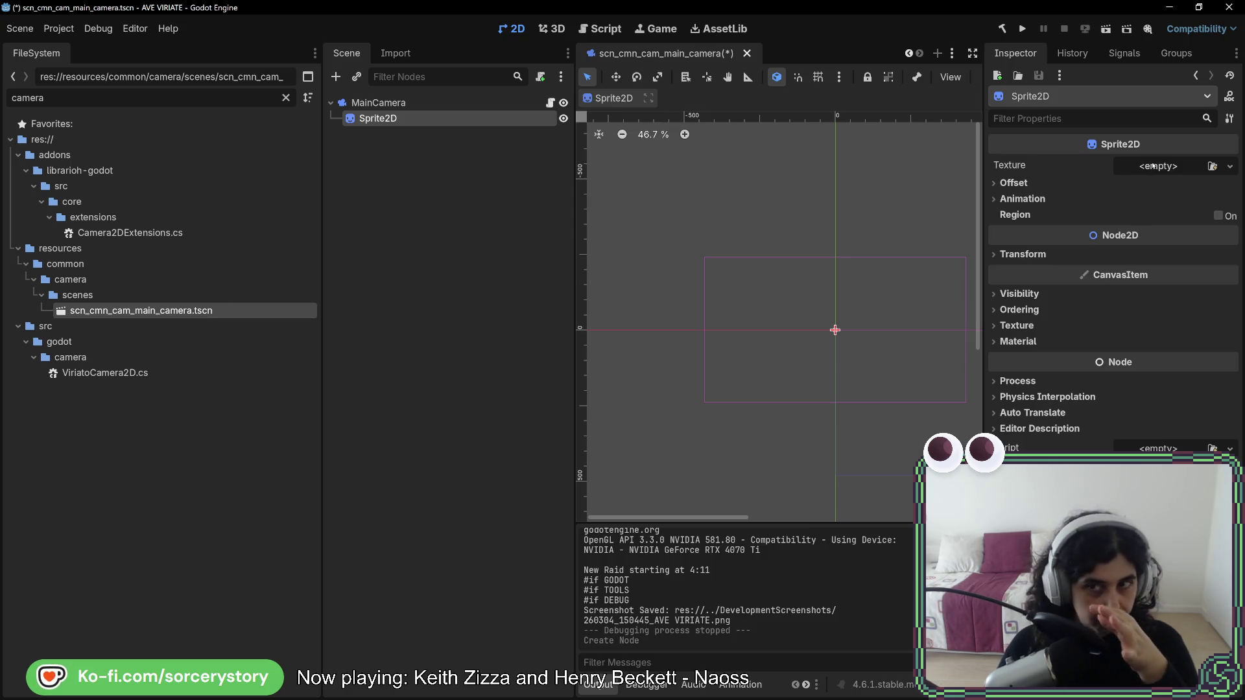
Assign icon.svg as the Sprite2D texture and stretch it to scale (6.95, 4.03) over the camera view.
left_click(1212, 166)
double_click(603, 380)
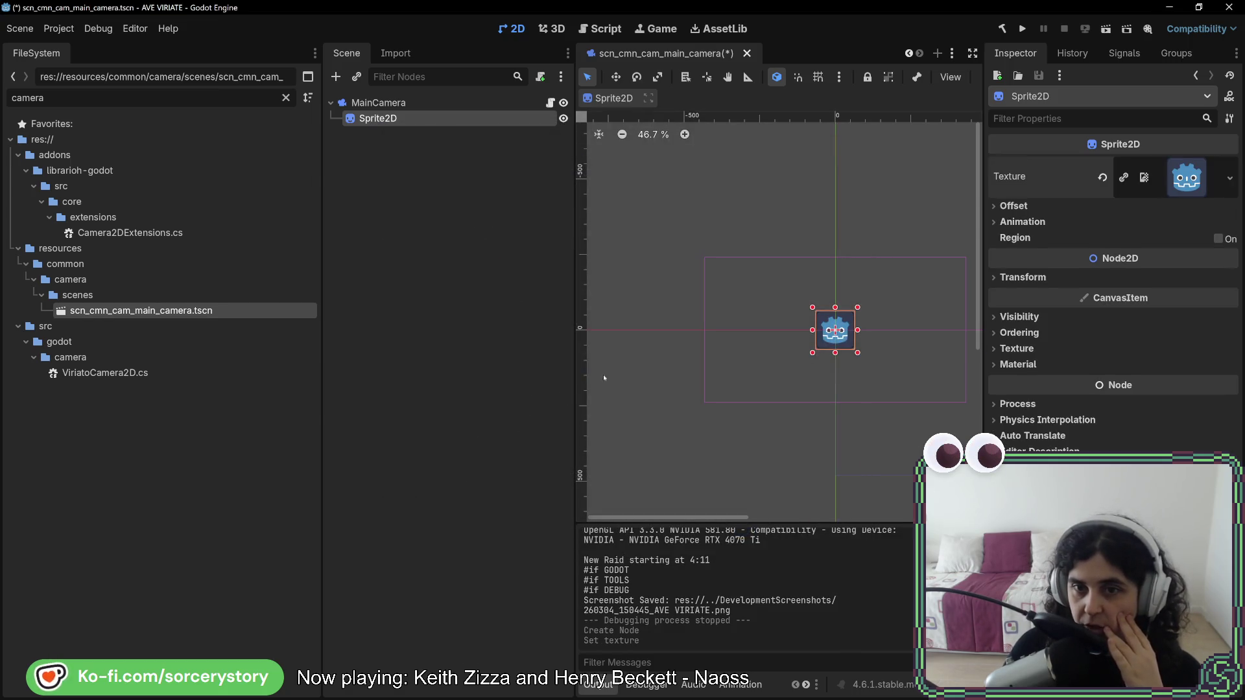
scroll(734, 356, "left", 3)
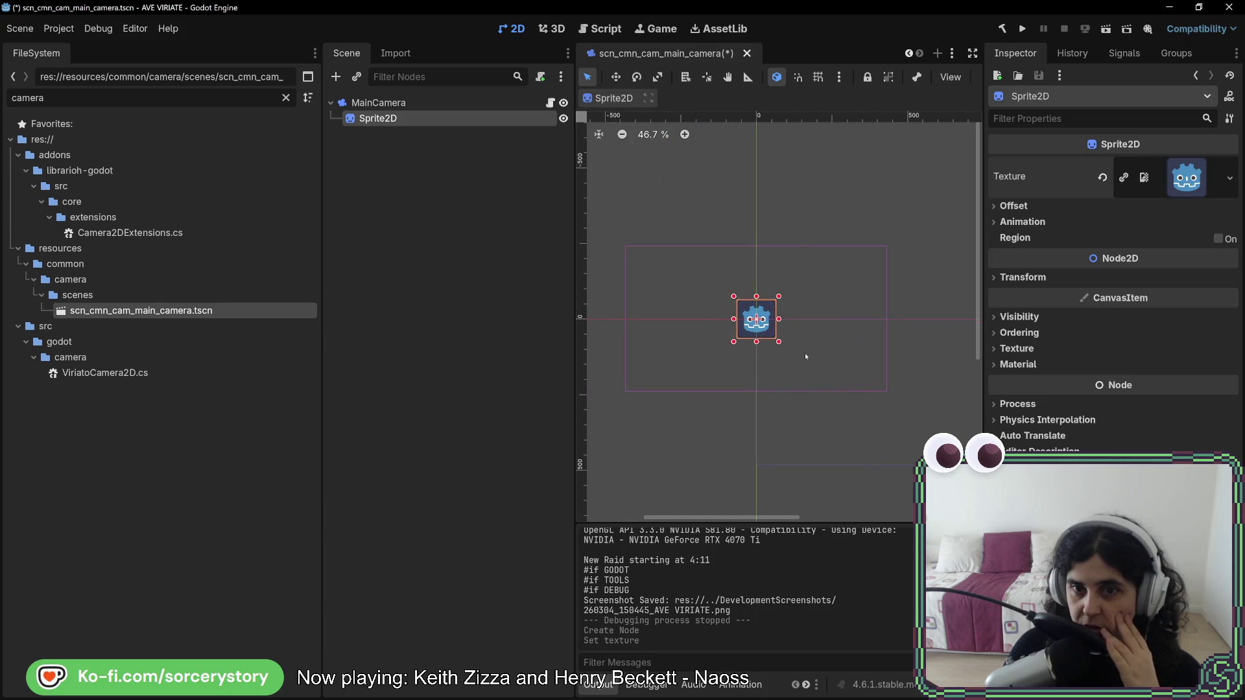
mouse_move(734, 299)
left_mouse_down()
mouse_move(617, 255)
mouse_move(614, 237)
left_mouse_up()
left_click_drag(779, 341, 893, 400)
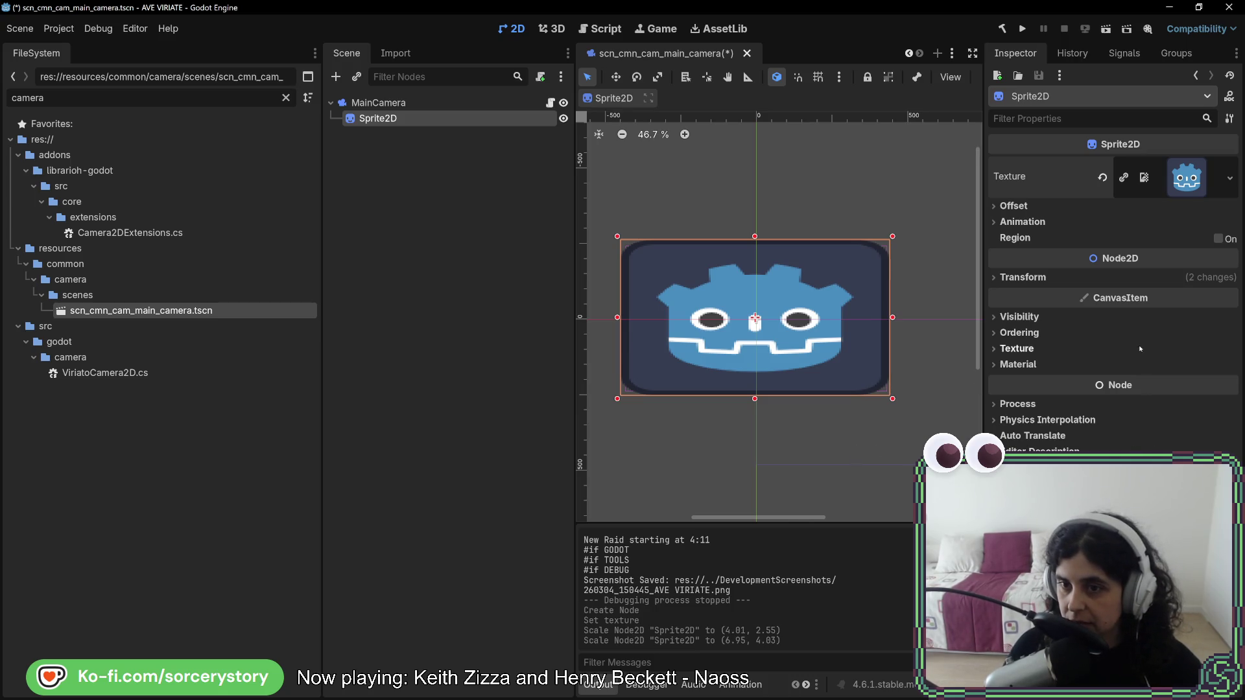
left_click(1118, 364)
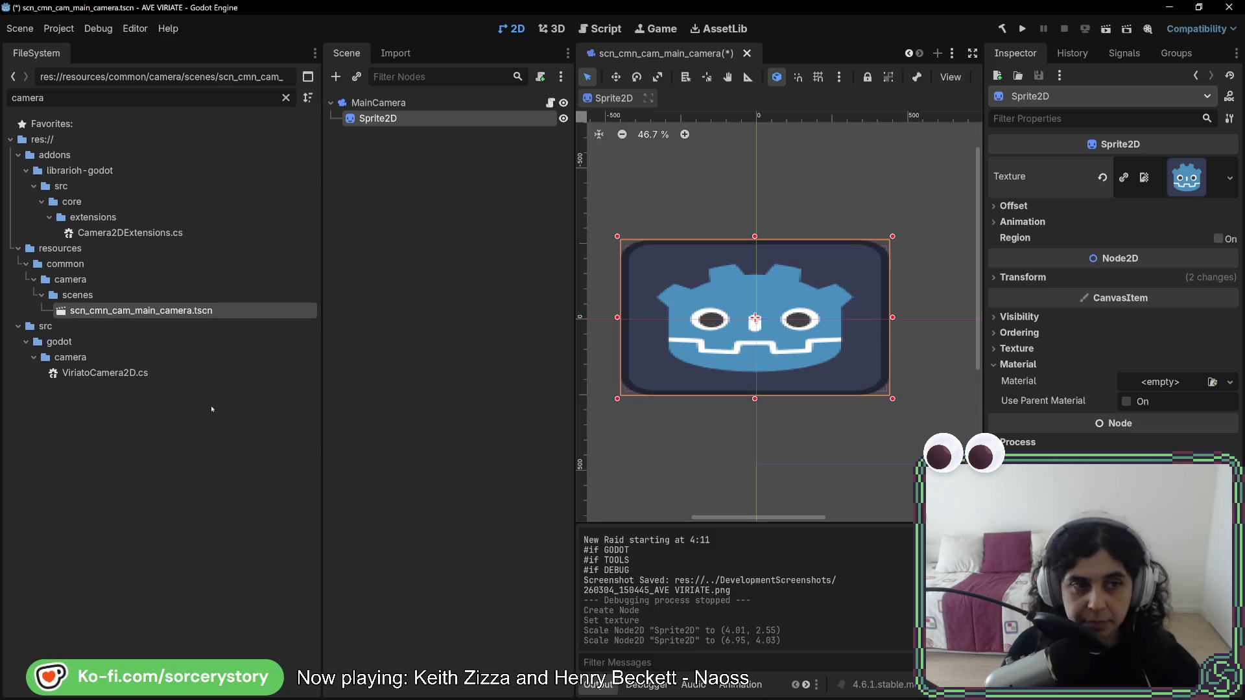
left_click(286, 97)
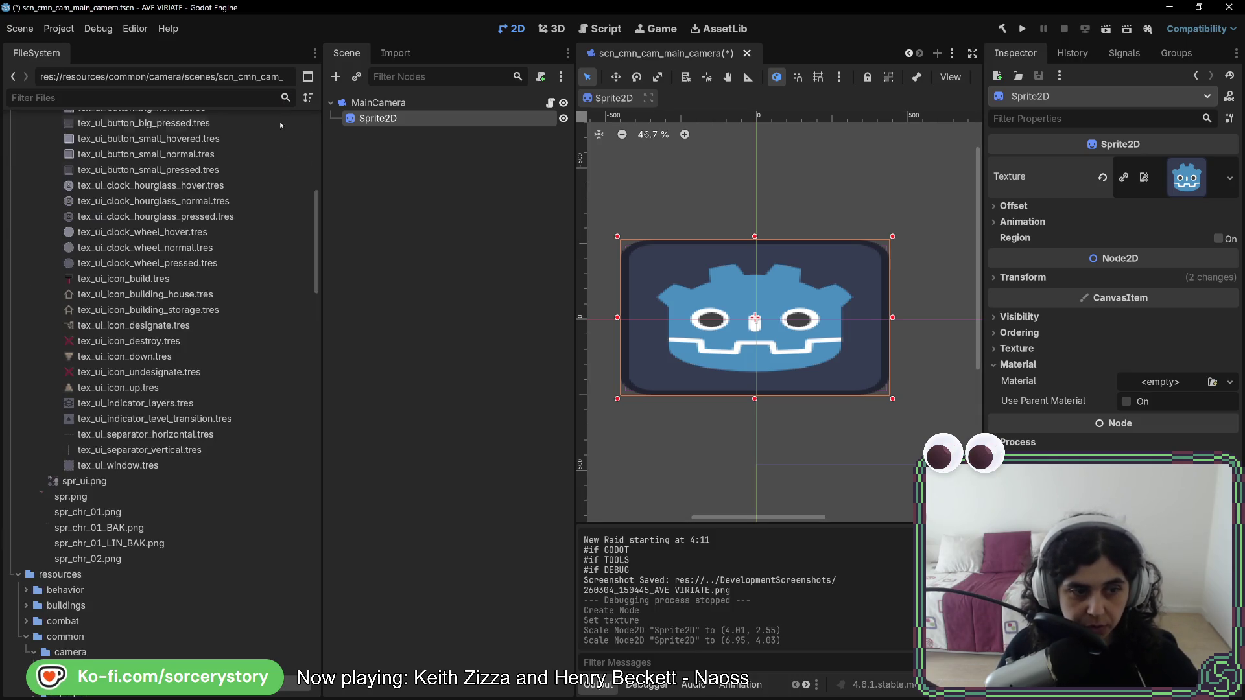
Collapse the common, entities, items, resources, session, skills and tools folders in FileSystem.
scroll(194, 497, "down", 6)
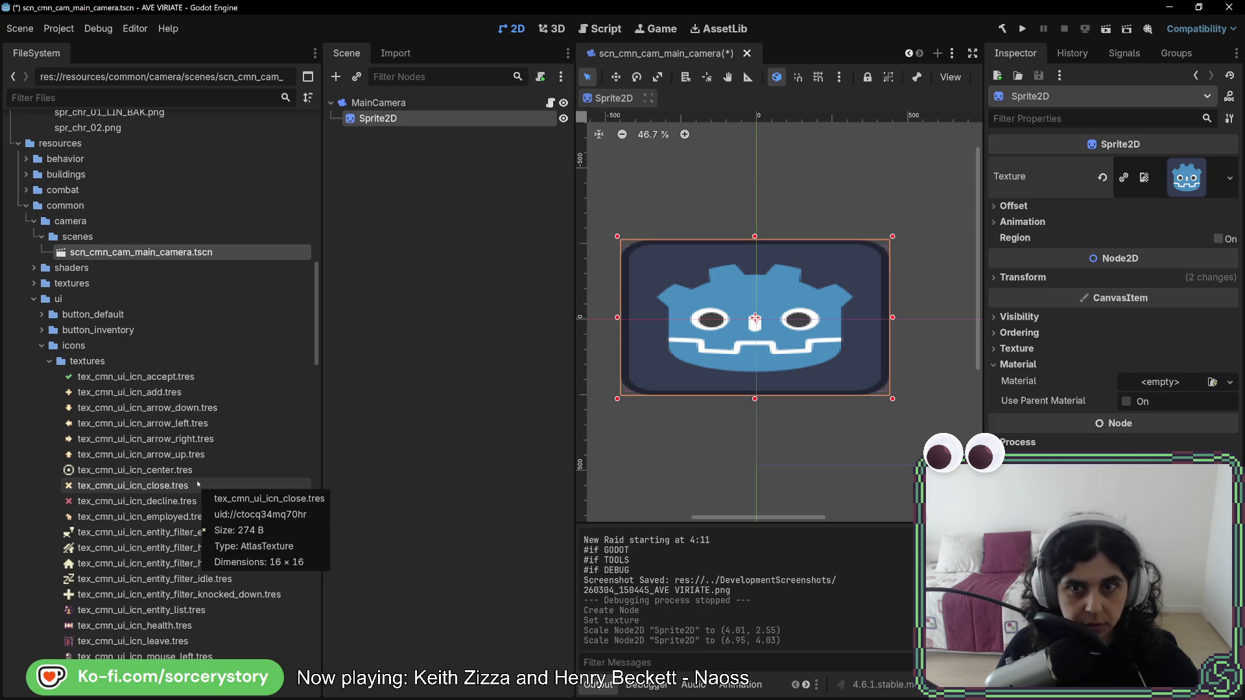
scroll(197, 478, "up", 7)
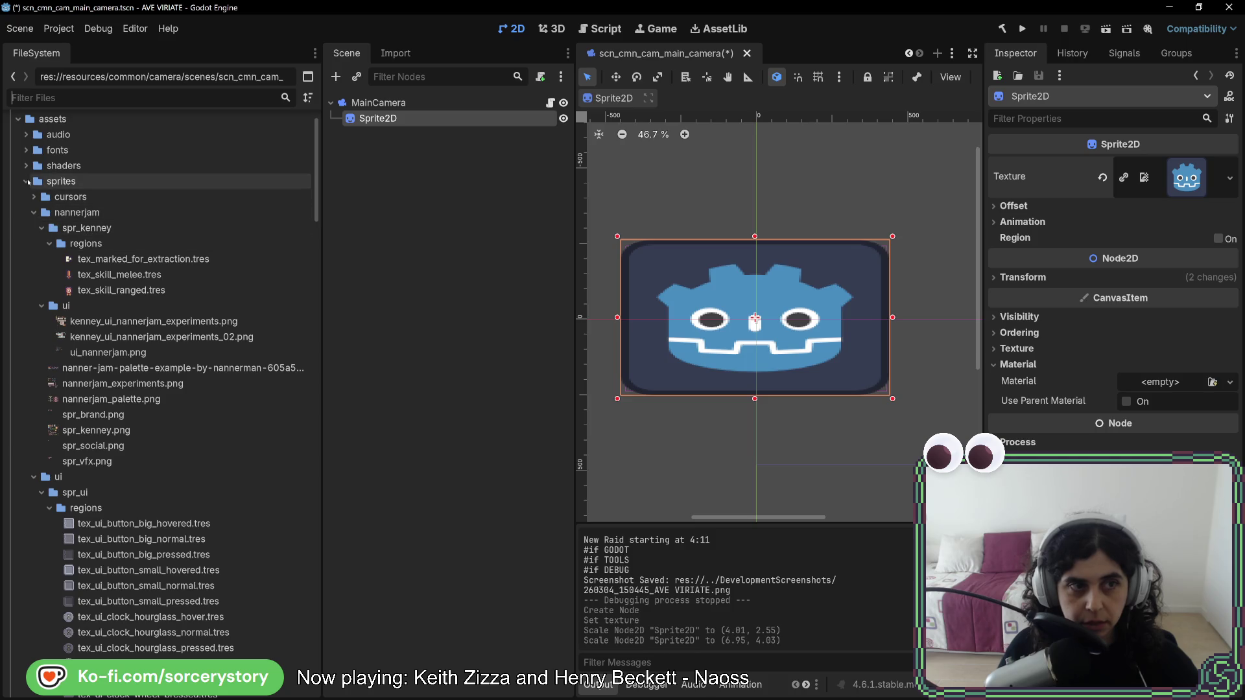
scroll(36, 291, "down", 5)
scroll(37, 289, "down", 4)
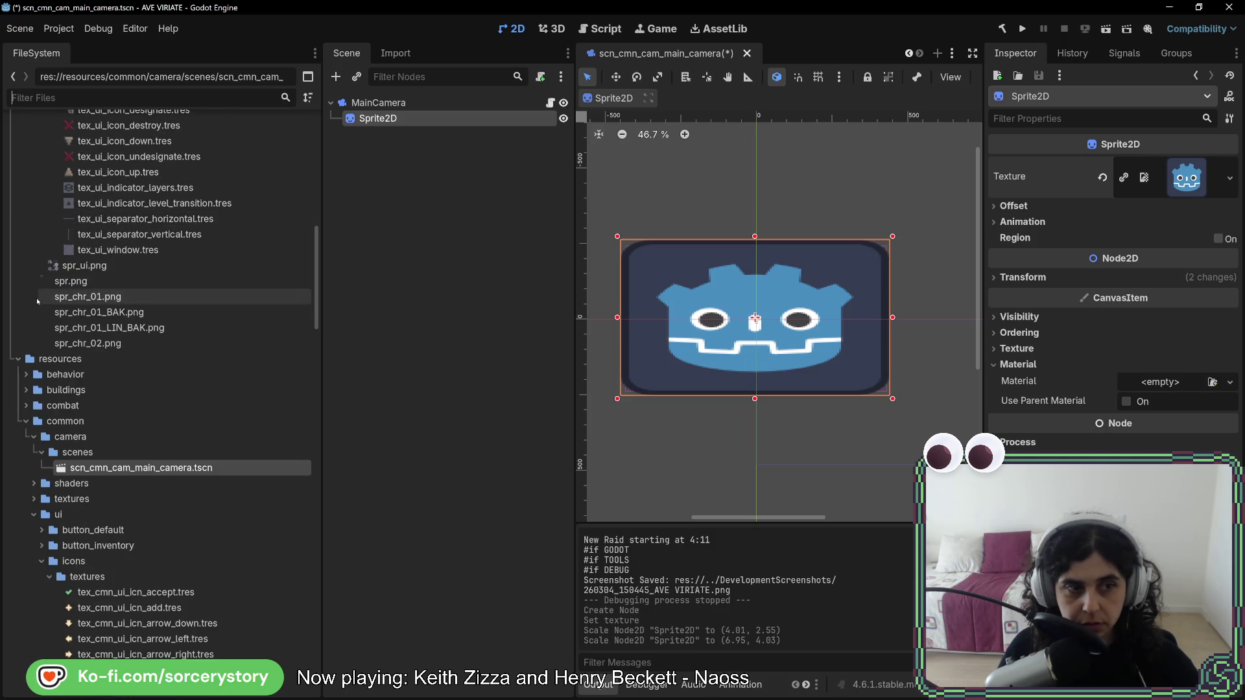
left_click(26, 421)
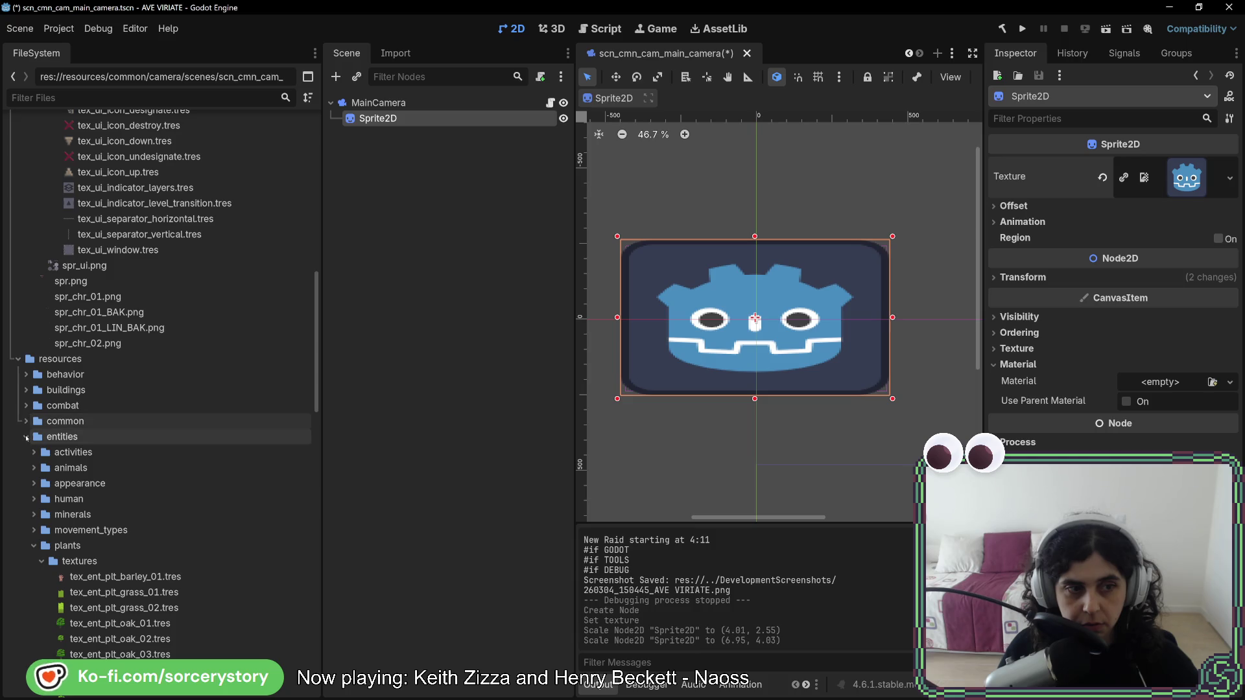
left_click(27, 453)
left_click(27, 468)
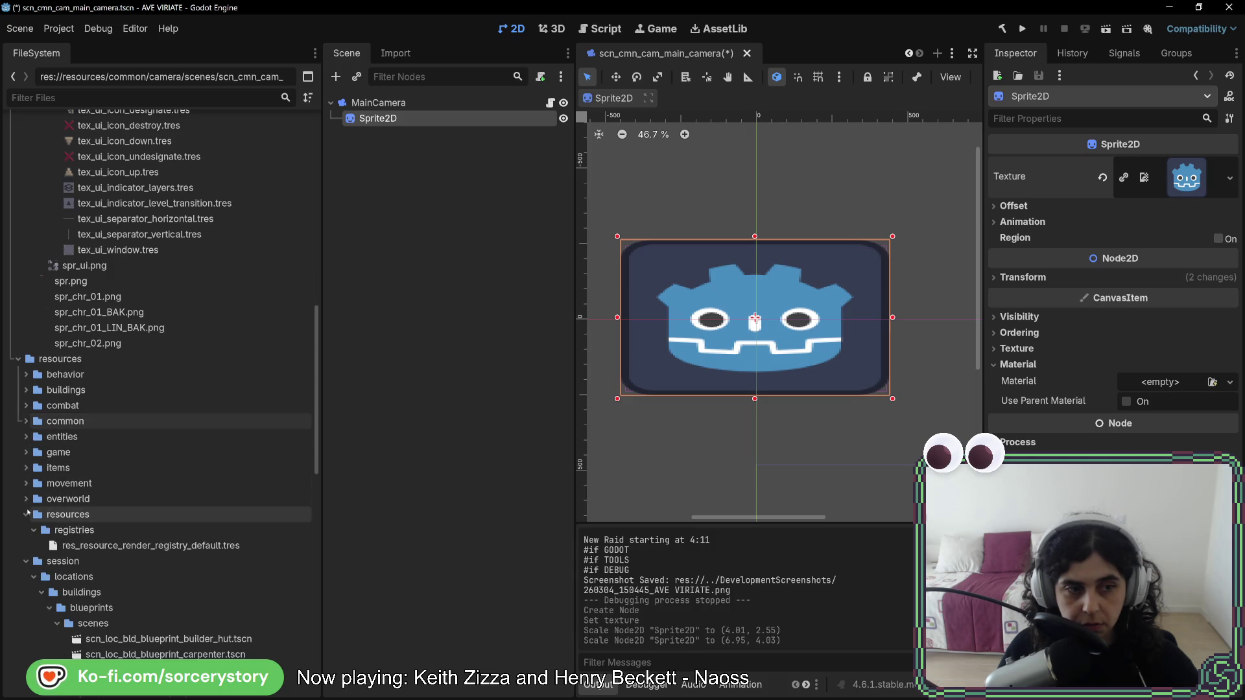
left_click(27, 514)
left_click(26, 530)
left_click(26, 546)
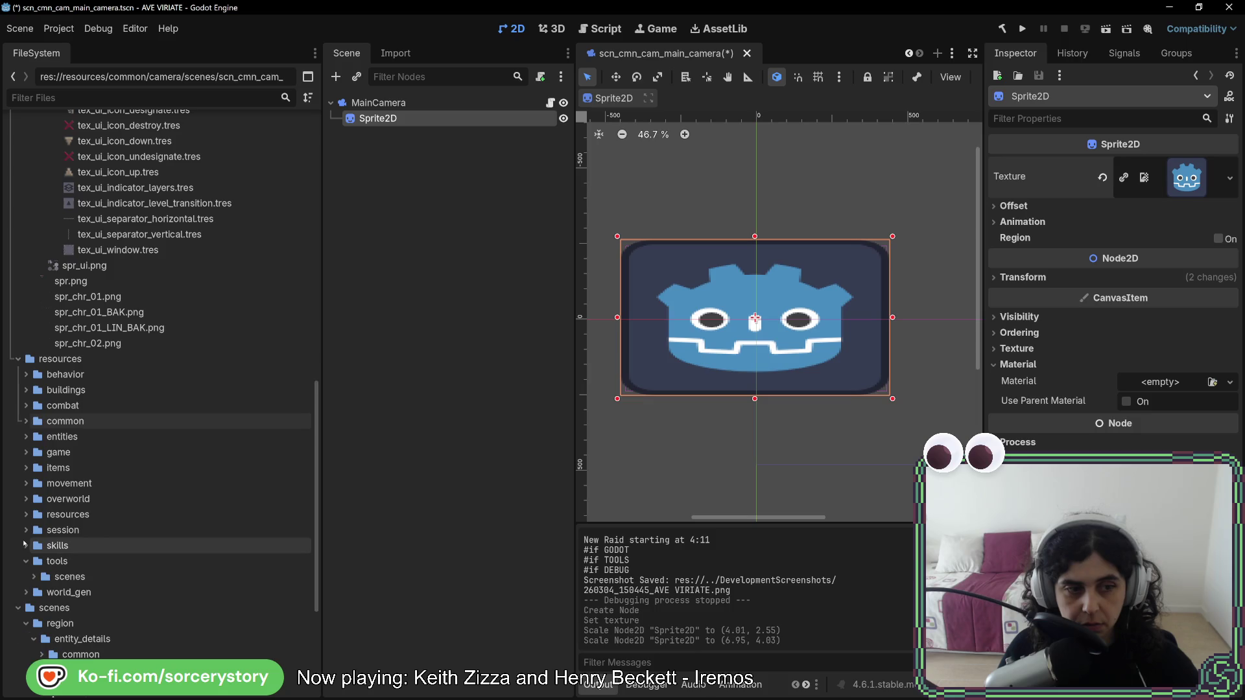
left_click(26, 561)
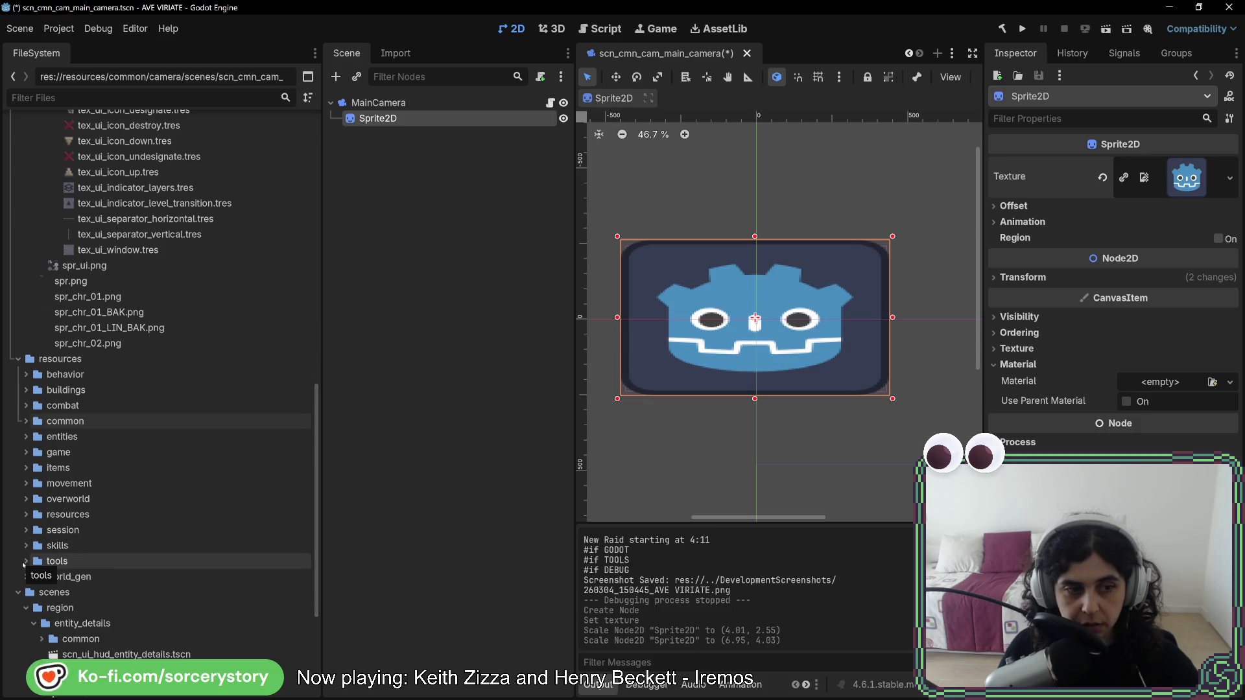
Create a new folder named camera inside the resources folder.
right_click(48, 360)
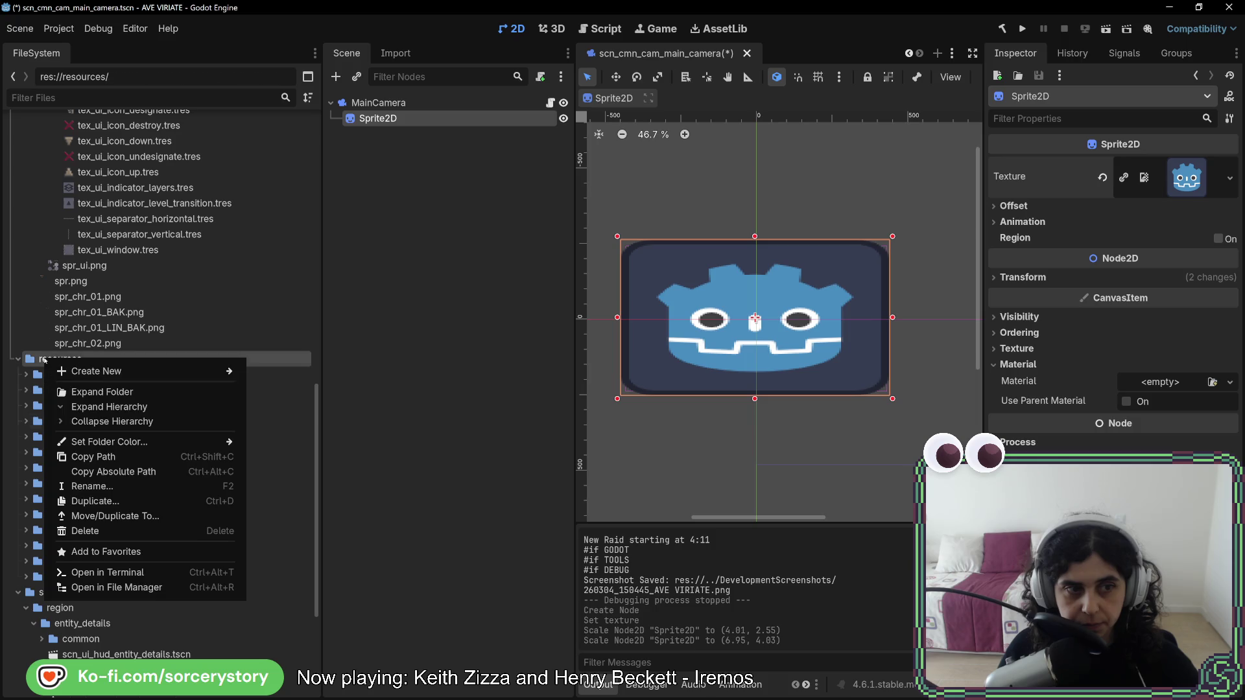
mouse_move(97, 371)
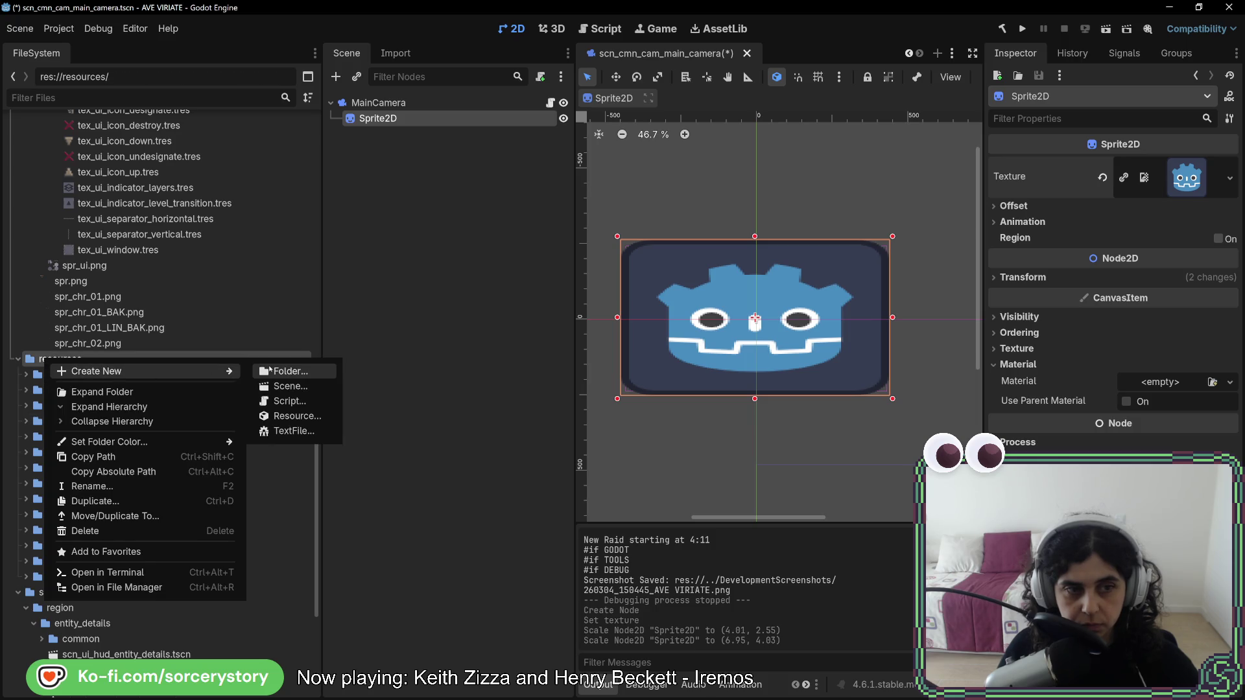
left_click(269, 370)
type("ca")
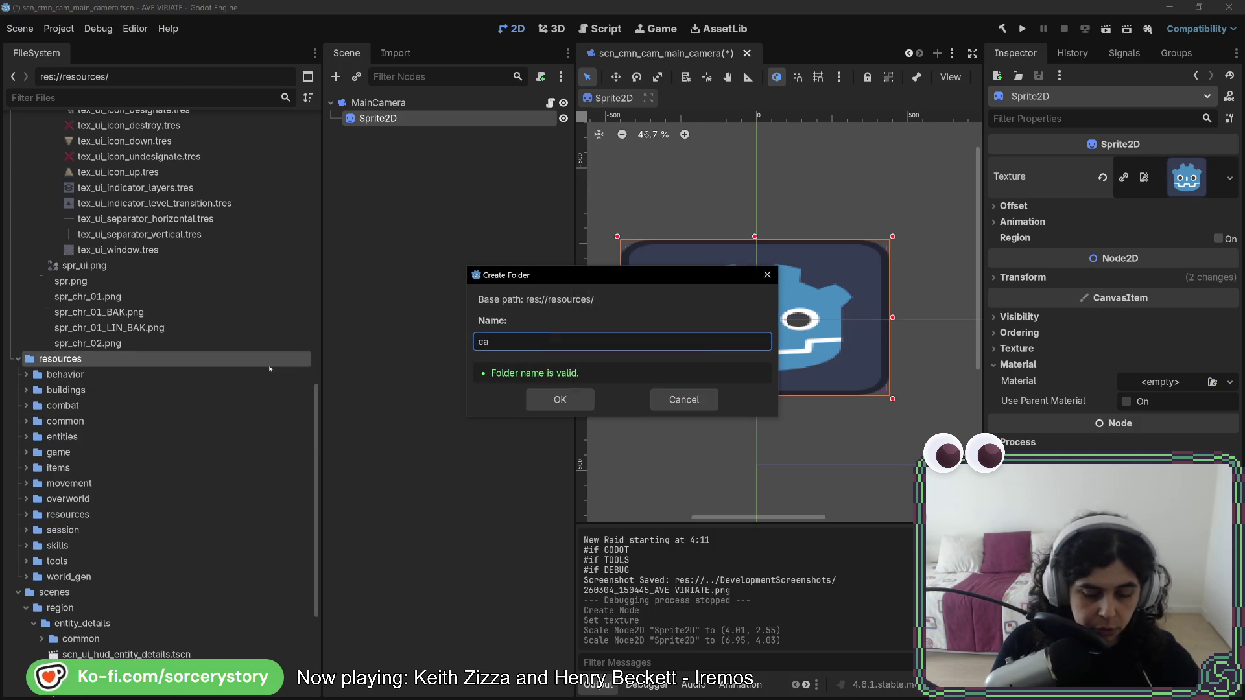
type("mera")
key("Return")
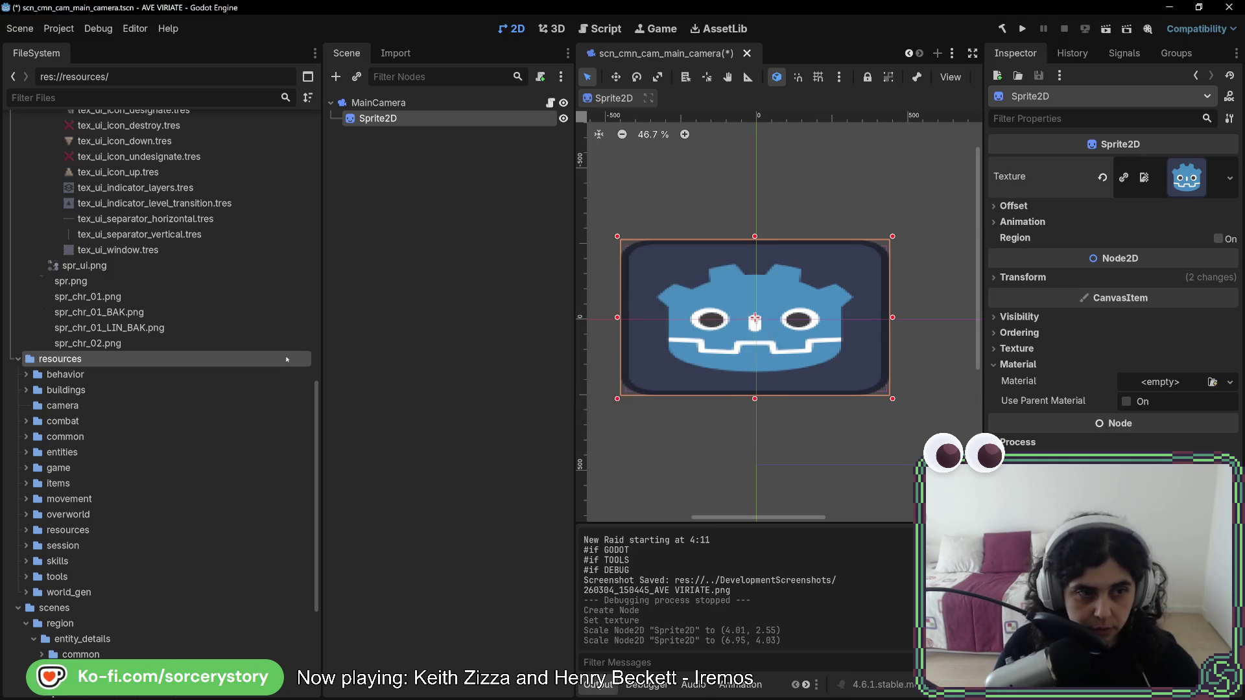
Create a grid_view subfolder inside resources/camera.
right_click(75, 405)
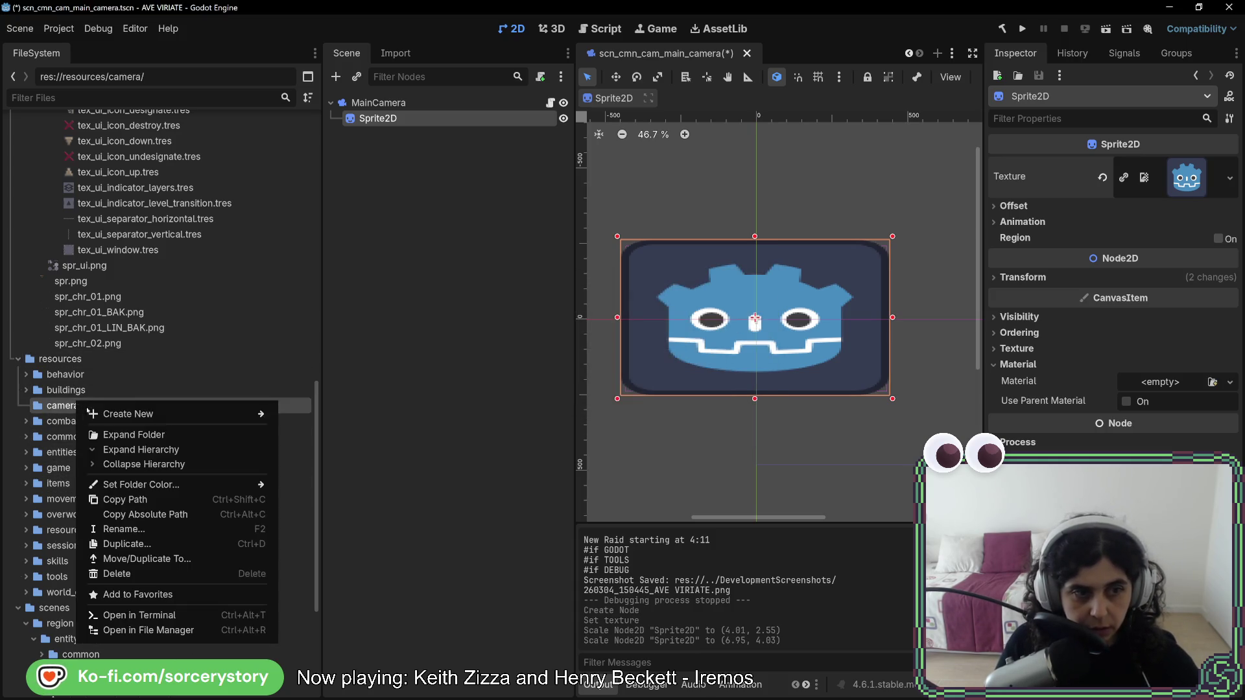
mouse_move(231, 414)
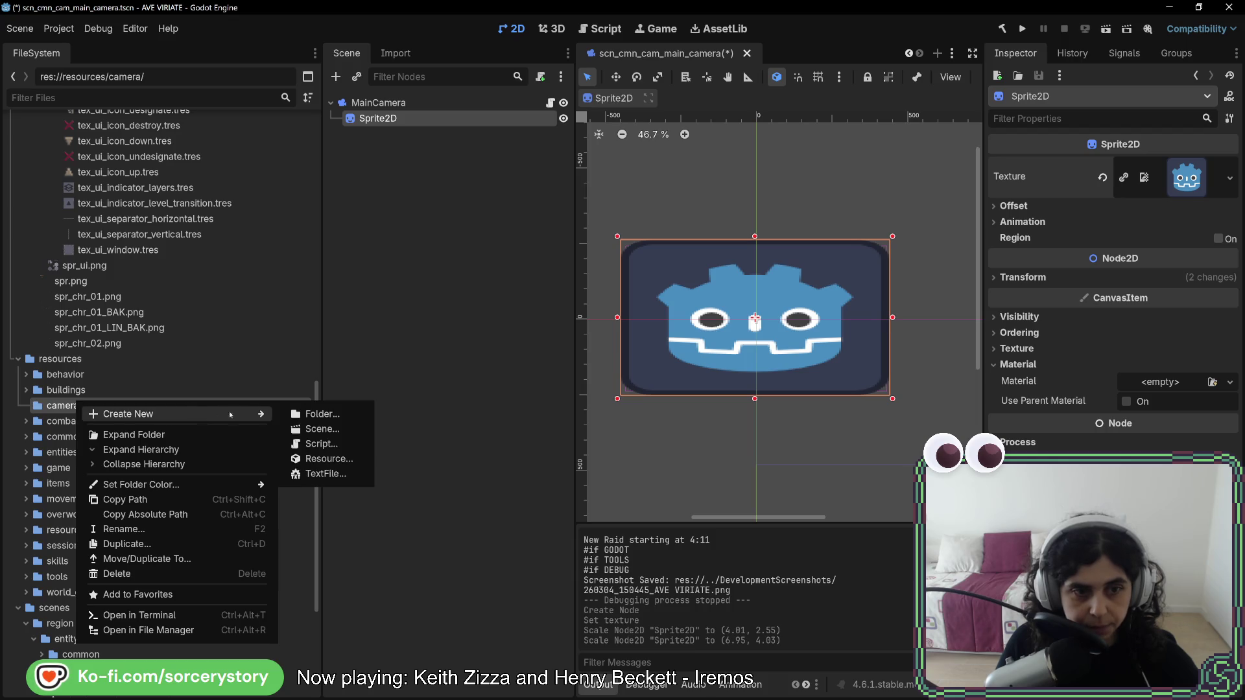
left_click(321, 416)
type("grl")
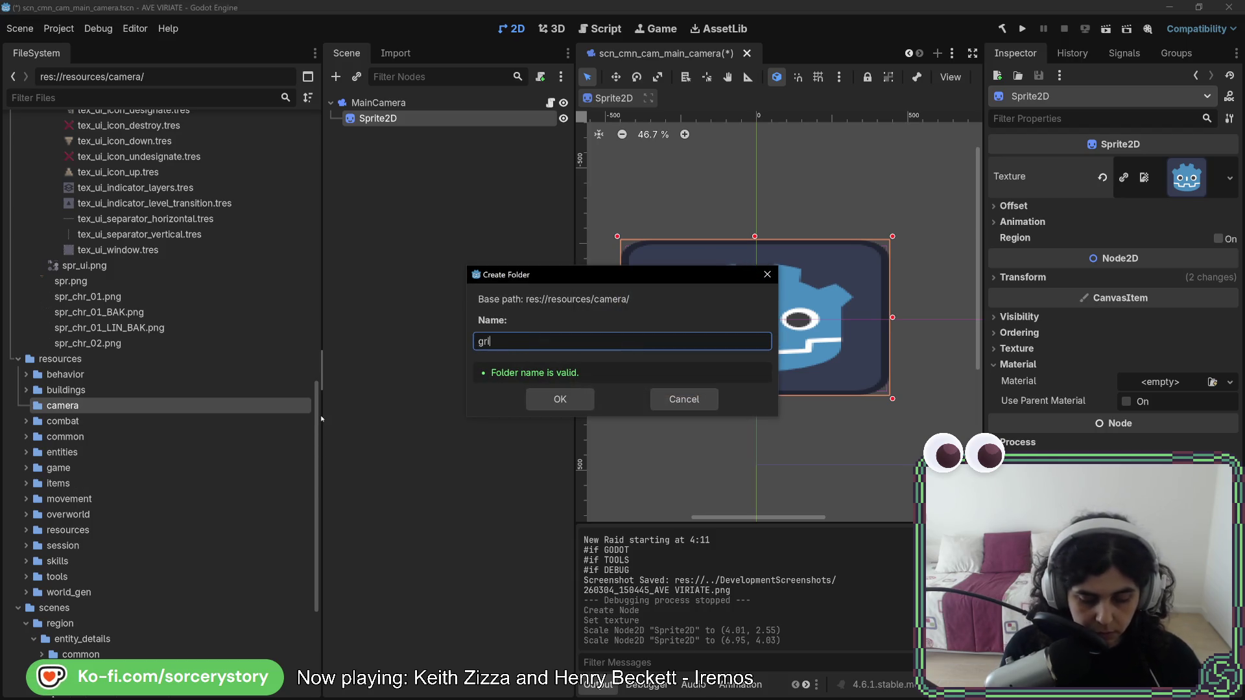
type("ew")
key("Return")
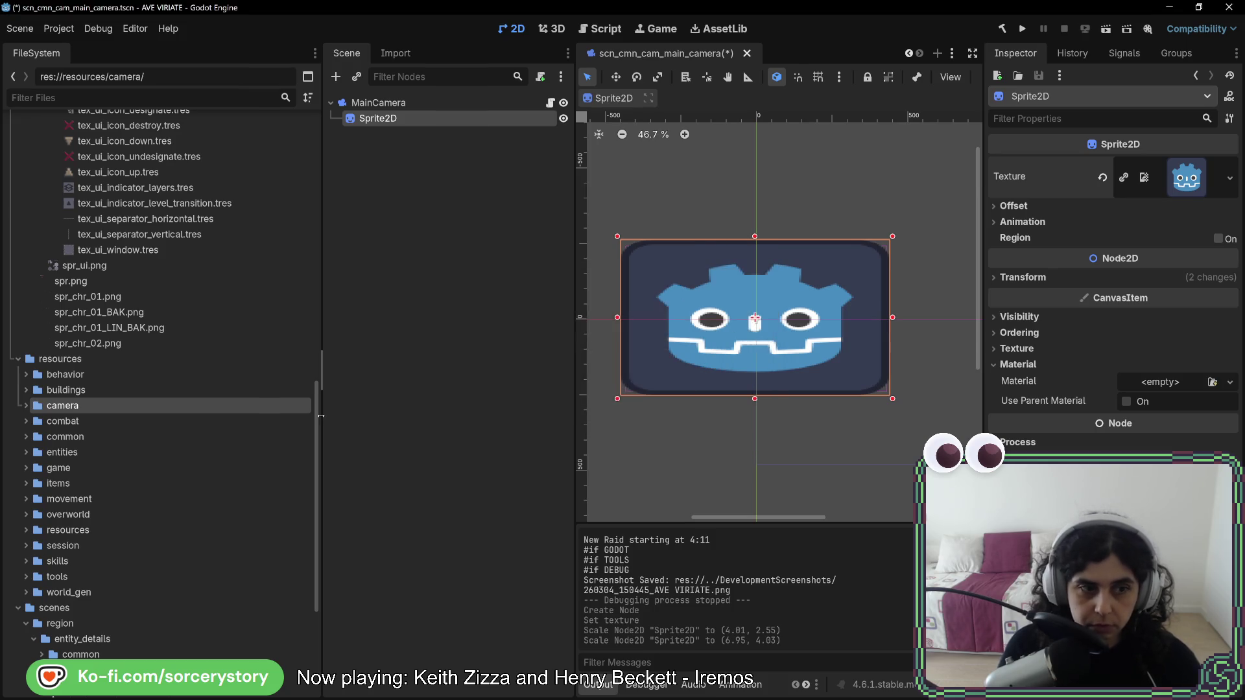
right_click(74, 421)
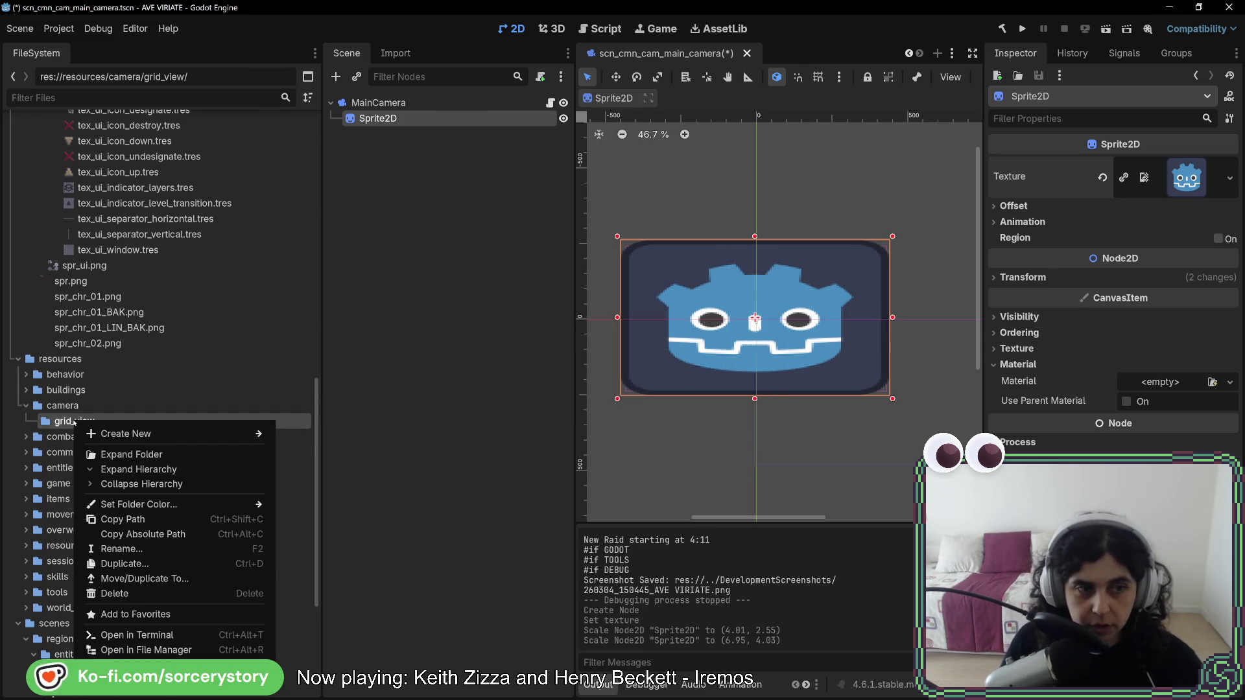
Create a new ShaderMaterial resource in grid_view saved as mat_camera_grid.tres.
mouse_move(175, 433)
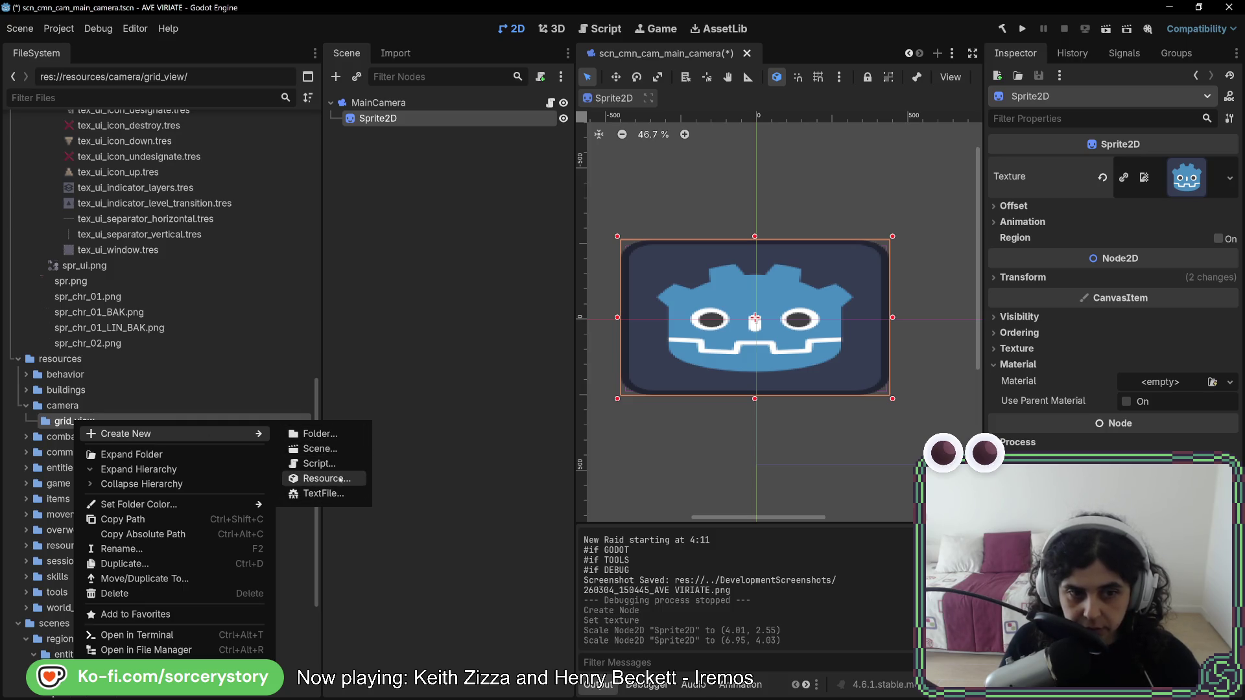
left_click(342, 479)
type("m")
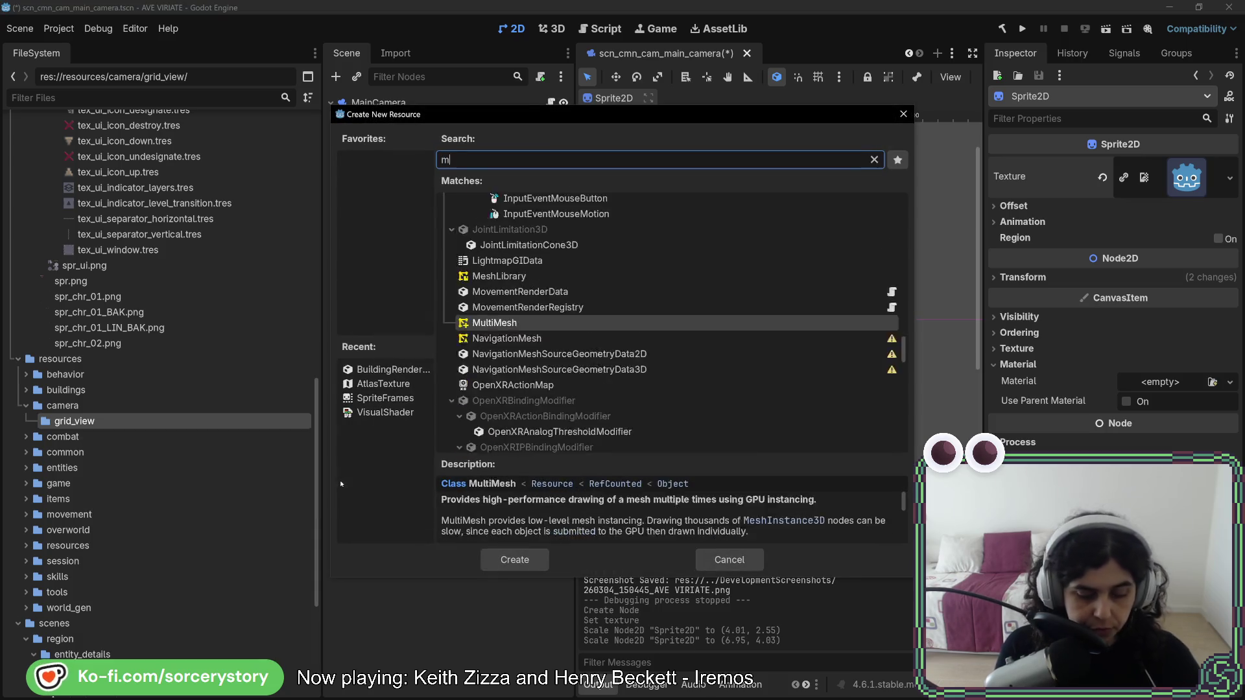
type("atera")
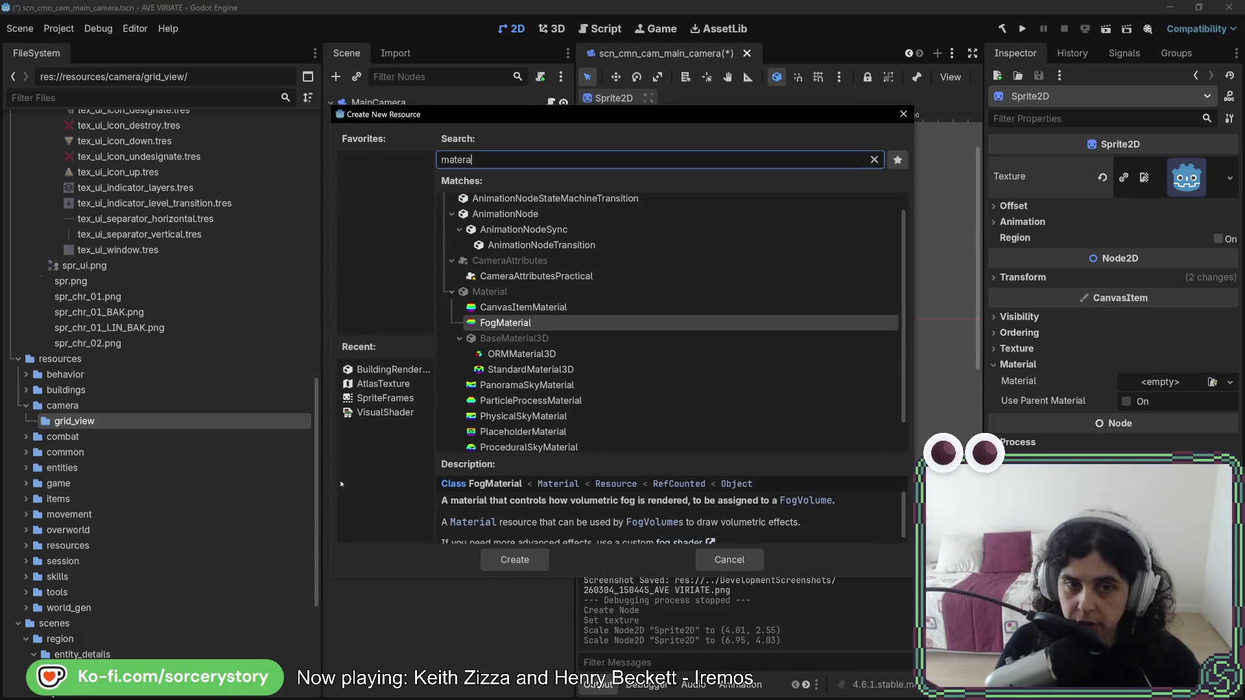
scroll(522, 341, "down", 2)
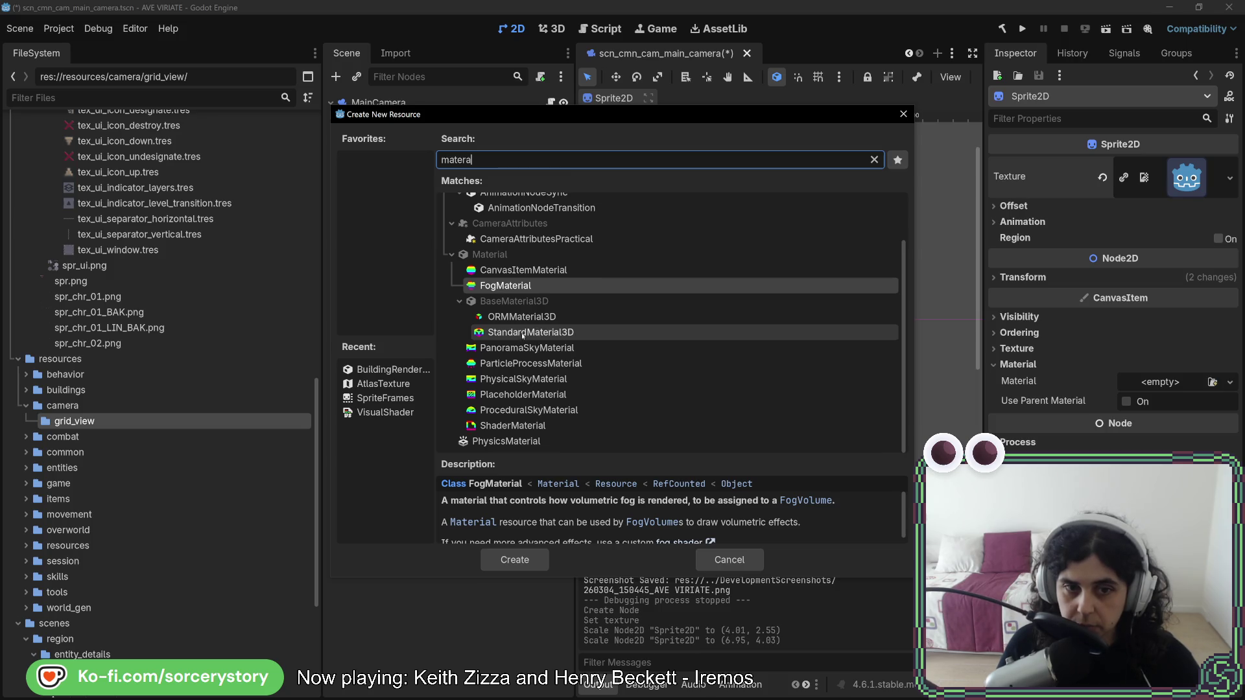
left_click(518, 426)
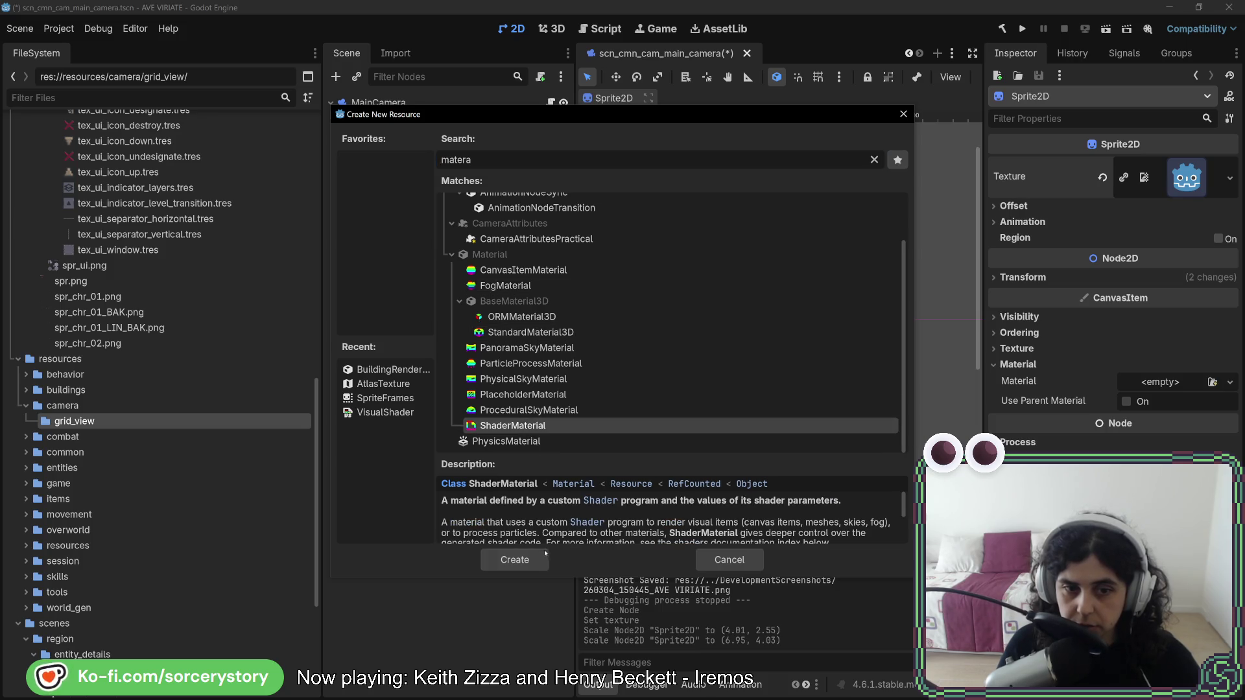
left_click(544, 556)
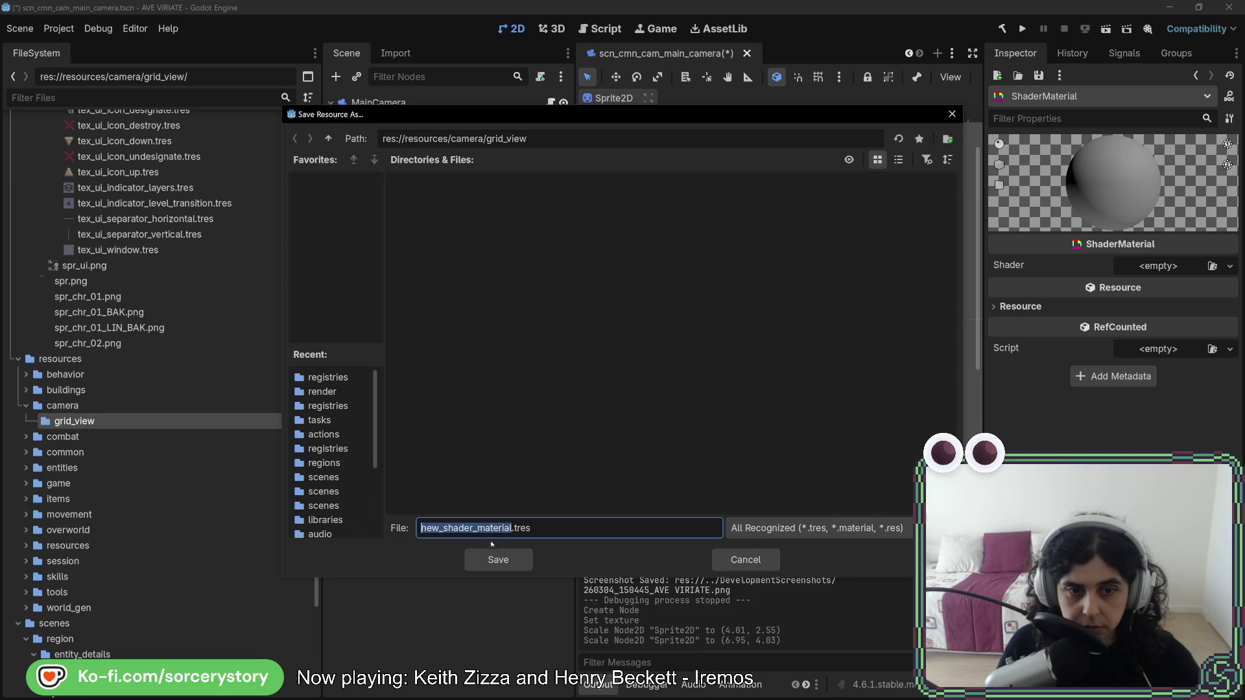
left_click(504, 528)
double_click(512, 529)
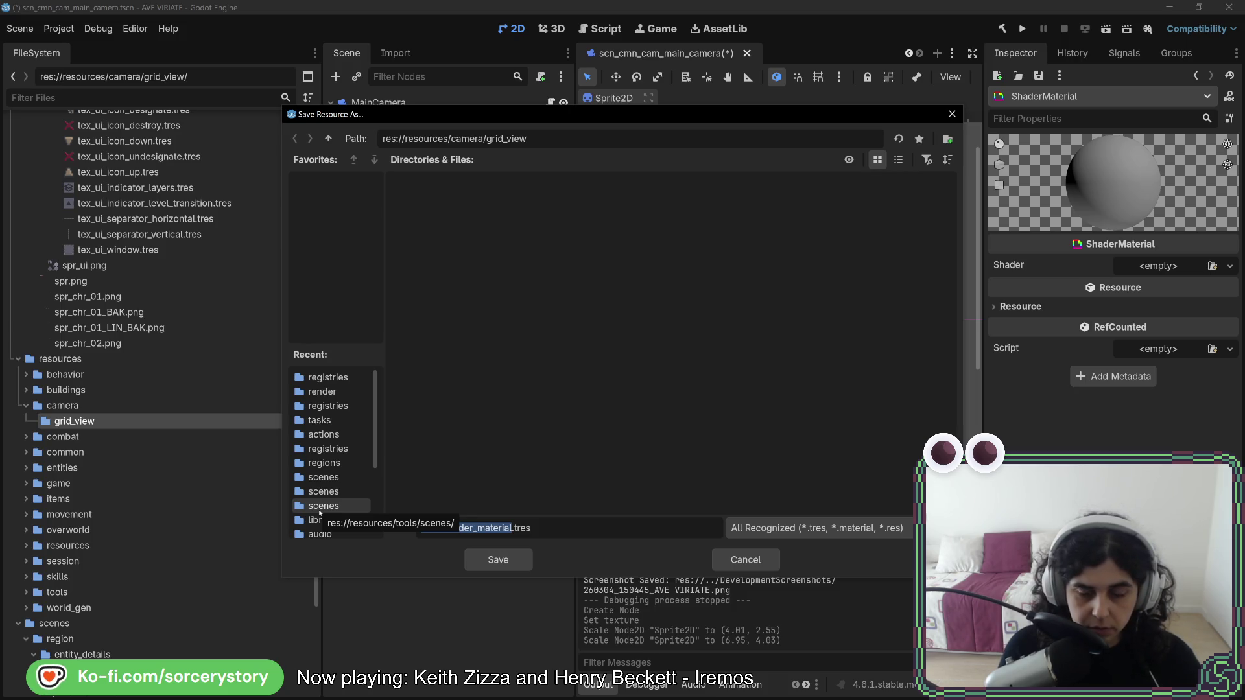
key("BackSpace")
type("mat_cam_grid_view")
key("Return")
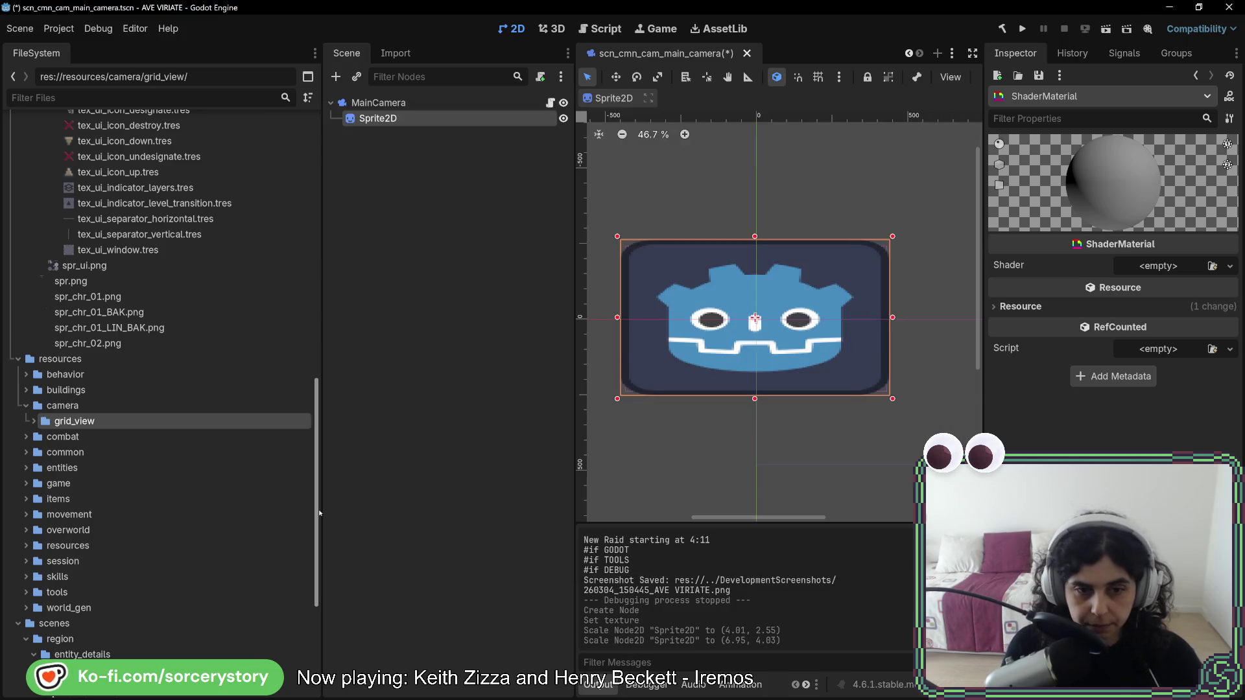
Assign mat_camera_grid.tres to the Sprite2D's Material slot.
left_click(95, 439)
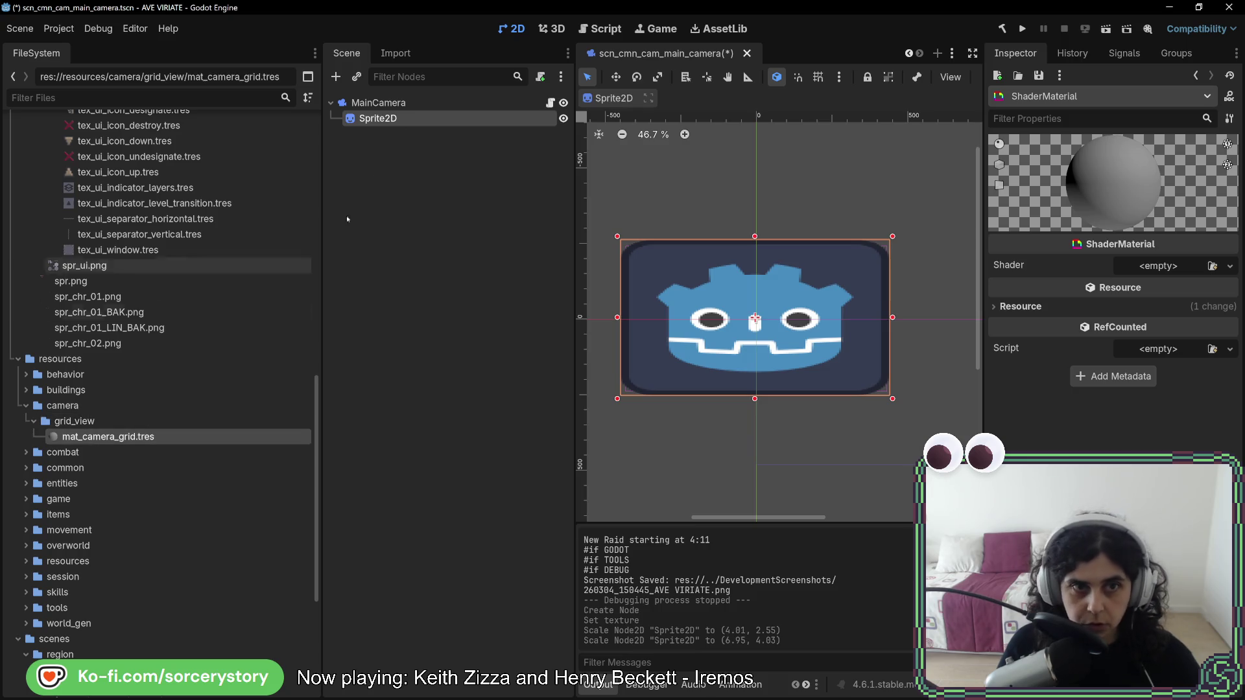
left_click(402, 117)
mouse_move(115, 438)
left_mouse_down()
mouse_move(367, 436)
mouse_move(1165, 386)
left_mouse_up()
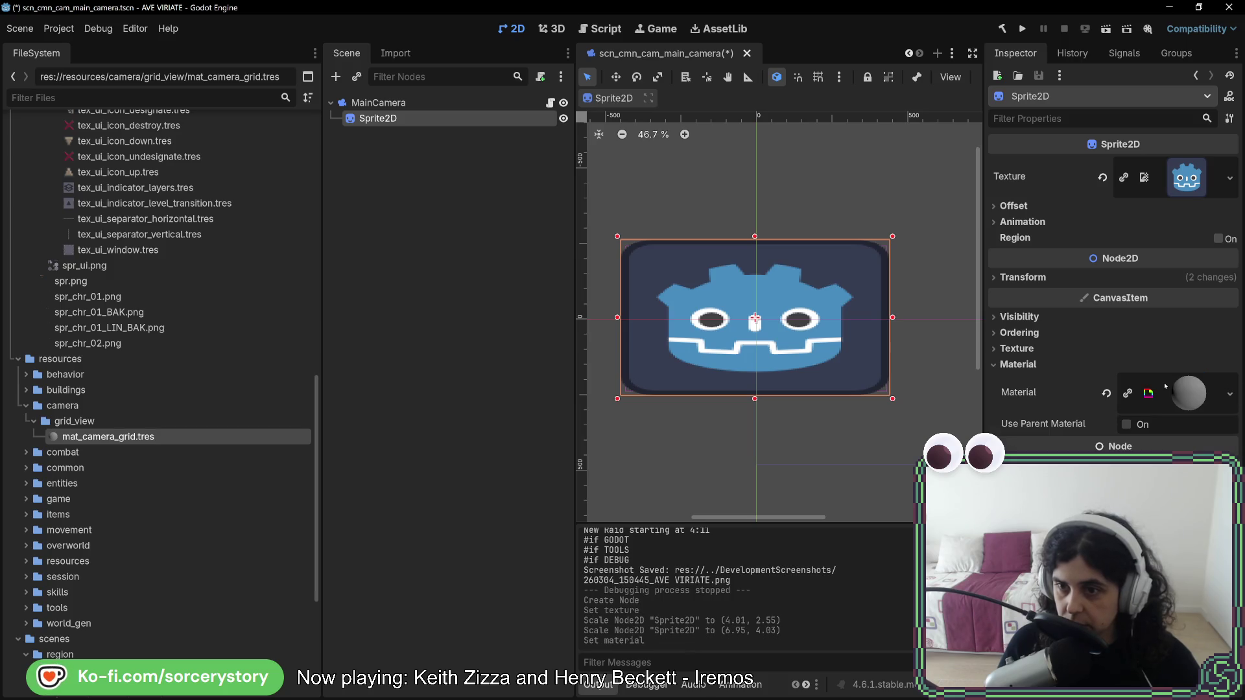
left_click(1226, 397)
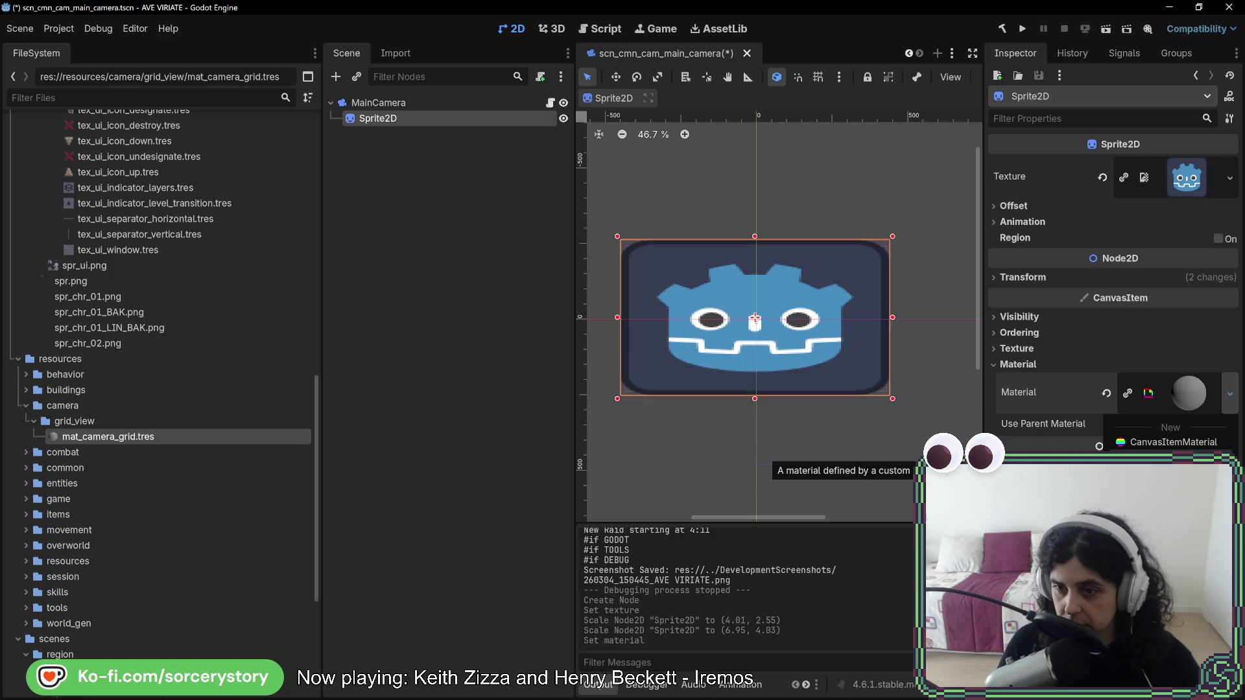
right_click(116, 440)
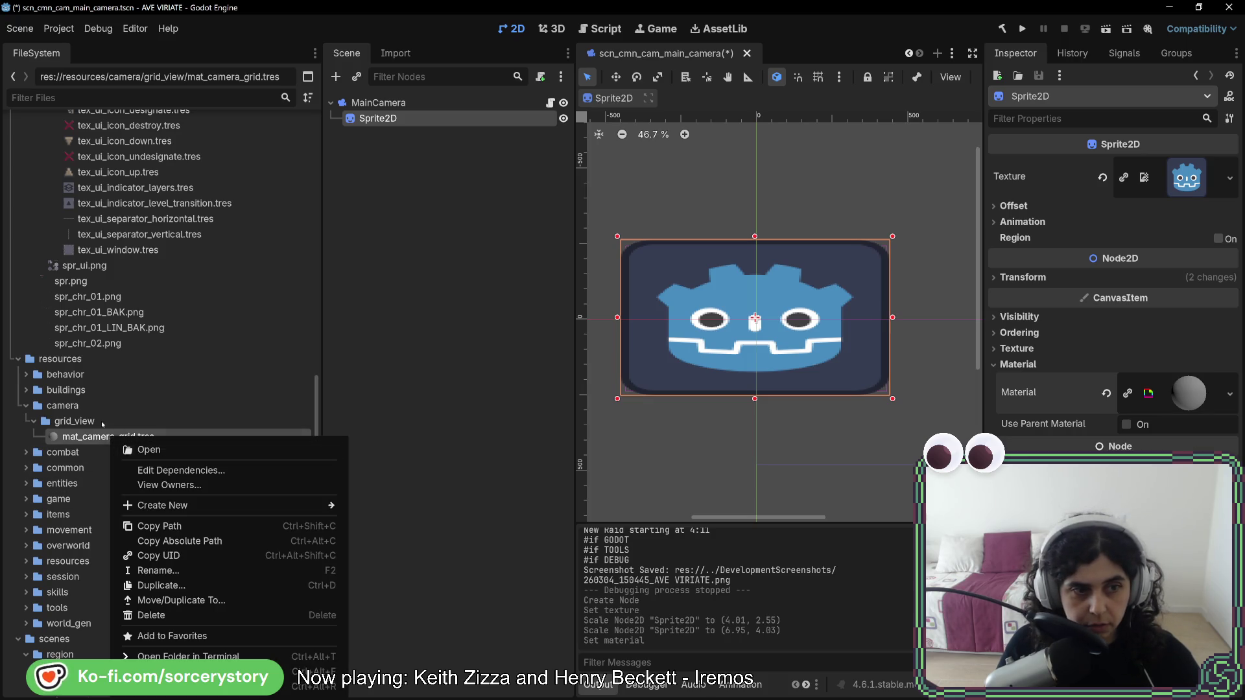
Create a new Shader resource named shd_camera_grid.gdshader in grid_view.
left_click(130, 423)
right_click(130, 425)
mouse_move(311, 441)
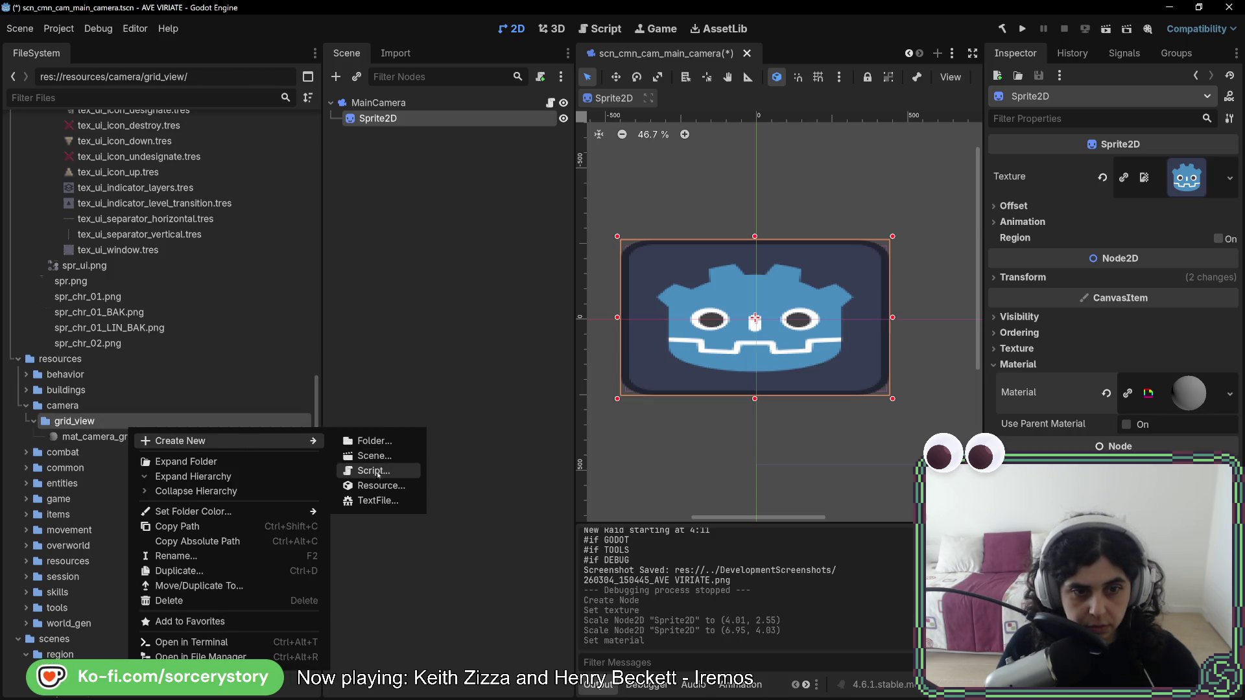
left_click(380, 486)
type("shader")
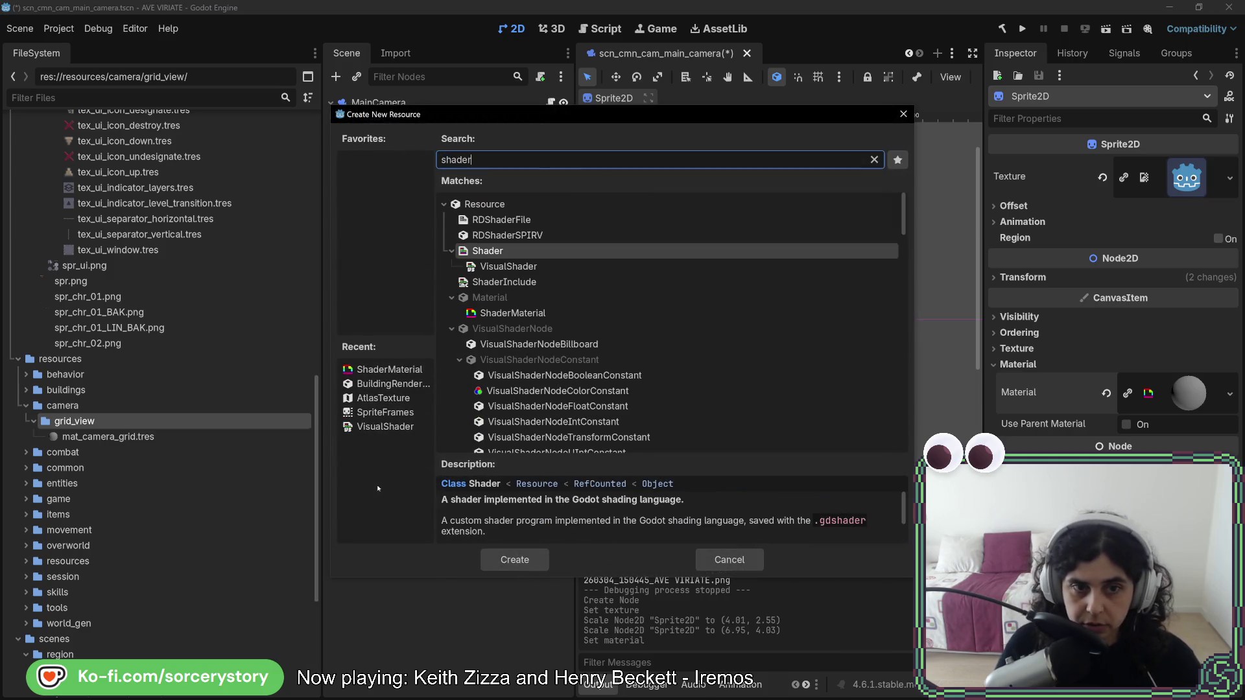
left_click(512, 313)
scroll(553, 388, "down", 10)
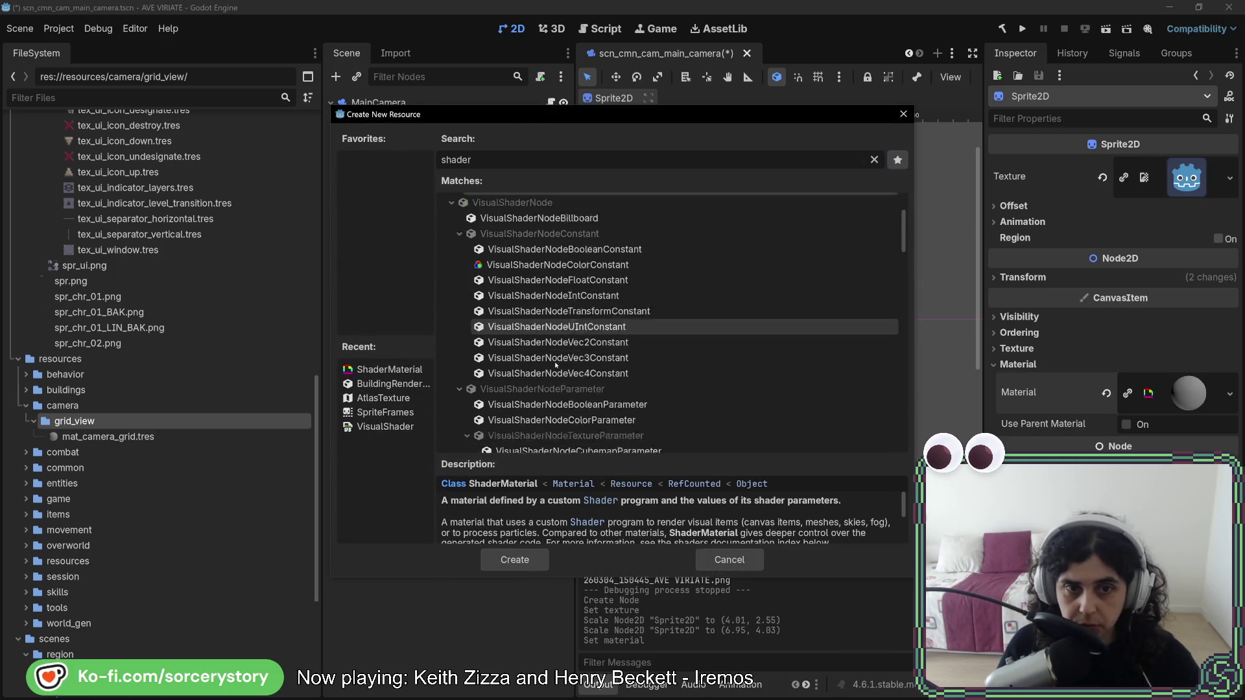
scroll(554, 387, "down", 8)
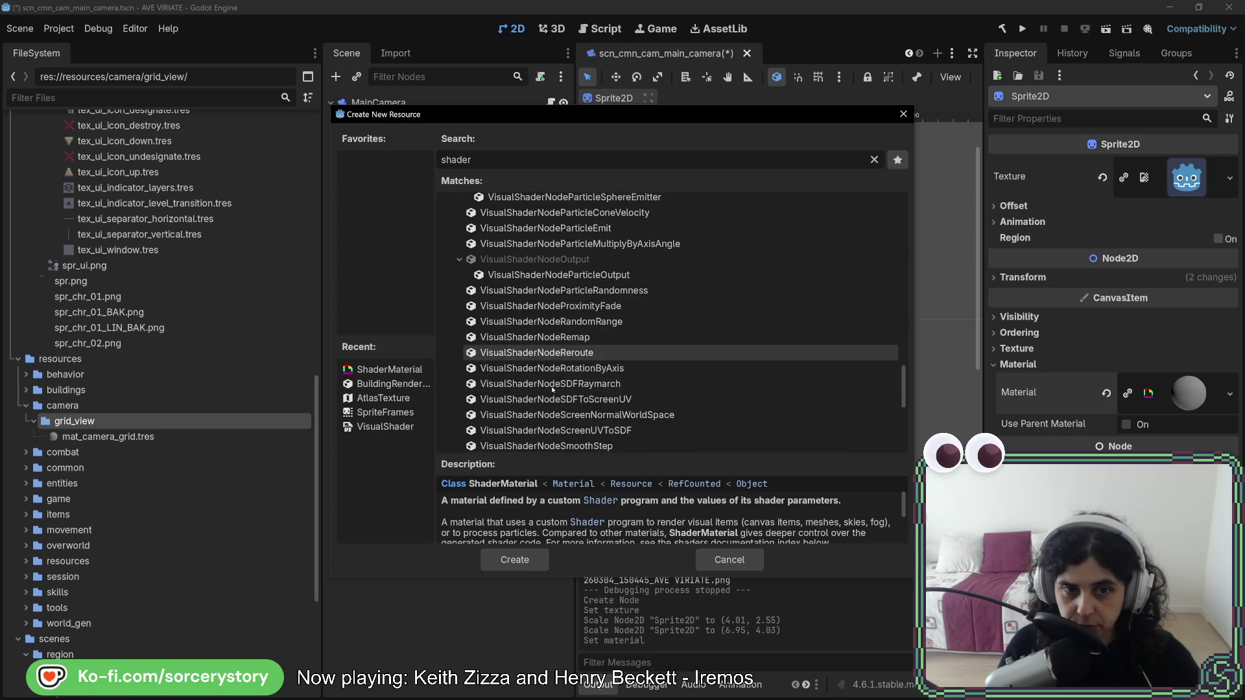
left_click_drag(902, 399, 888, 221)
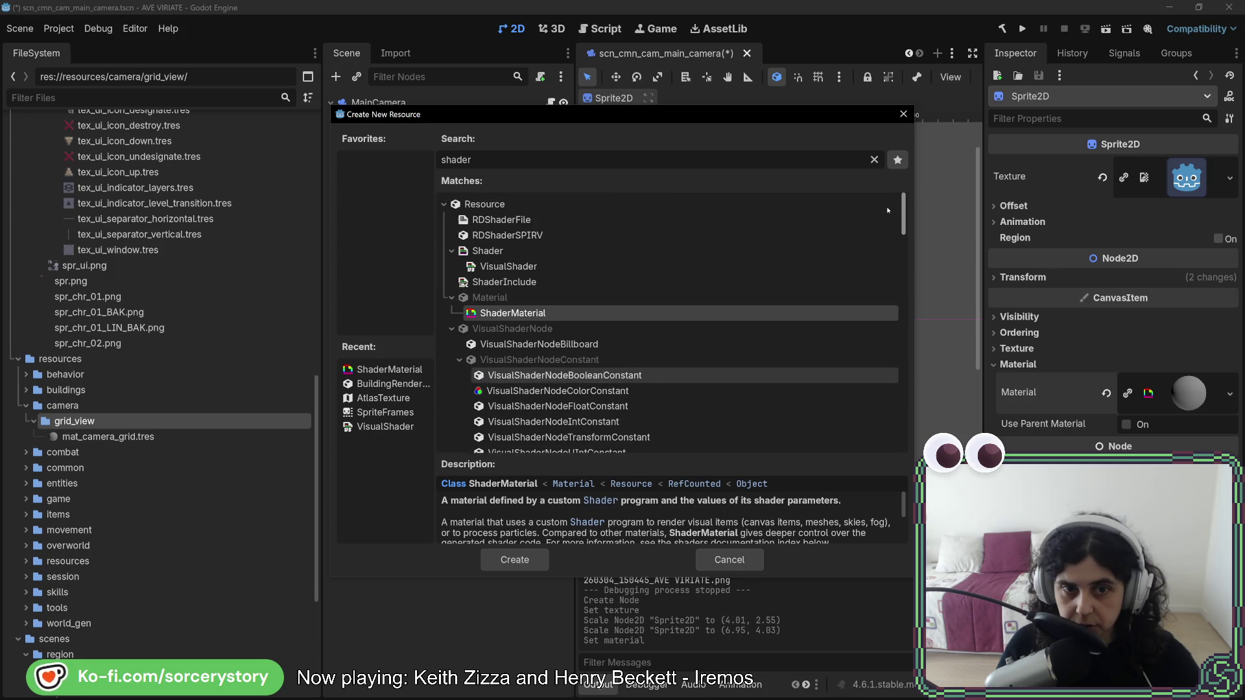
left_click(517, 250)
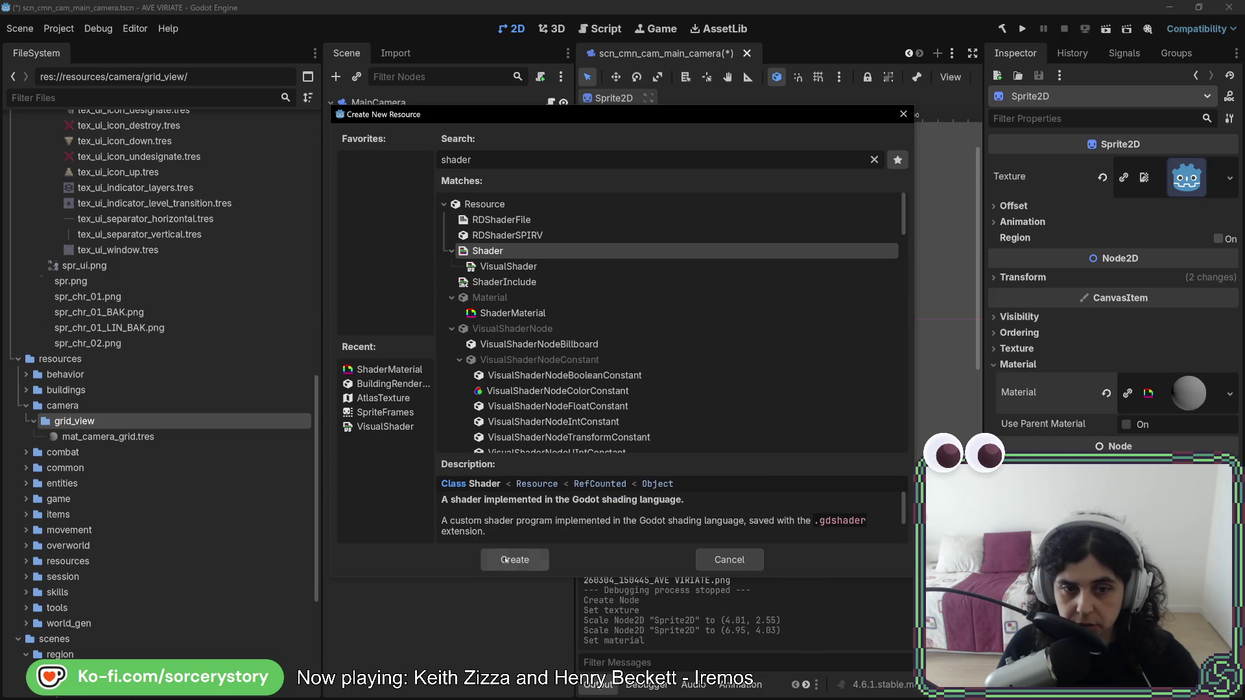
left_click(508, 561)
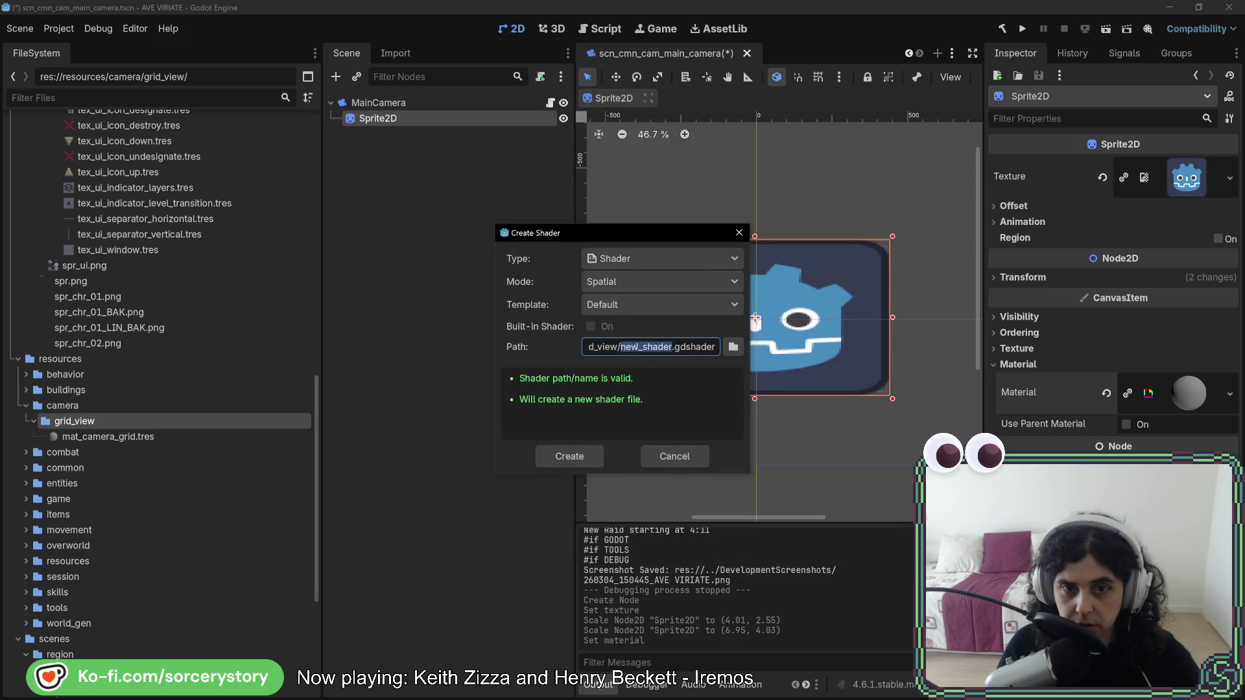
type("shd_")
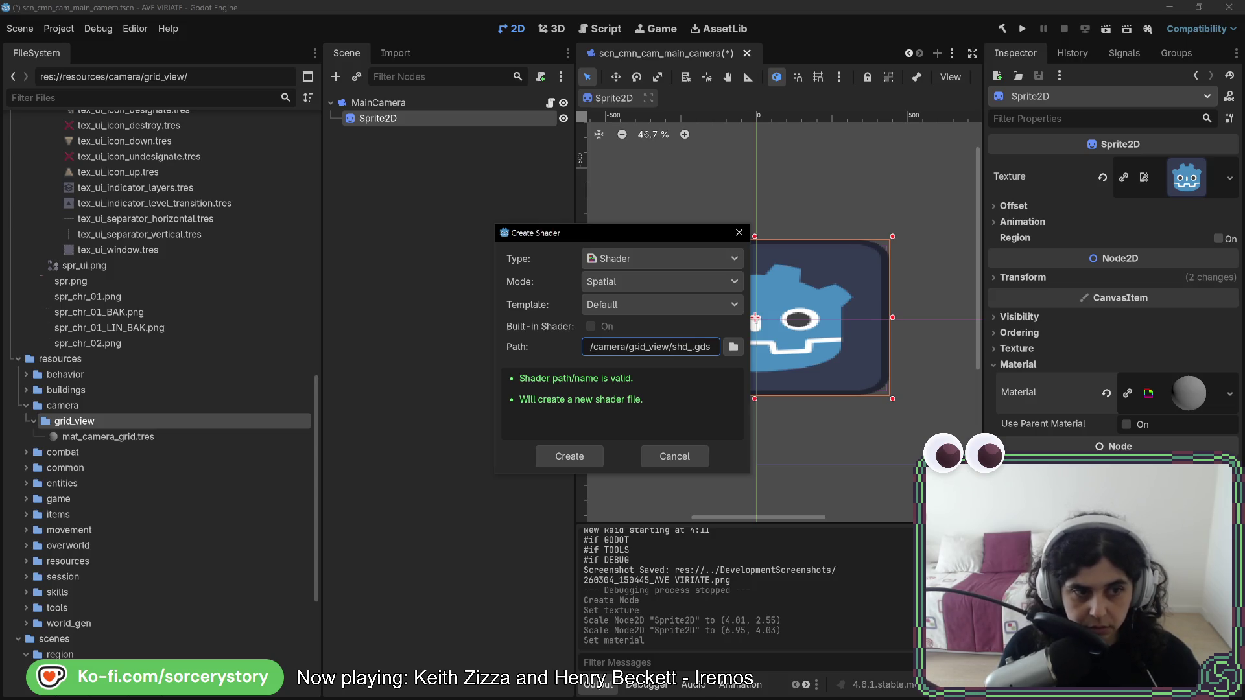
type("camera_")
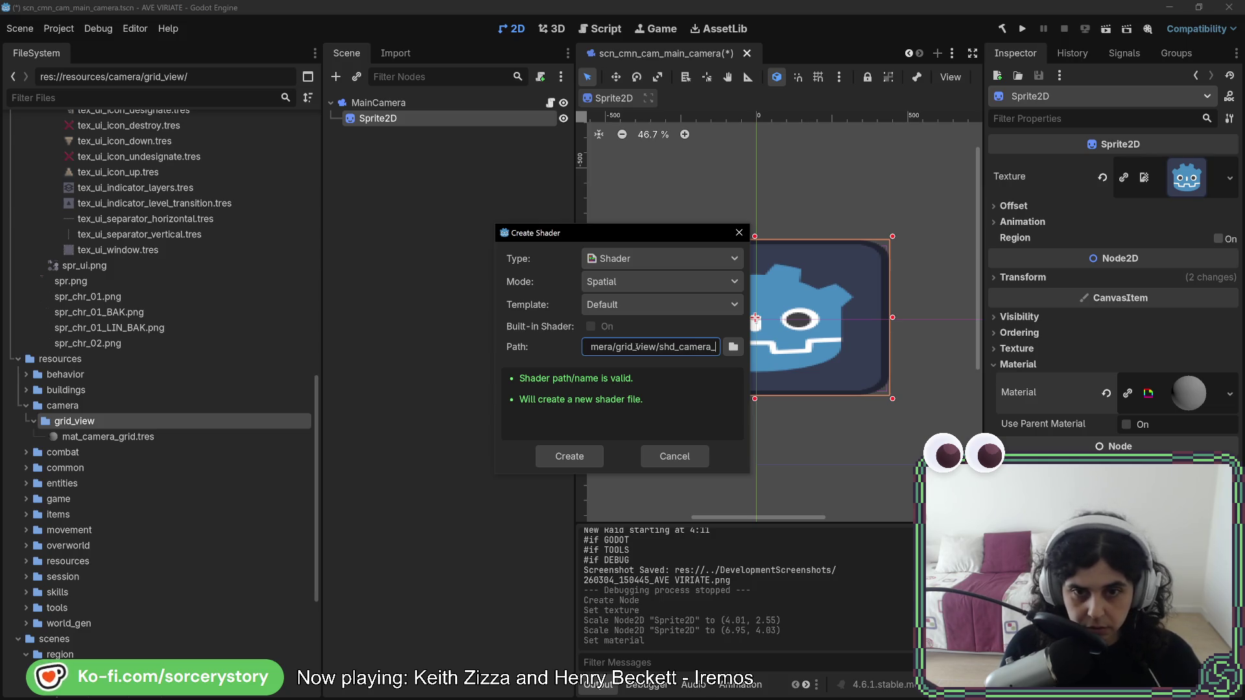
type("grid")
key("Return")
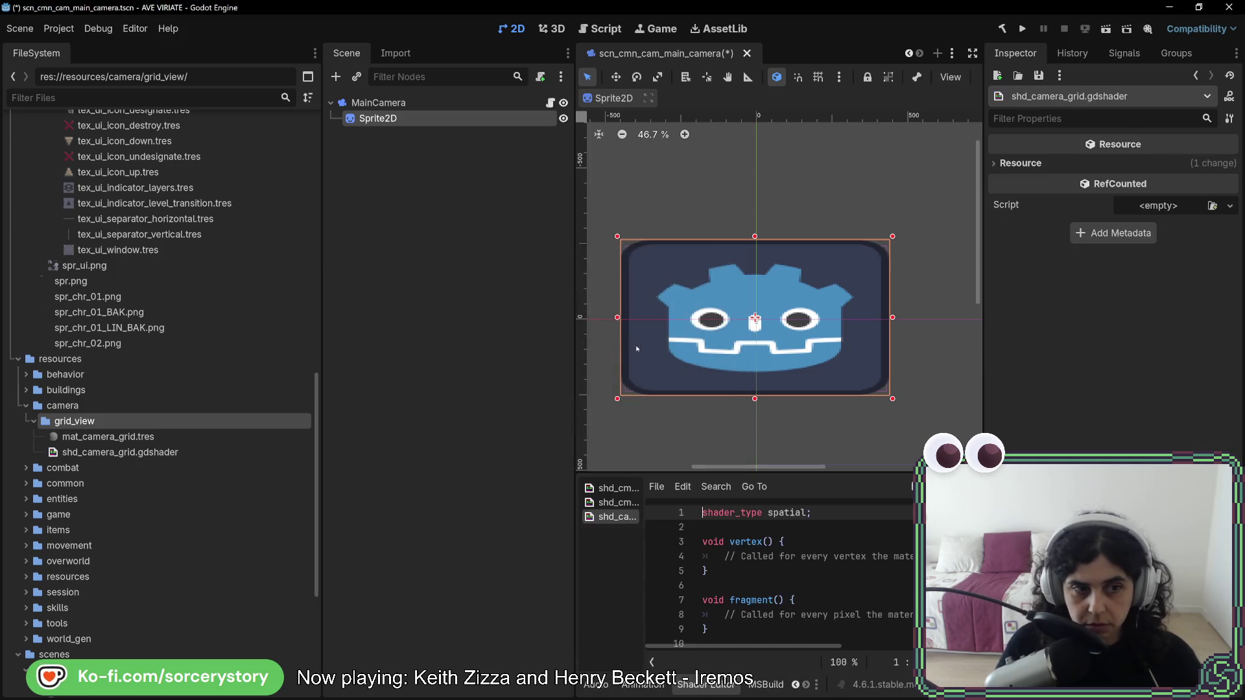
Set shd_camera_grid as mat_camera_grid.tres's shader and save the camera scene with Ctrl+S.
left_click(173, 453)
key("Up")
mouse_move(167, 453)
left_mouse_down()
mouse_move(1194, 210)
mouse_move(1219, 173)
mouse_move(782, 311)
mouse_move(156, 447)
left_mouse_up()
double_click(130, 423)
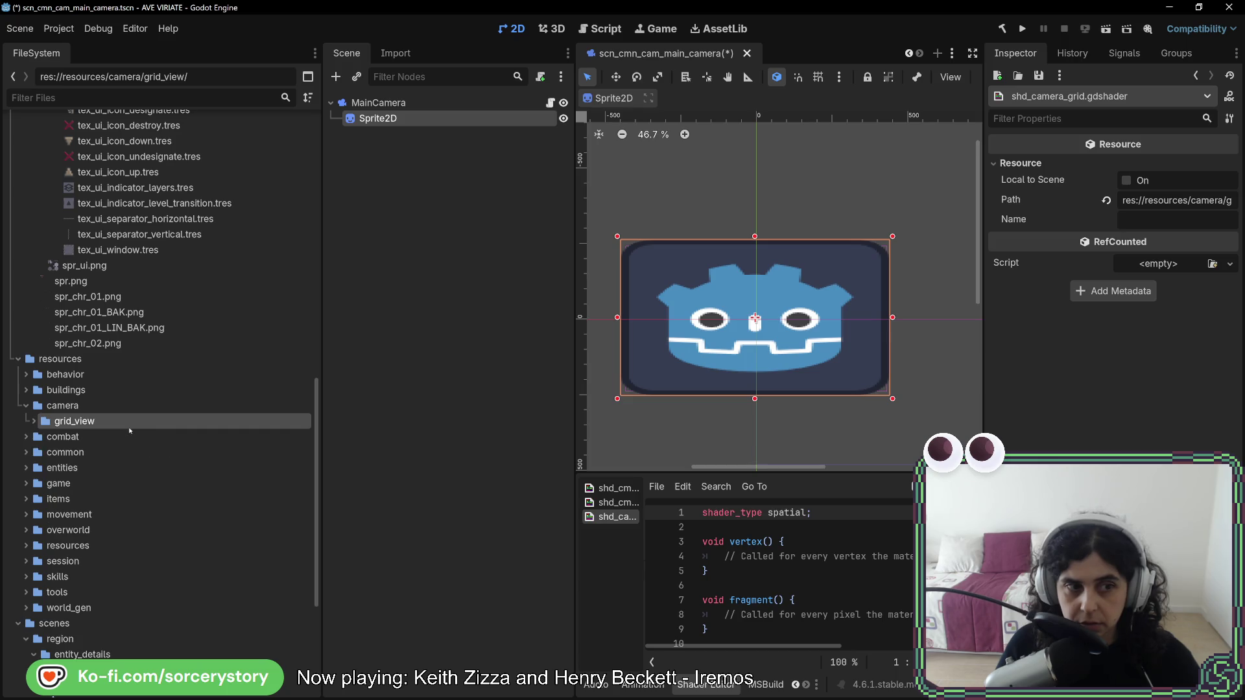
double_click(130, 423)
left_click(130, 437)
left_click_drag(130, 452, 1161, 279)
key("ctrl+s")
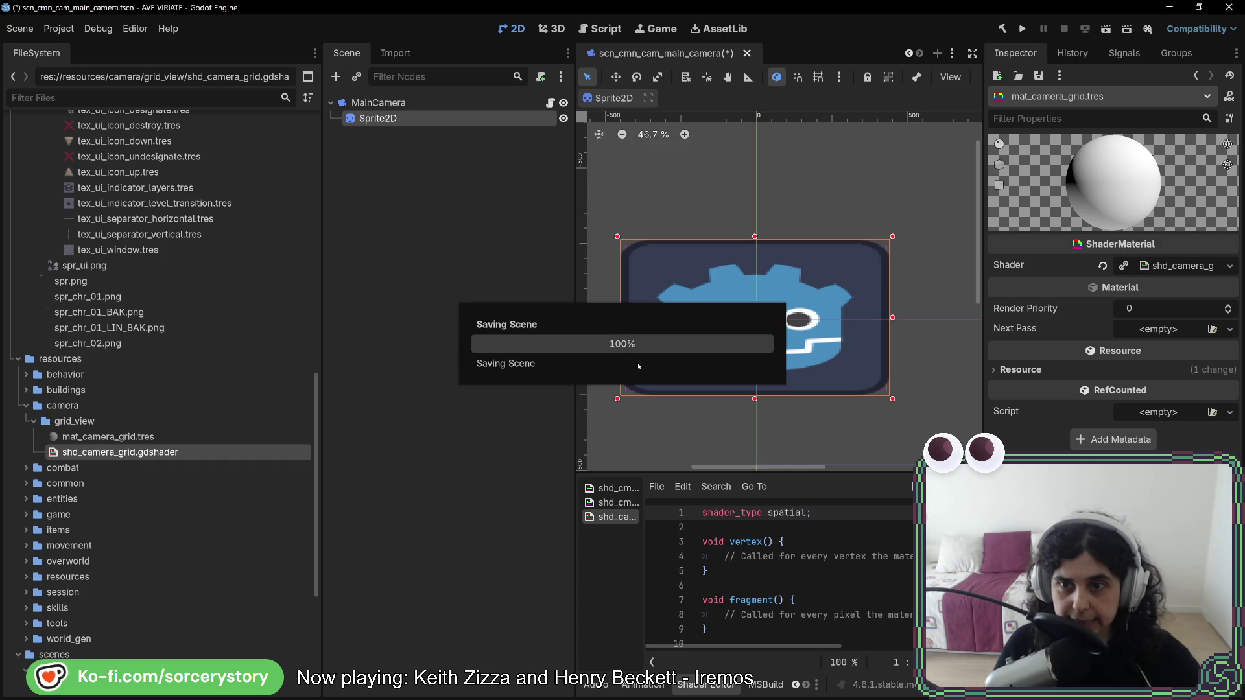
left_click(423, 118)
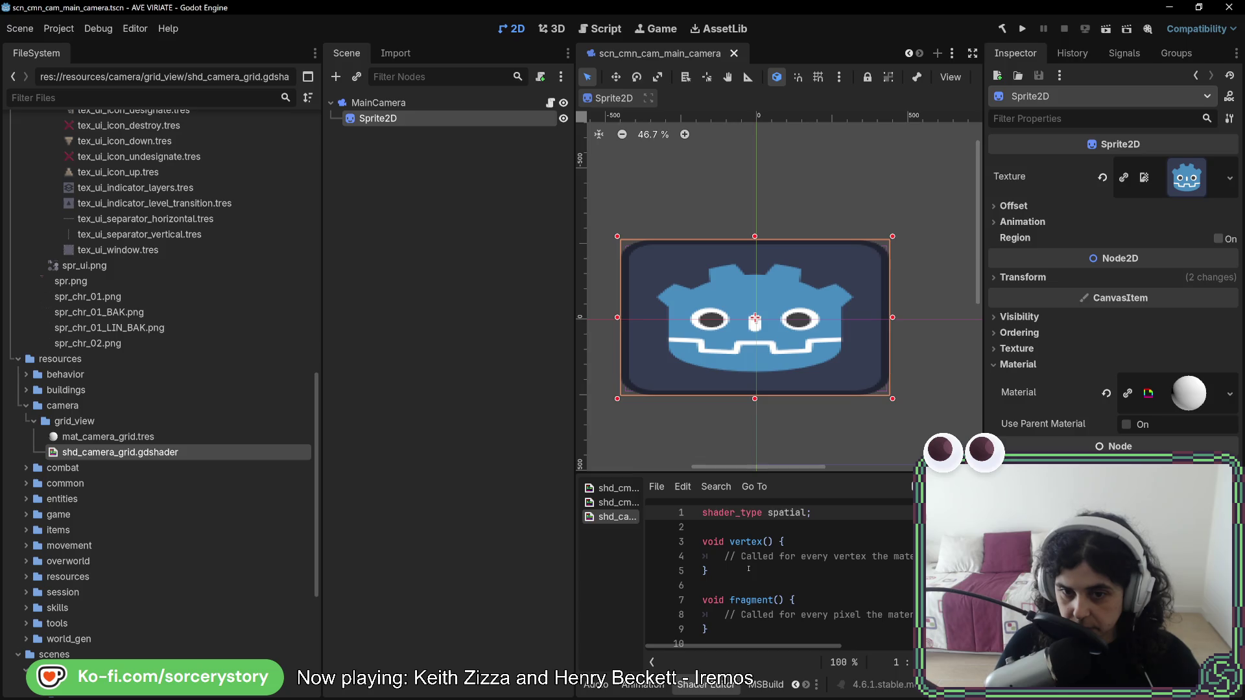
Change line 1's shader_type from spatial to canvas_item in shd_camera_grid.gdshader.
double_click(772, 514)
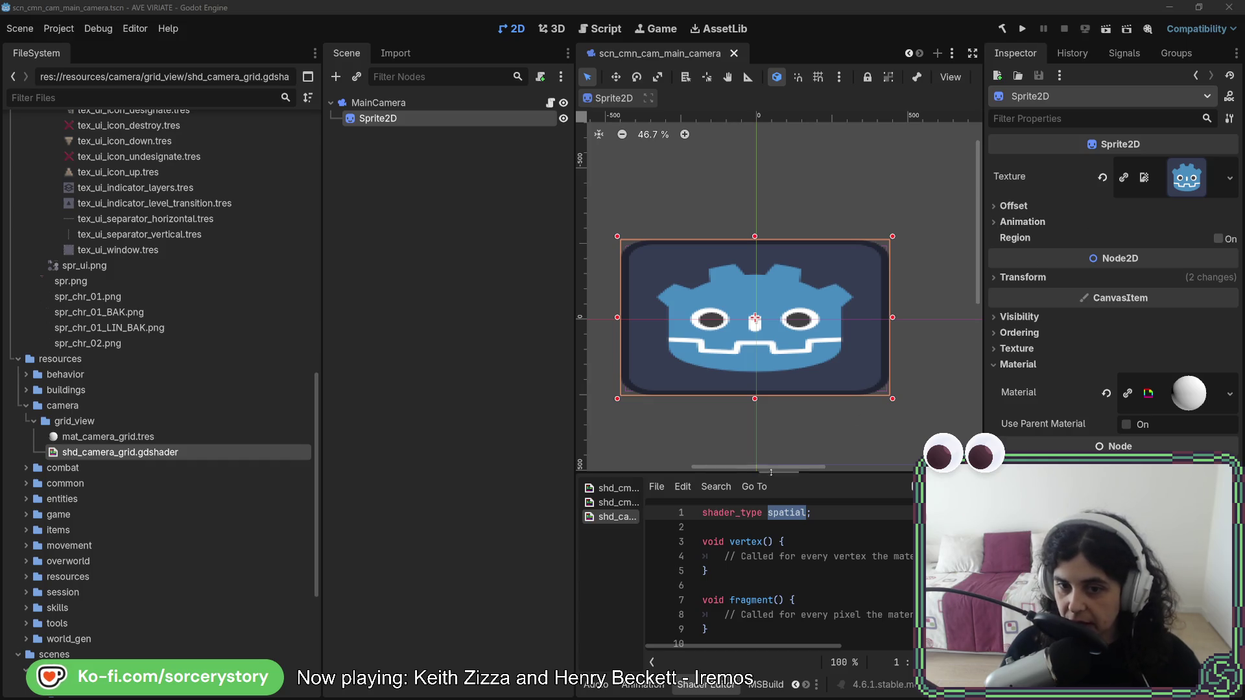
type("c")
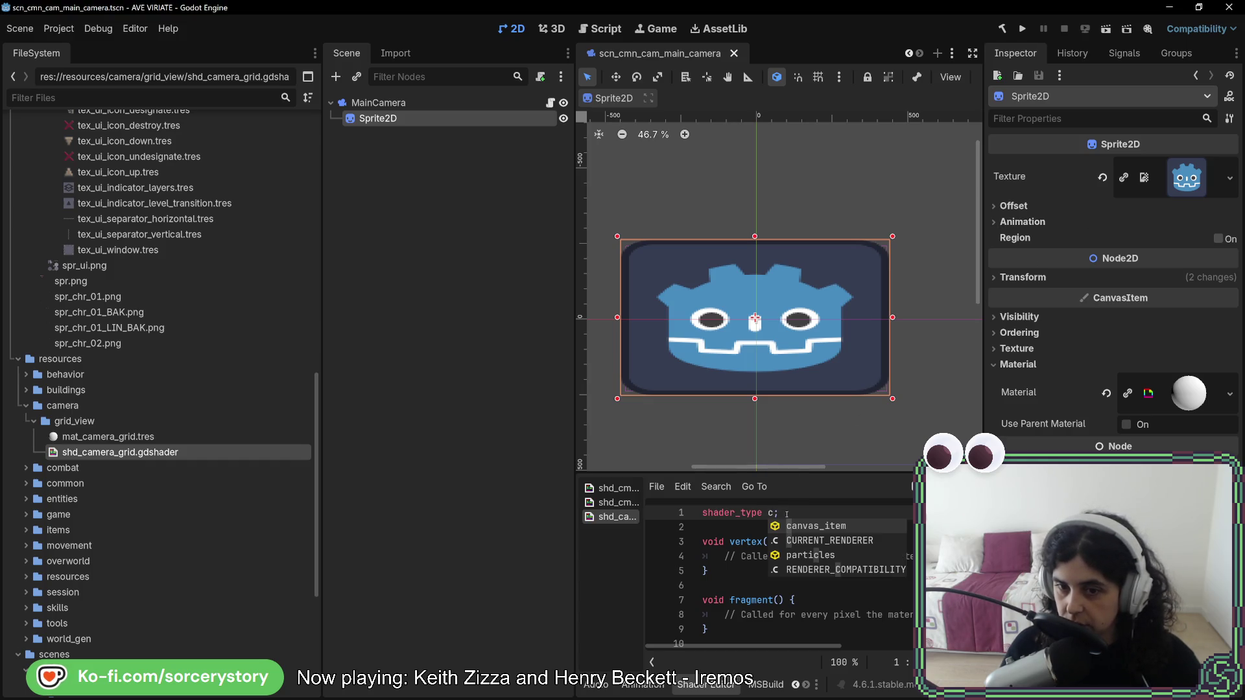
left_click(850, 524)
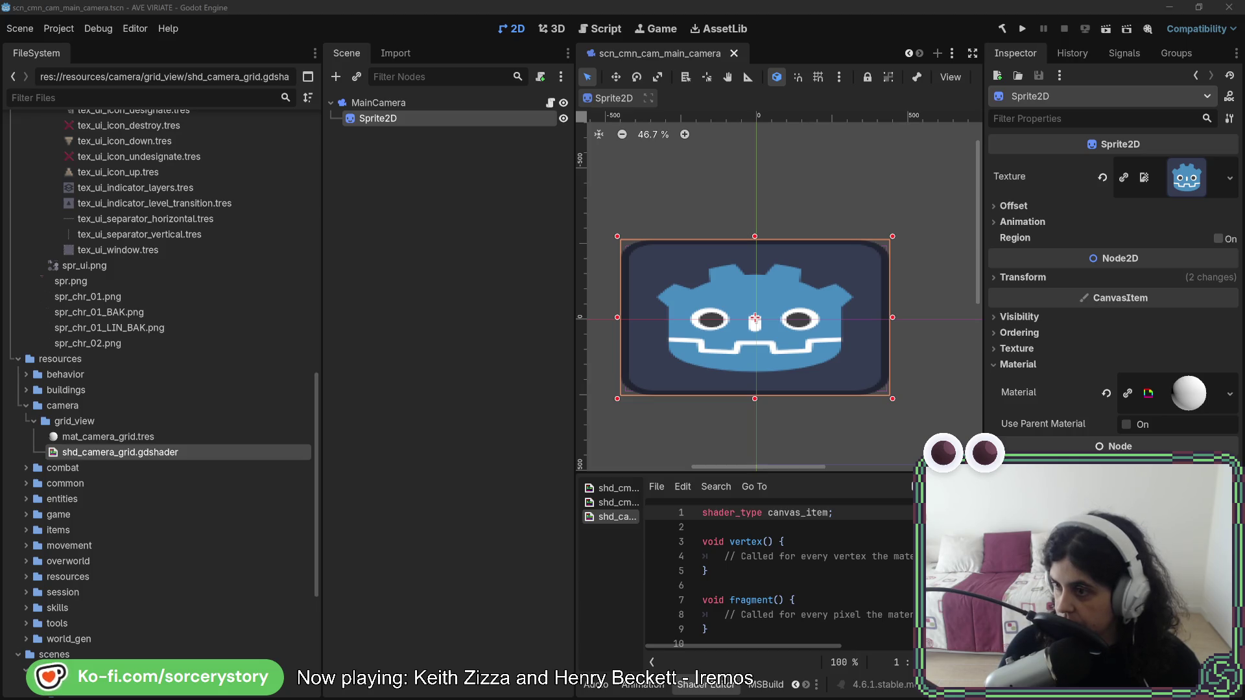
mouse_move(1244, 143)
left_mouse_down()
mouse_move(699, 132)
mouse_move(460, 34)
left_mouse_up()
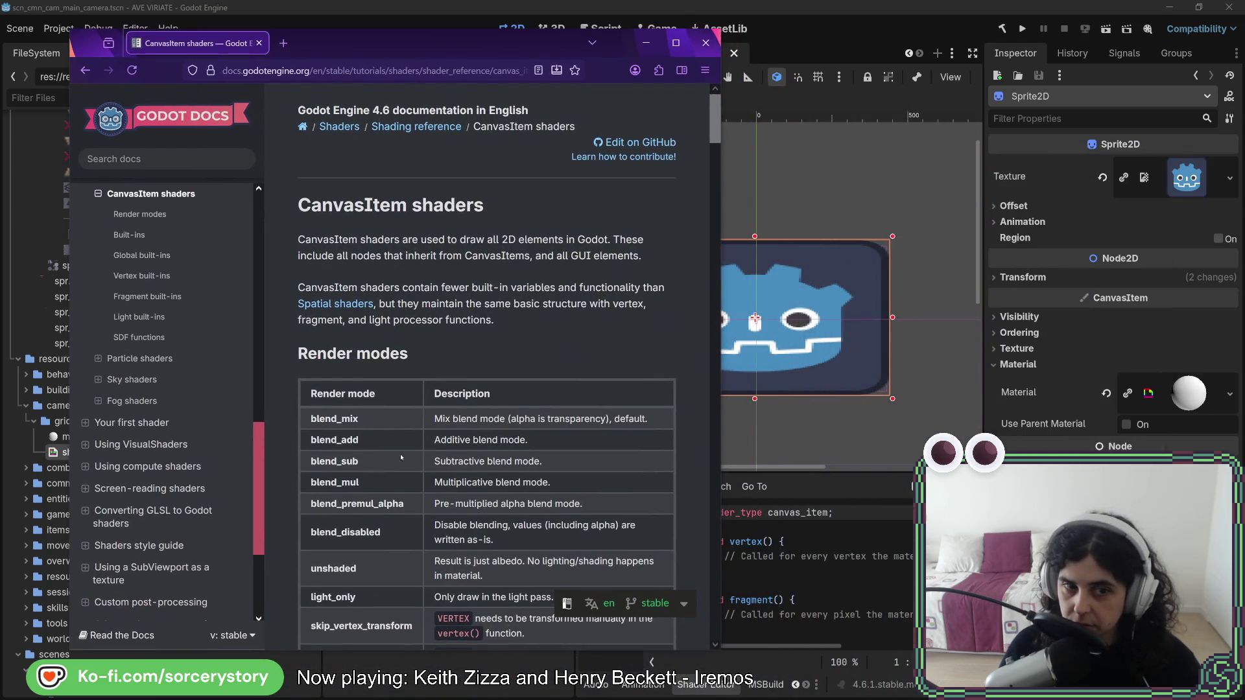
scroll(401, 457, "down", 3)
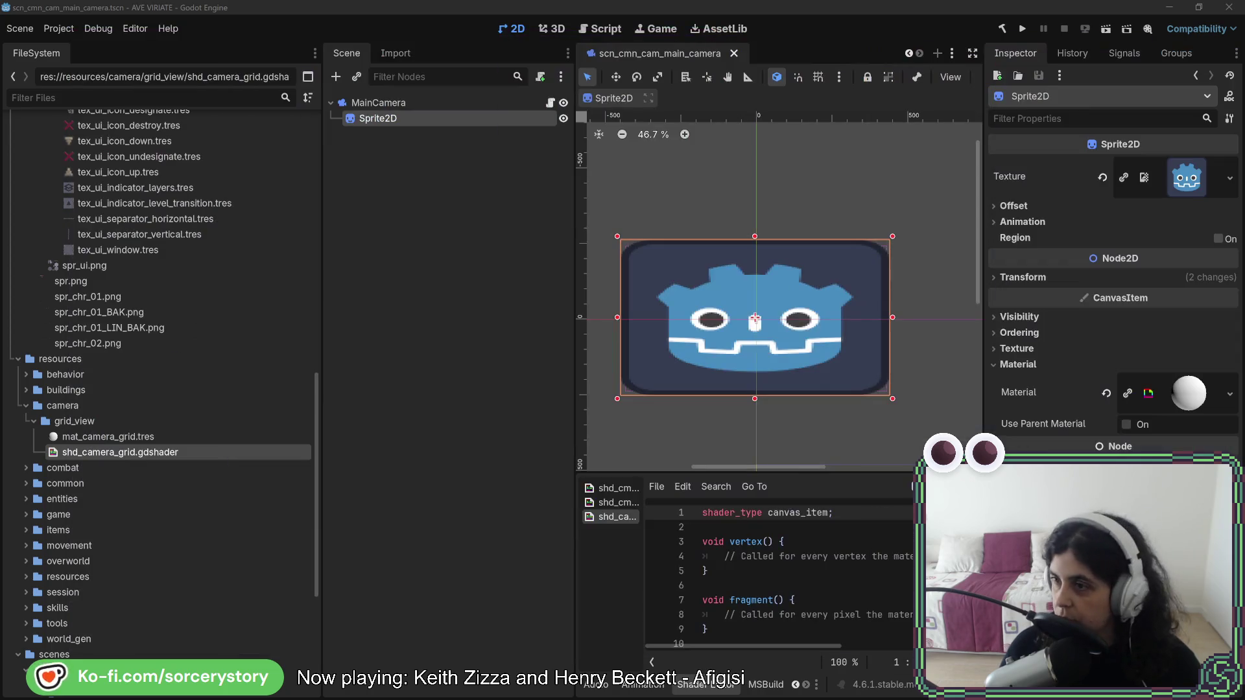
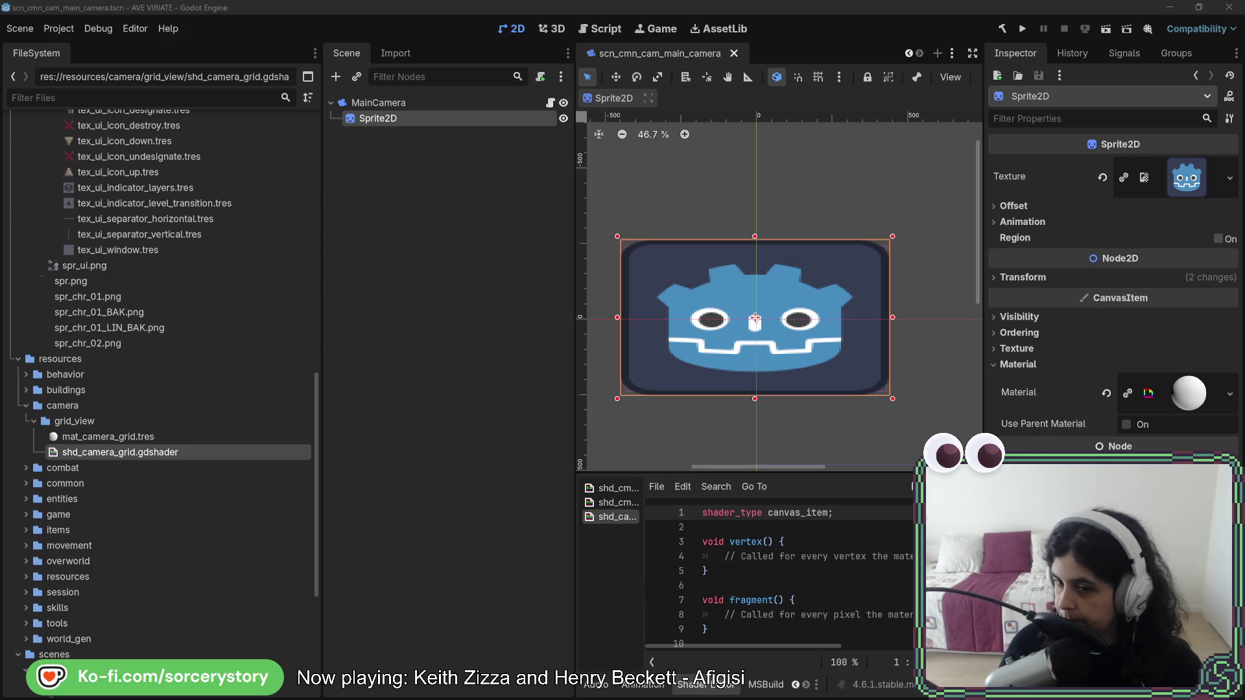
Delete the placeholder comments inside fragment() and vertex() in shd_camera_grid.gdshader.
left_click_drag(912, 615, 898, 608)
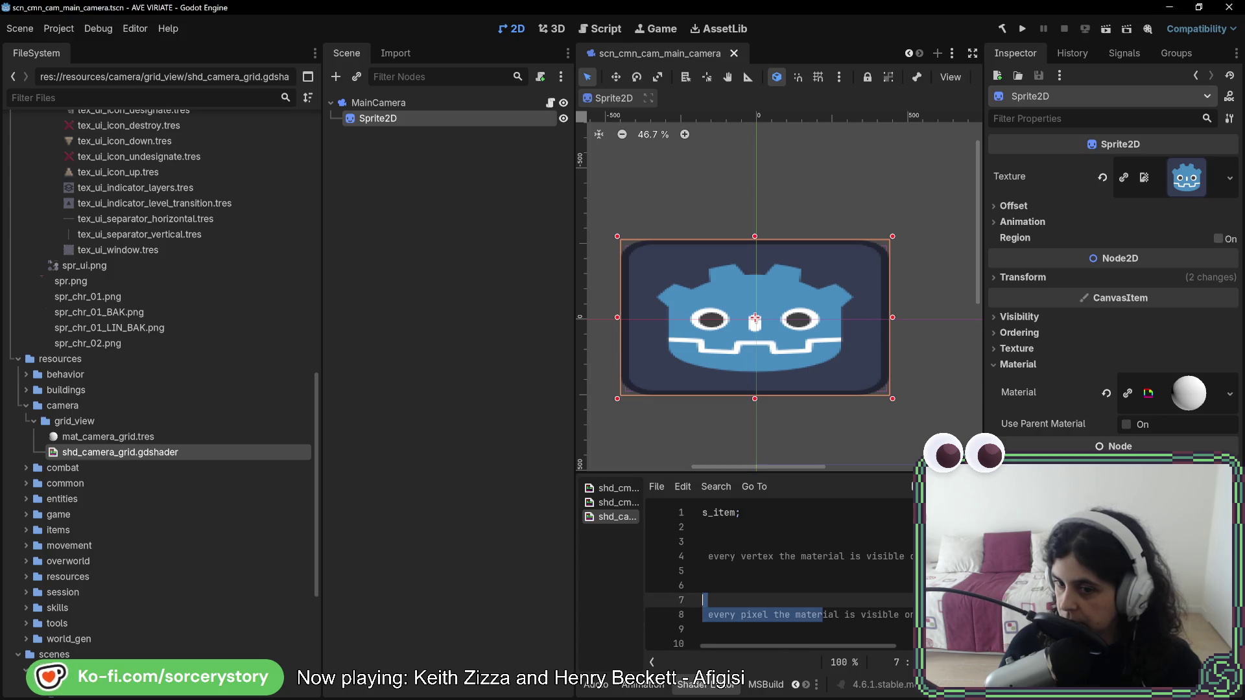
left_click(889, 613)
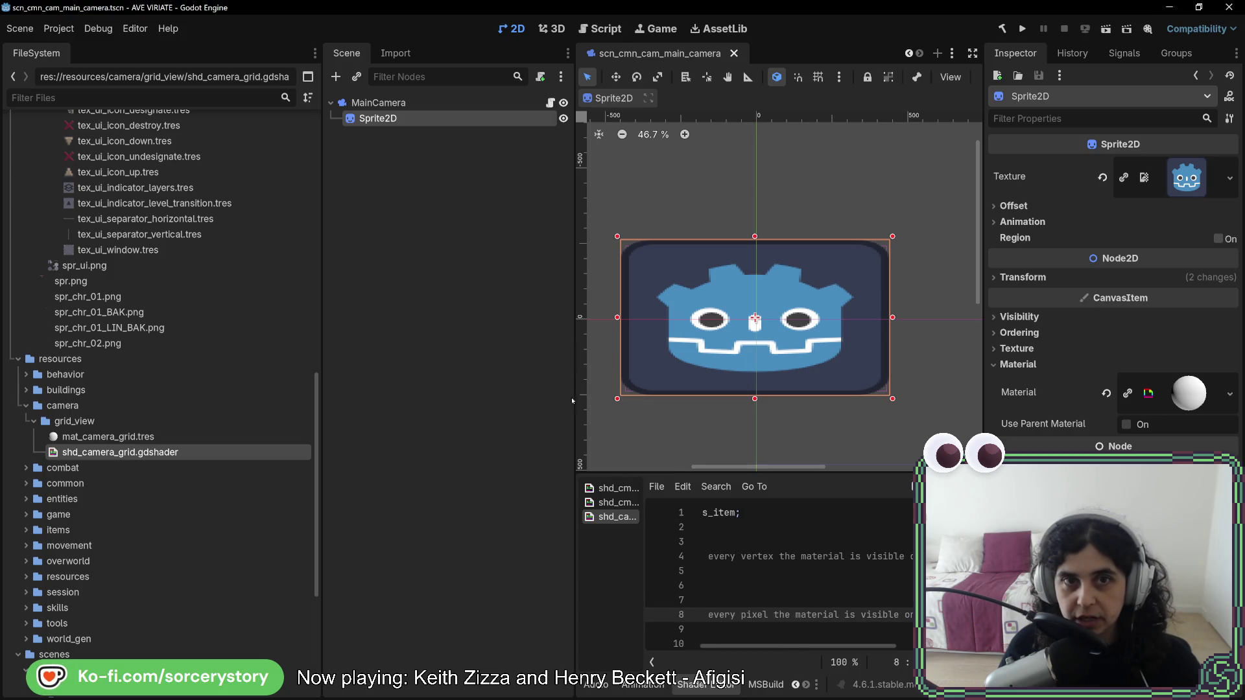
left_click(738, 522)
left_click(730, 615)
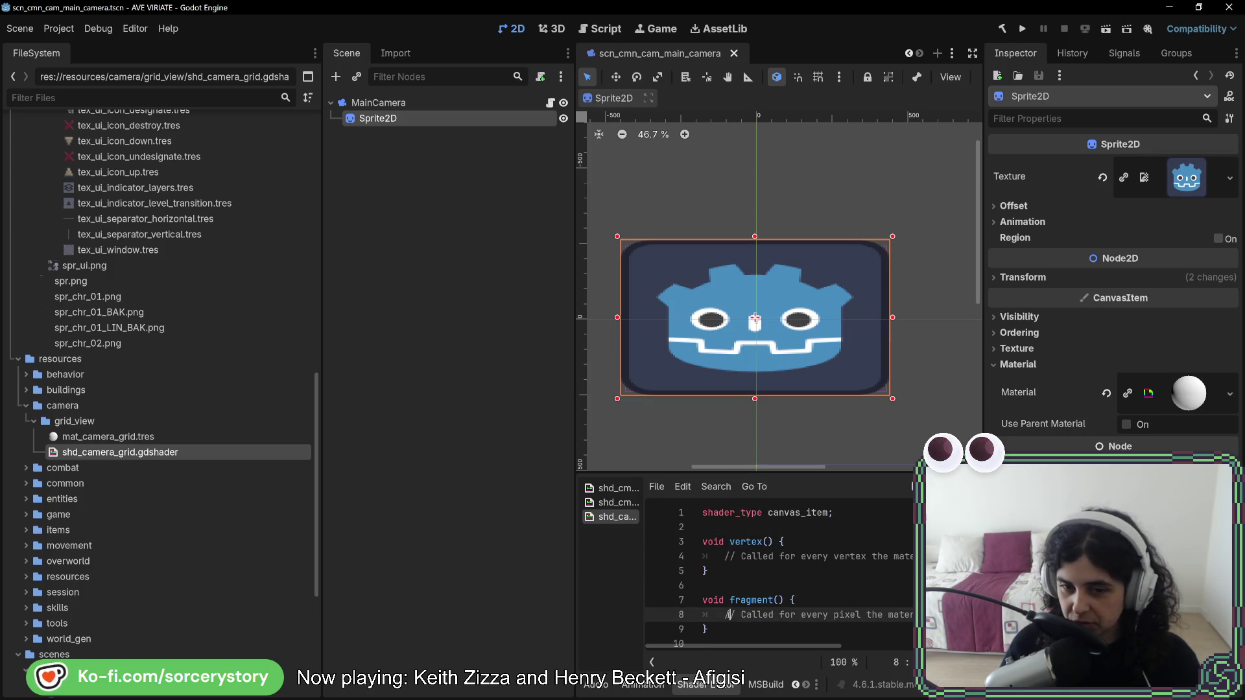
key("shift+End")
key("BackSpace")
left_click(701, 629)
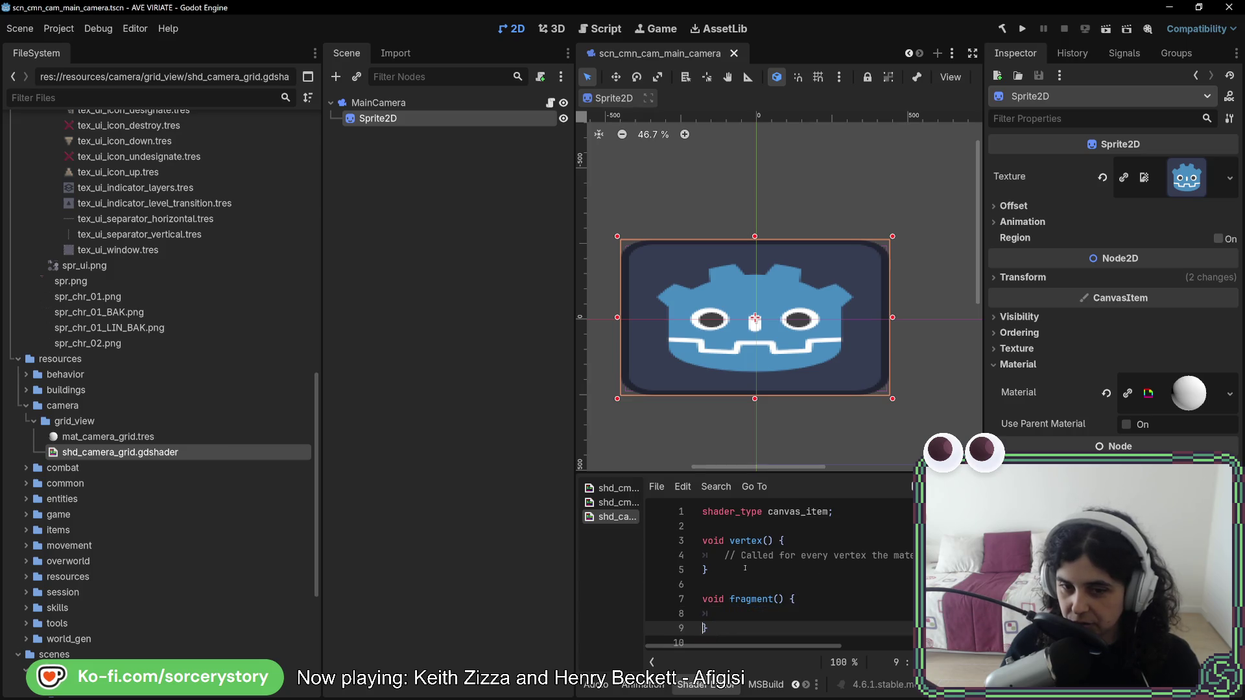
left_click(725, 555)
key("shift+End")
key("BackSpace")
left_click(692, 570)
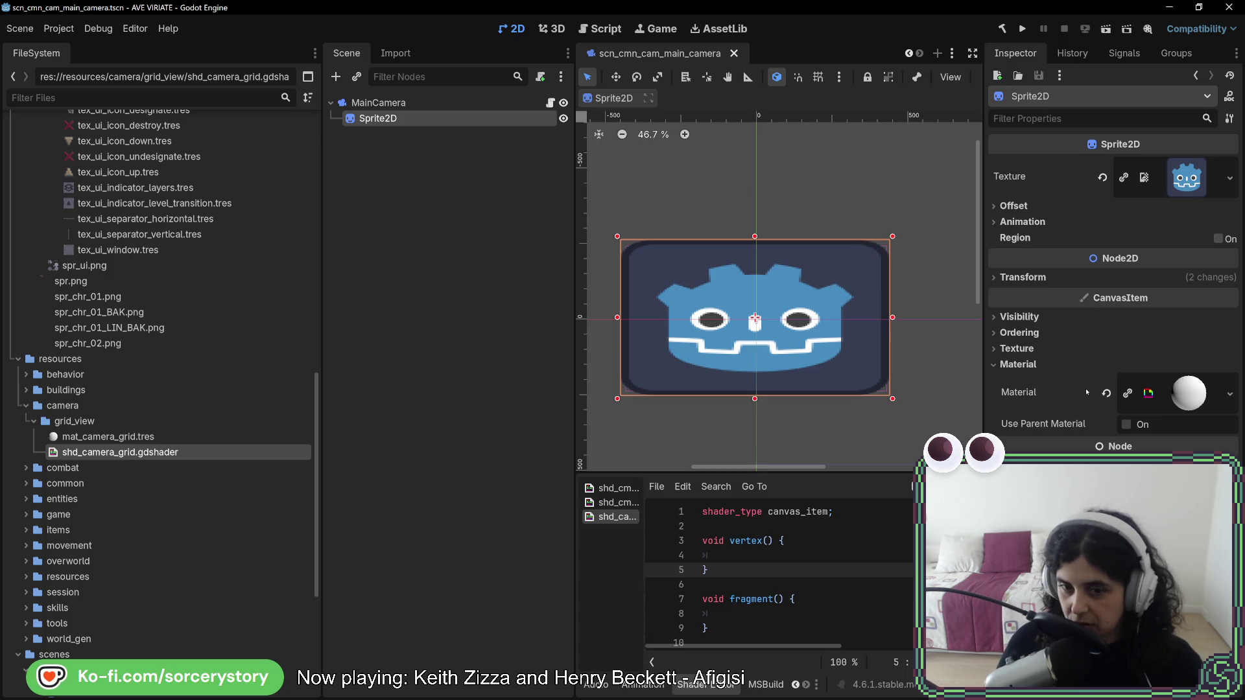
Remove the commented-out light() block at the bottom of the shader.
left_click(809, 614)
scroll(808, 552, "down", 1)
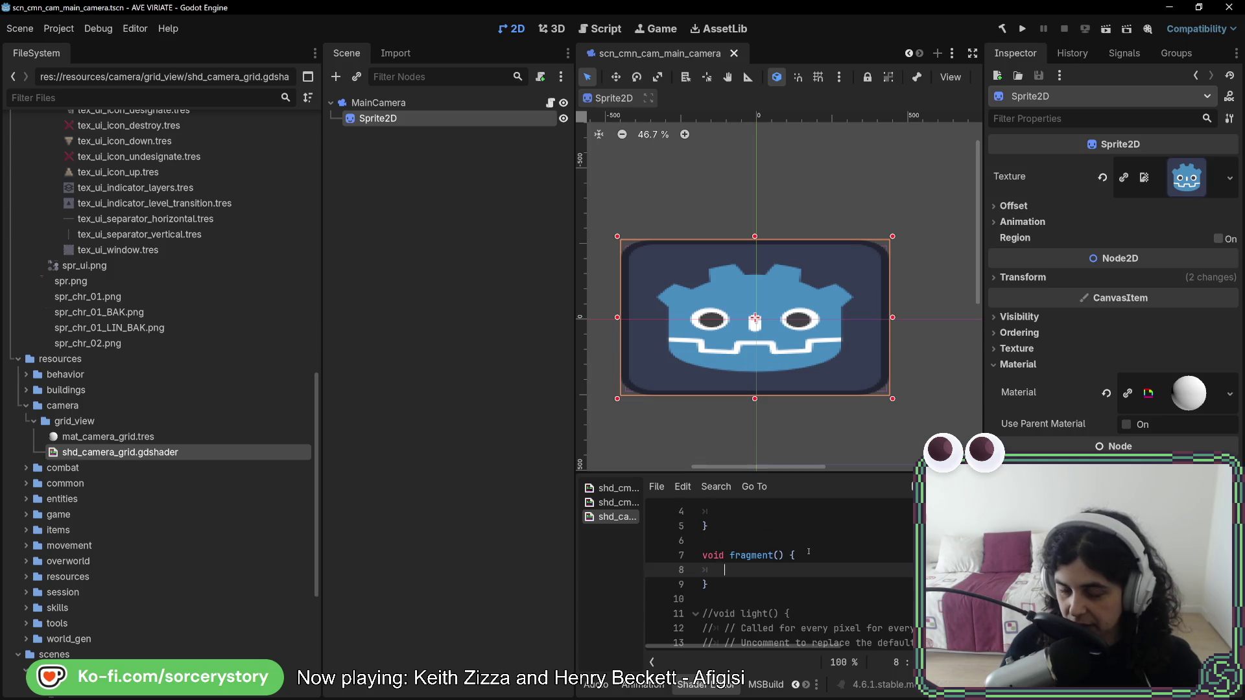
scroll(809, 552, "down", 1)
left_click_drag(809, 623, 779, 542)
key("BackSpace")
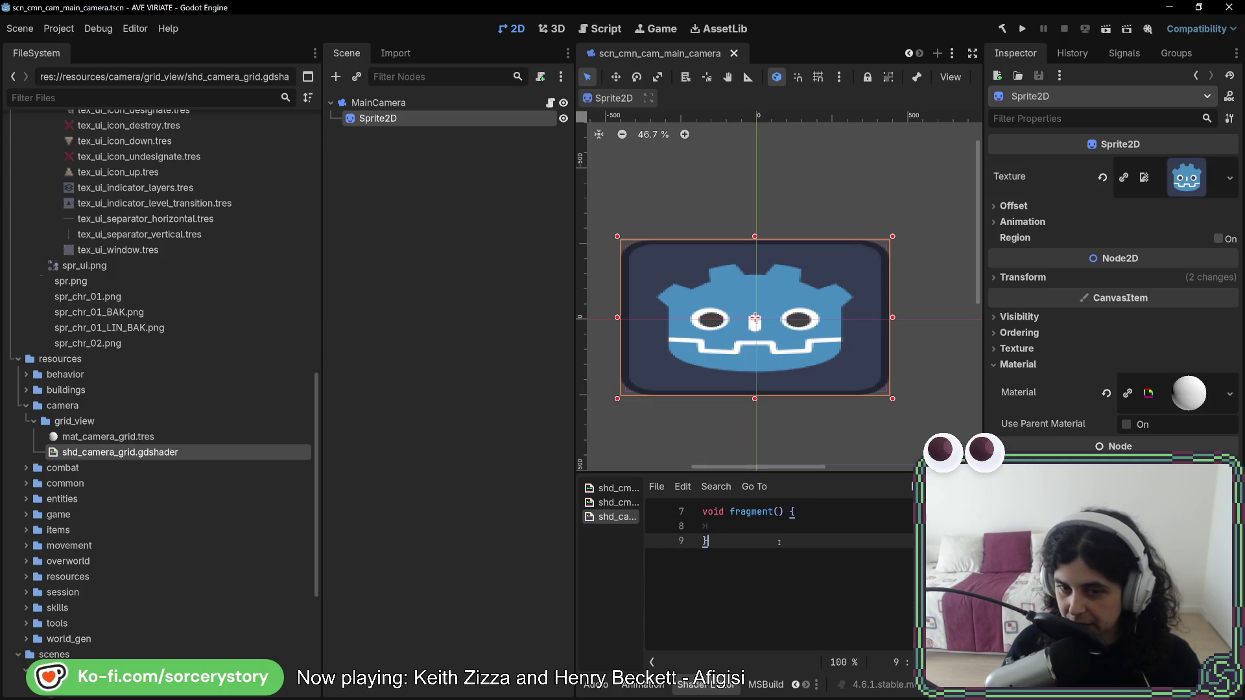
scroll(779, 542, "up", 2)
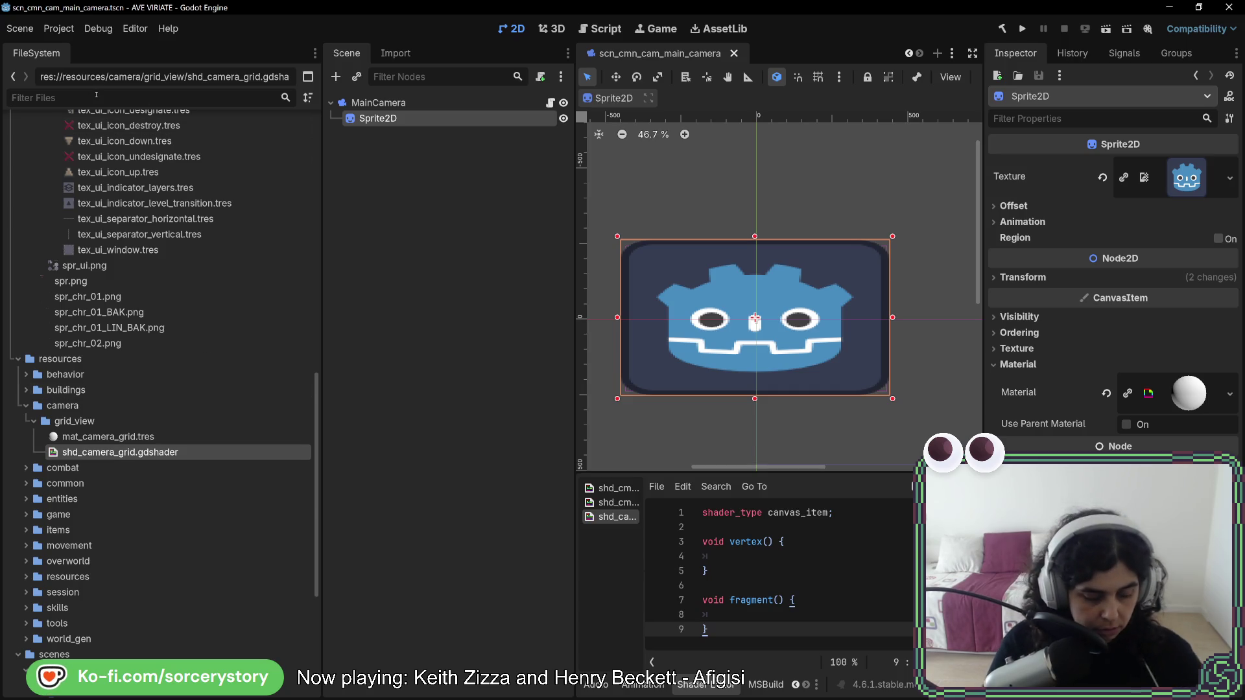
Filter FileSystem by 'shd' and open shd_cmn_cmn_color_replacer.gdshader to review its COLOR usage.
type("shd")
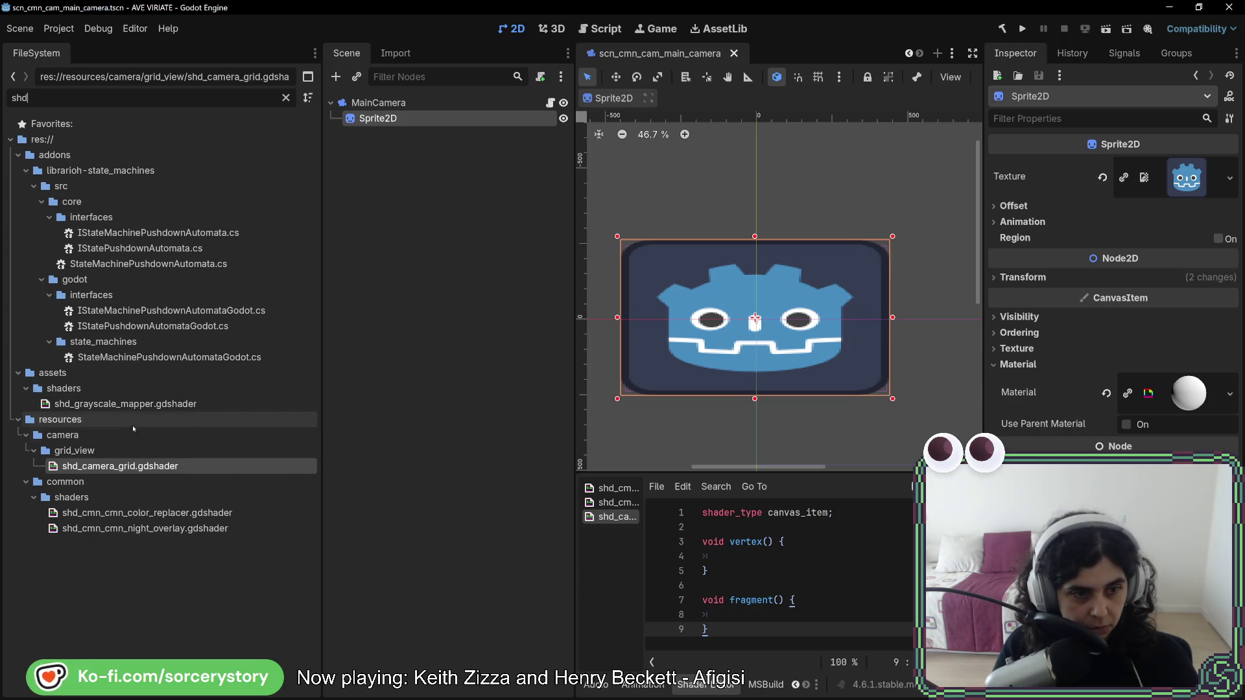
double_click(176, 513)
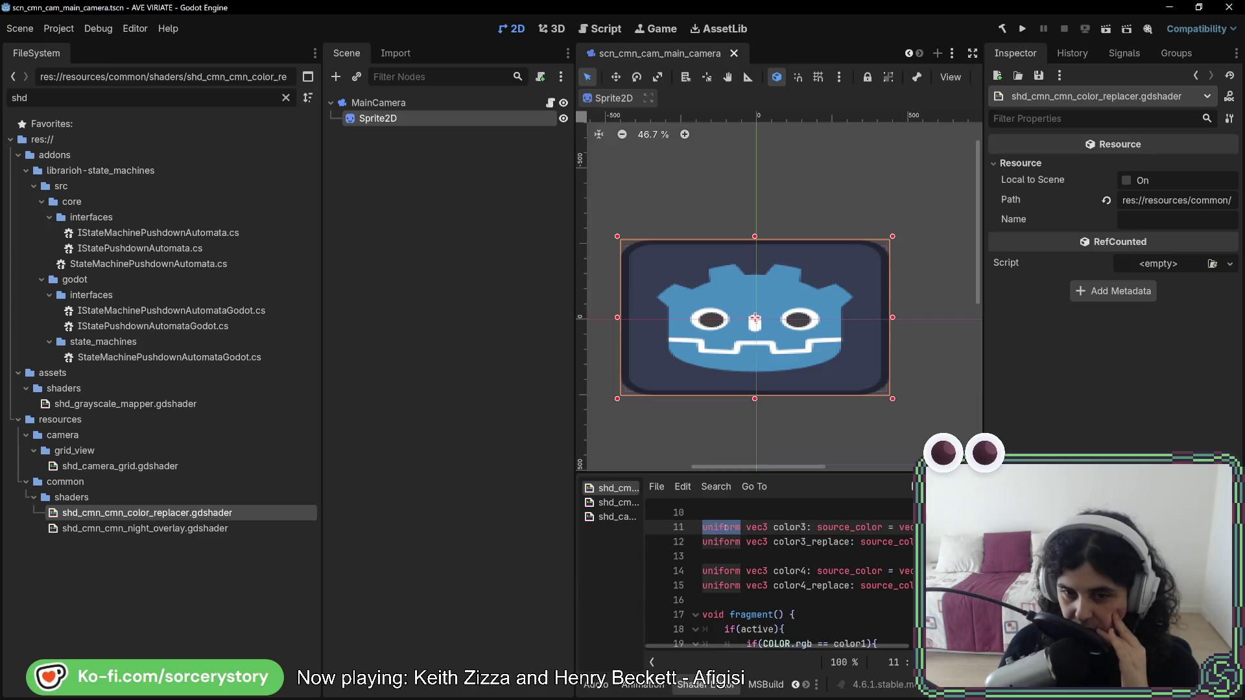
left_click(727, 539)
scroll(728, 538, "down", 2)
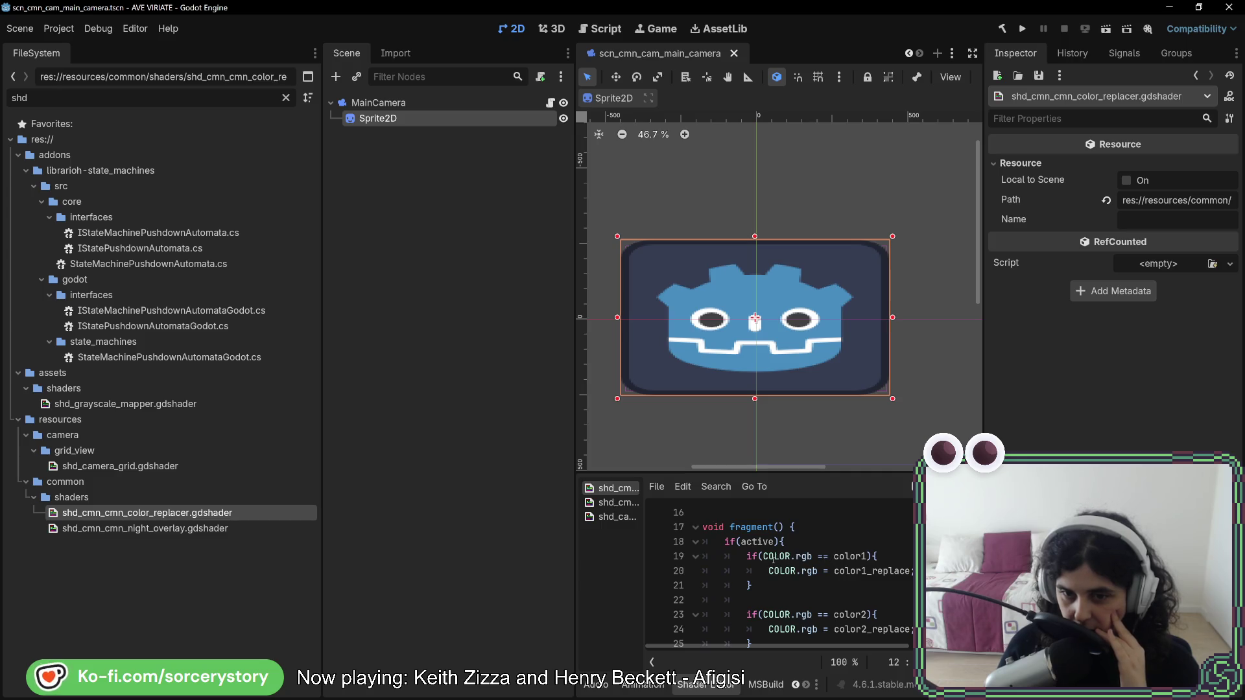
double_click(774, 558)
scroll(772, 558, "down", 1)
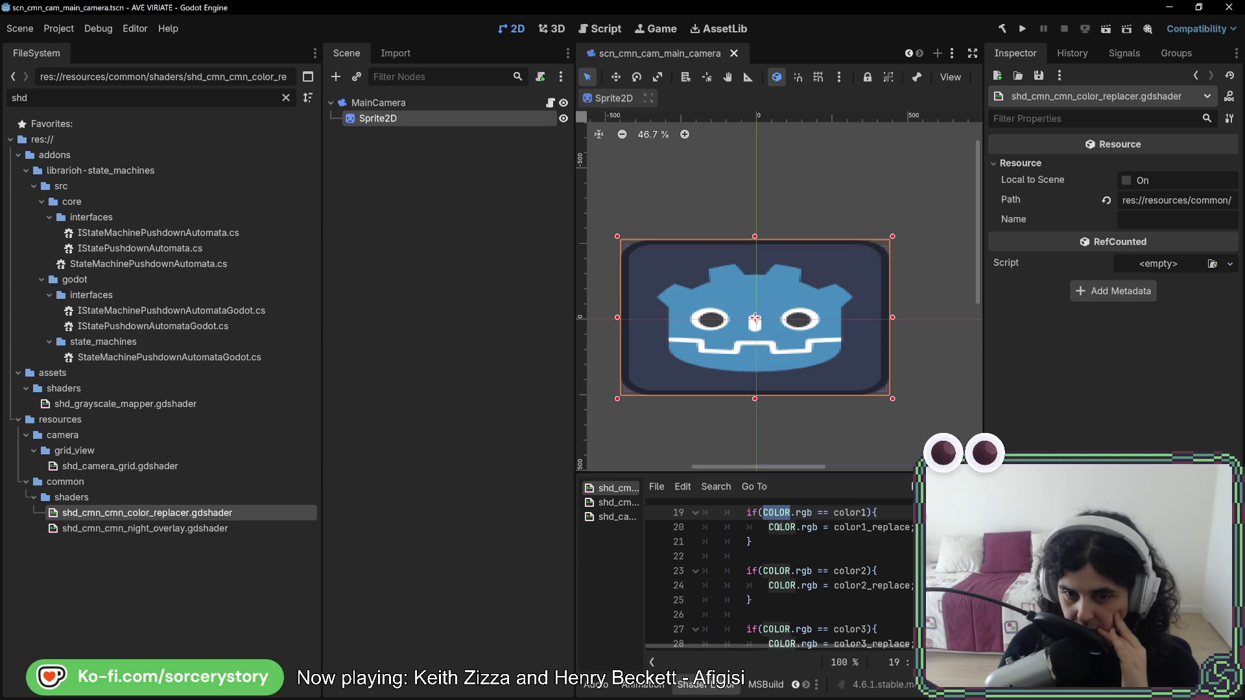
left_click(773, 527)
scroll(779, 527, "down", 3)
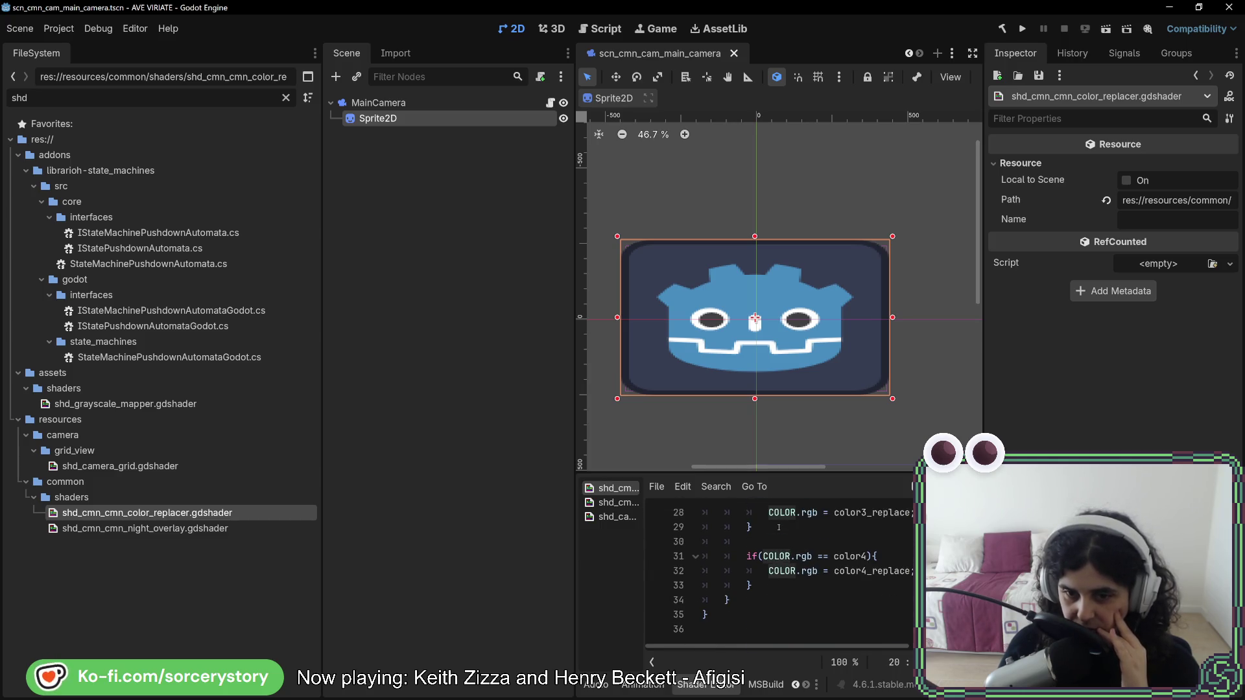
scroll(779, 527, "up", 4)
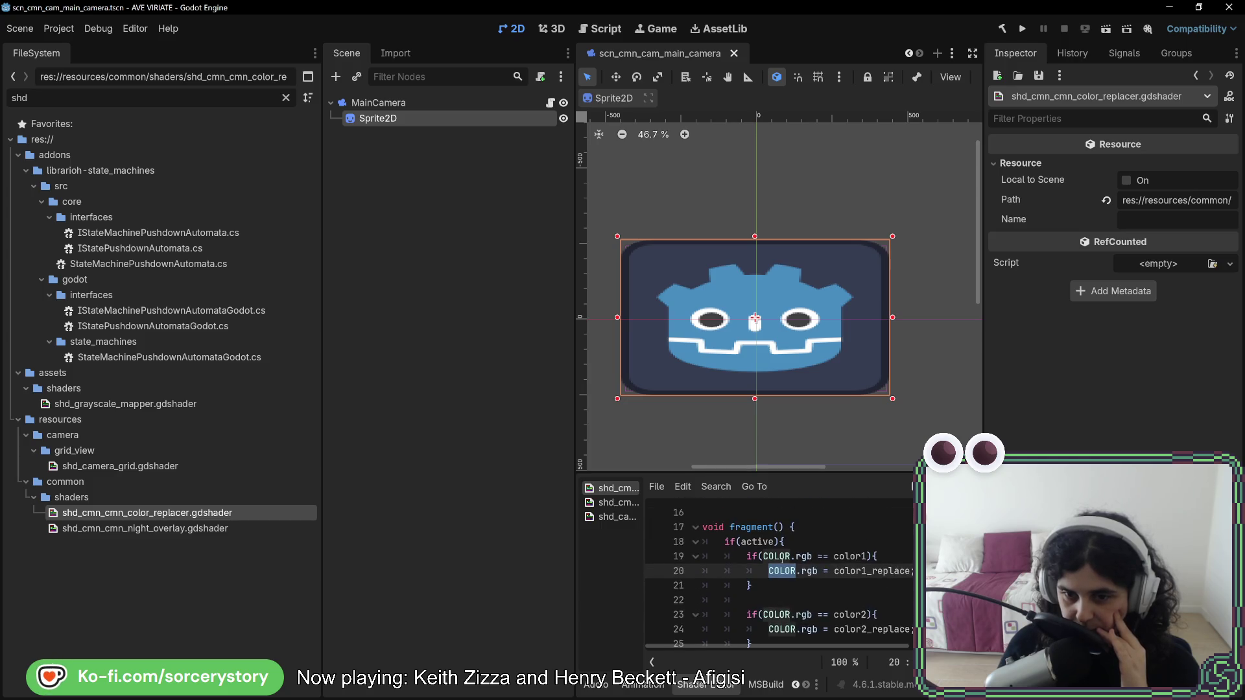
scroll(782, 558, "up", 1)
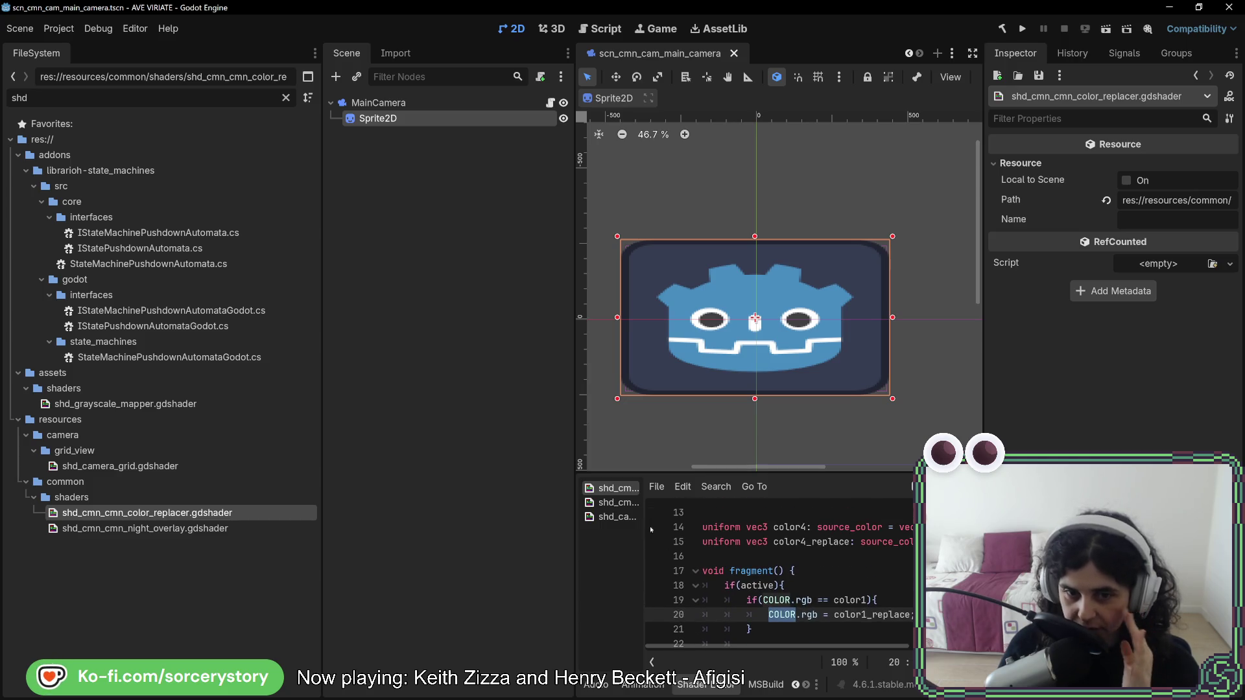
Back in the camera grid shader, type 'COLOR=' inside fragment().
left_click(617, 503)
left_click(617, 517)
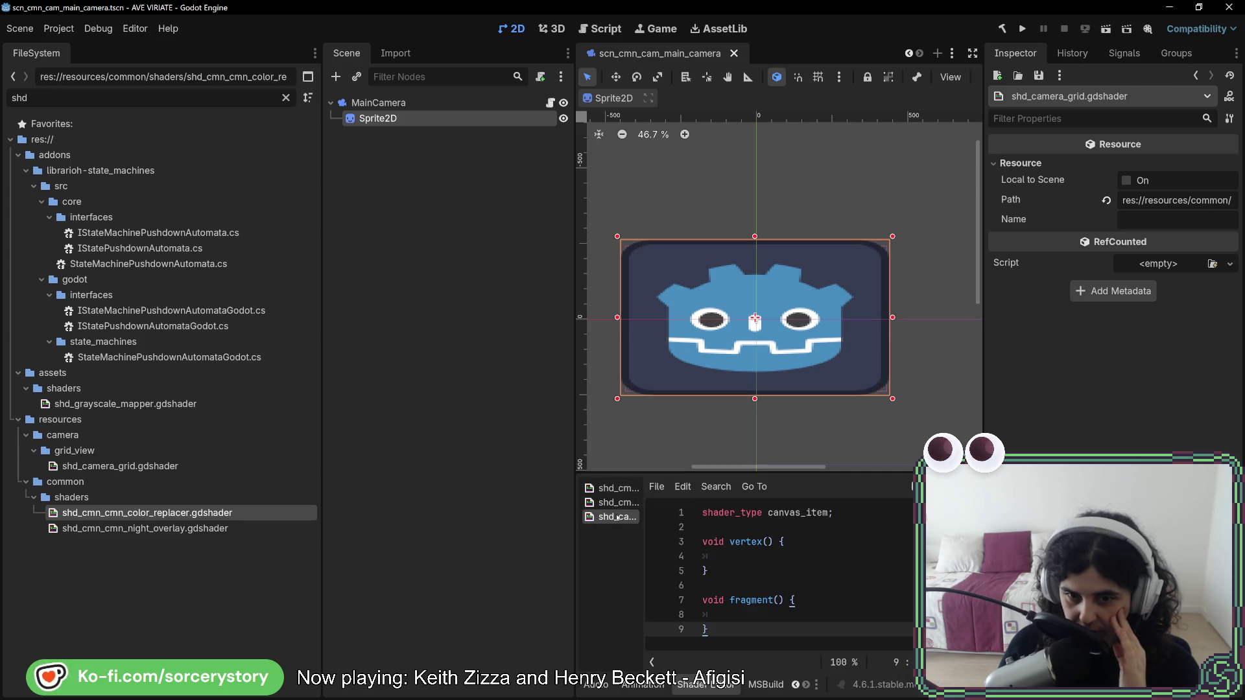
left_click(725, 615)
type("COLOR=")
Compare the night overlay and colour replacer shaders' color1_replace usage, then return to the grid shader.
left_click(609, 504)
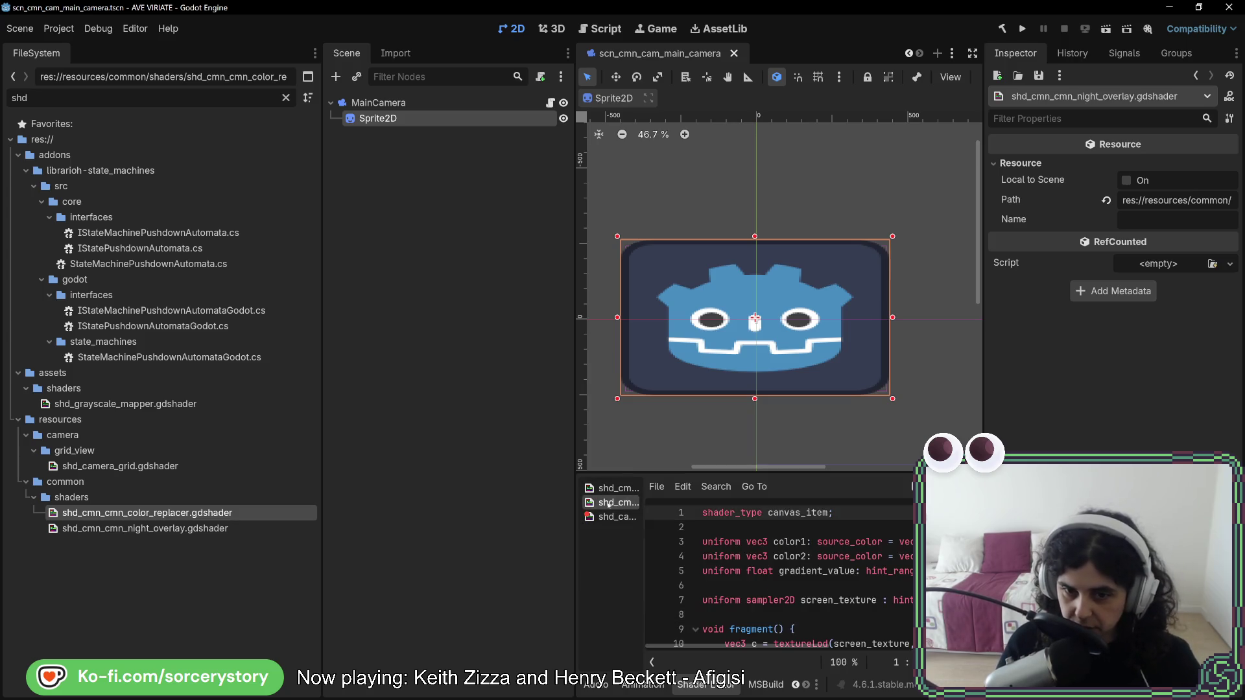
left_click(611, 488)
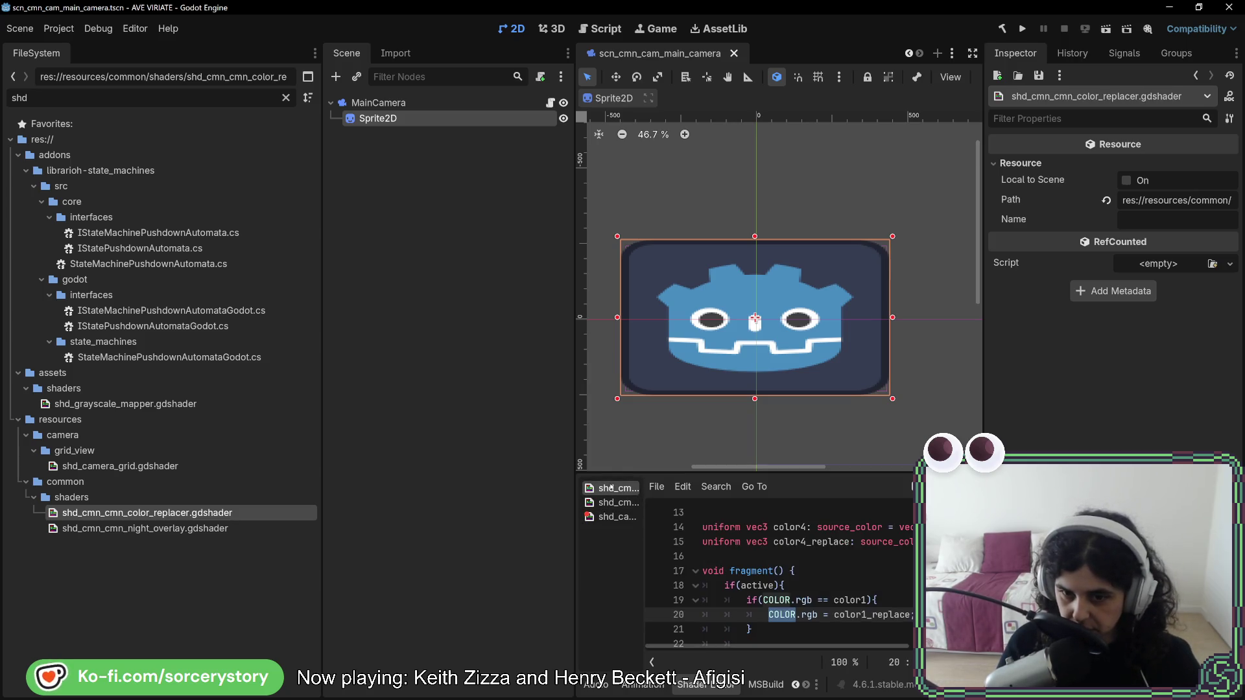
scroll(880, 606, "up", 1)
left_click(872, 615)
scroll(871, 611, "up", 4)
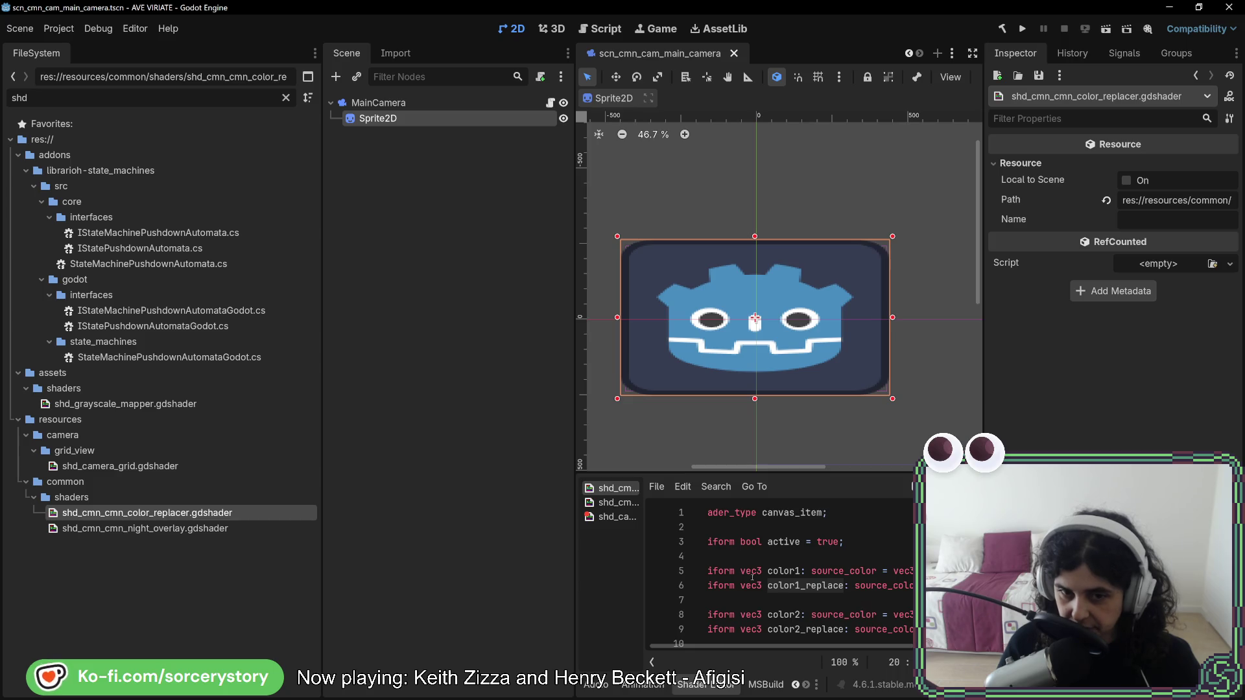
left_click(616, 517)
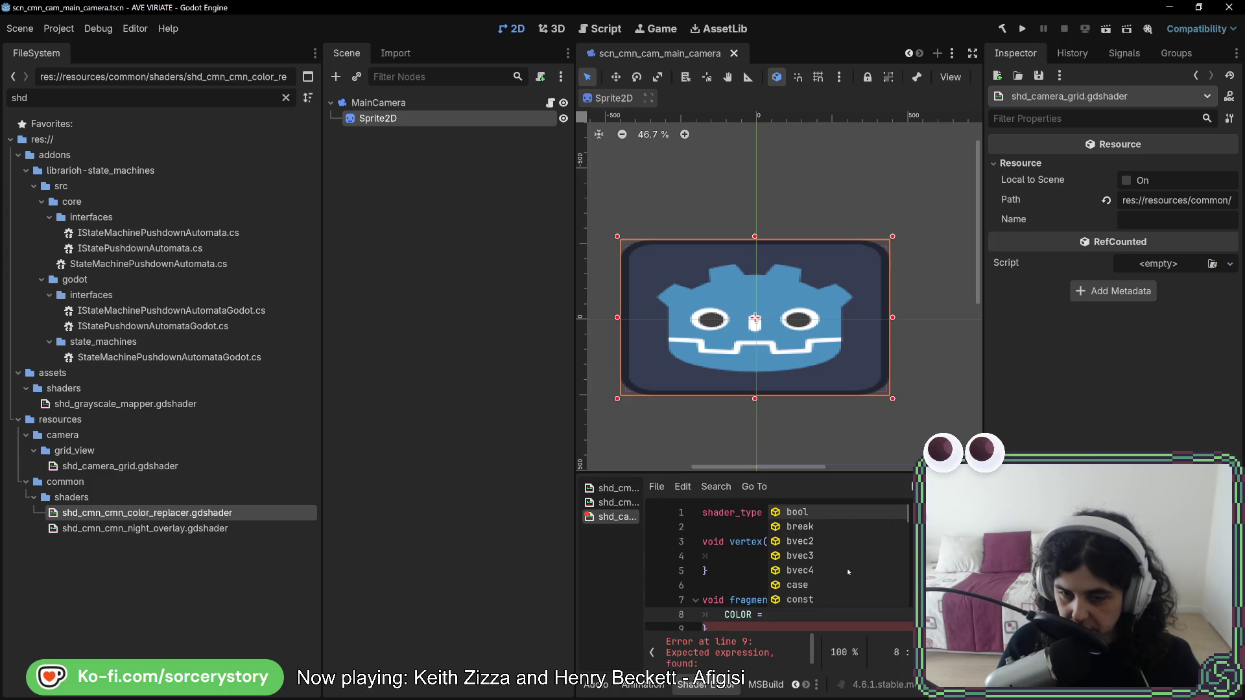
Complete the line as COLOR = vec3(1.0, 1.0, 1.0); and check the colour replacer shader.
left_click(766, 618)
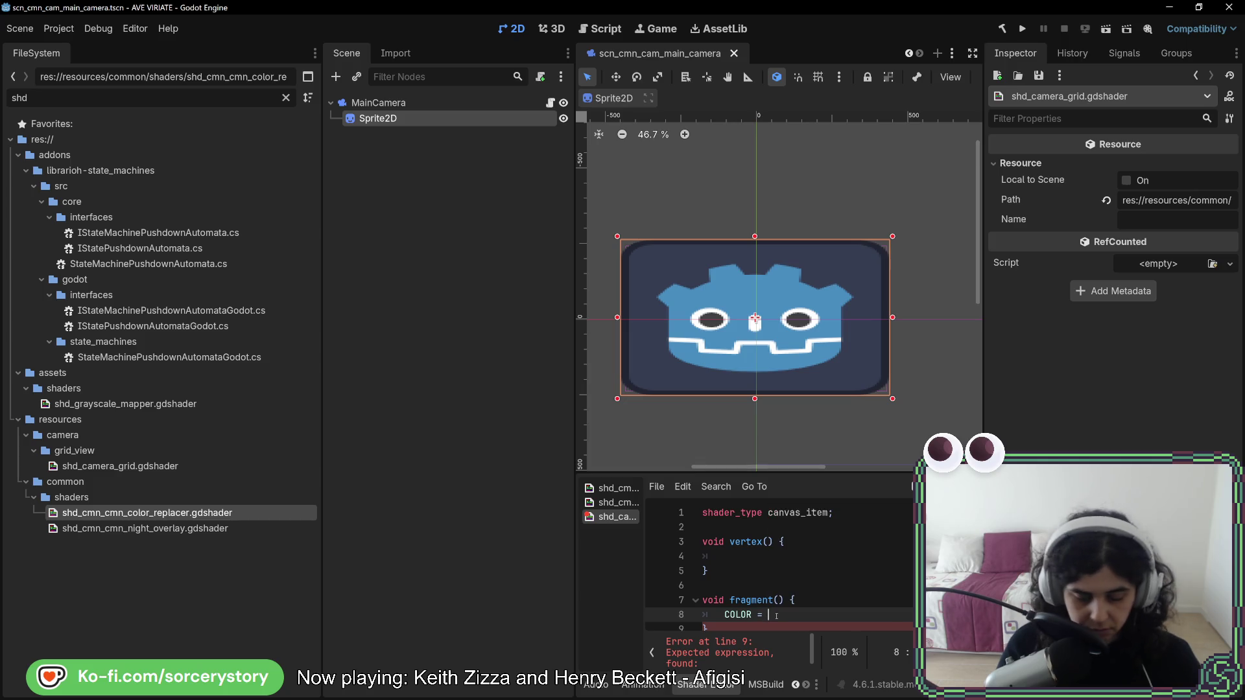
type("vec3")
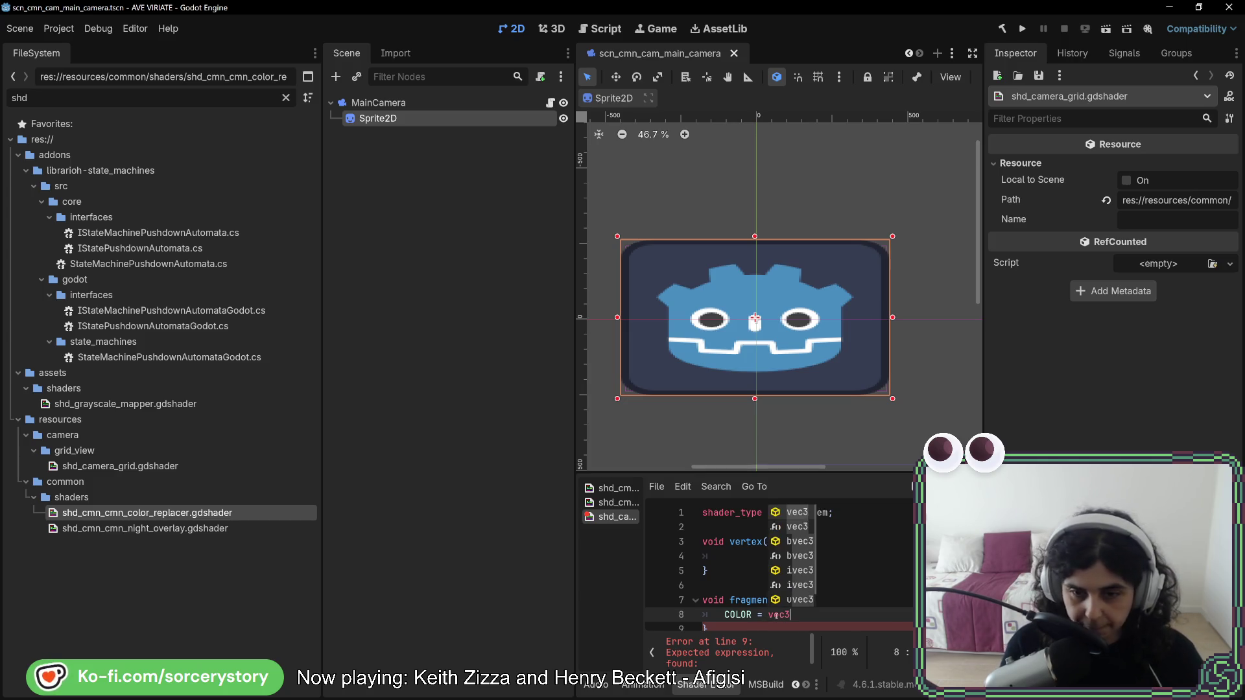
type("(1.")
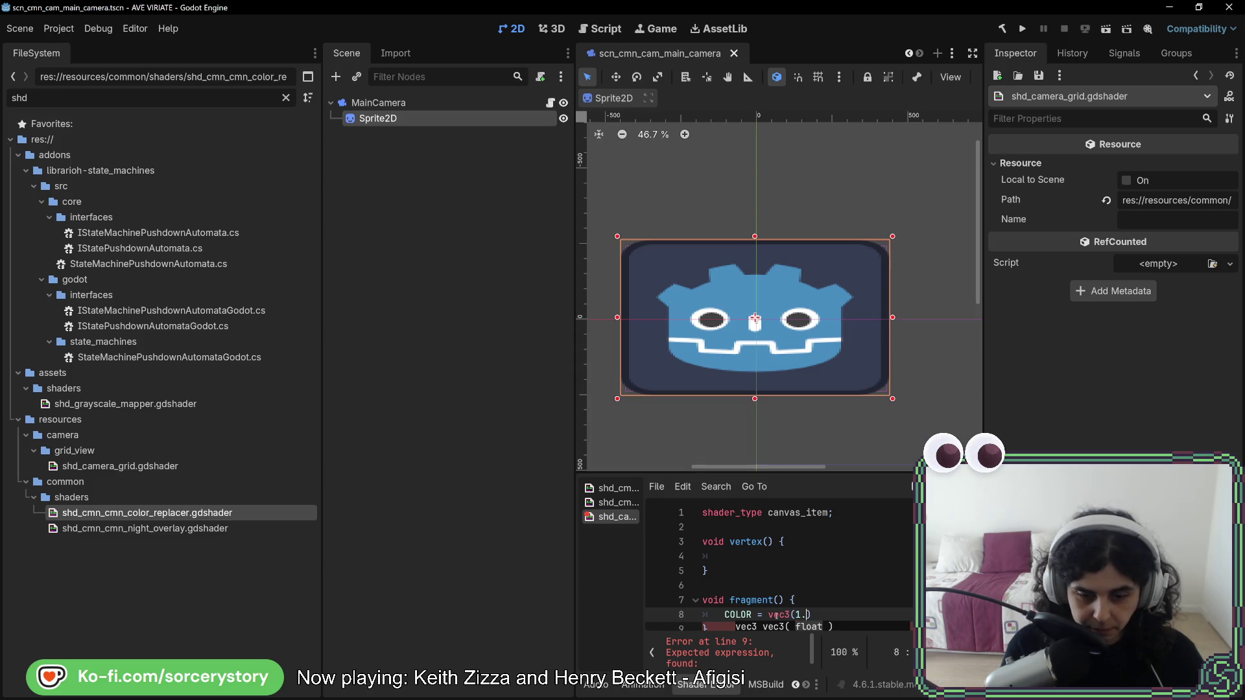
type("0, ")
type("1.0, 1.0")
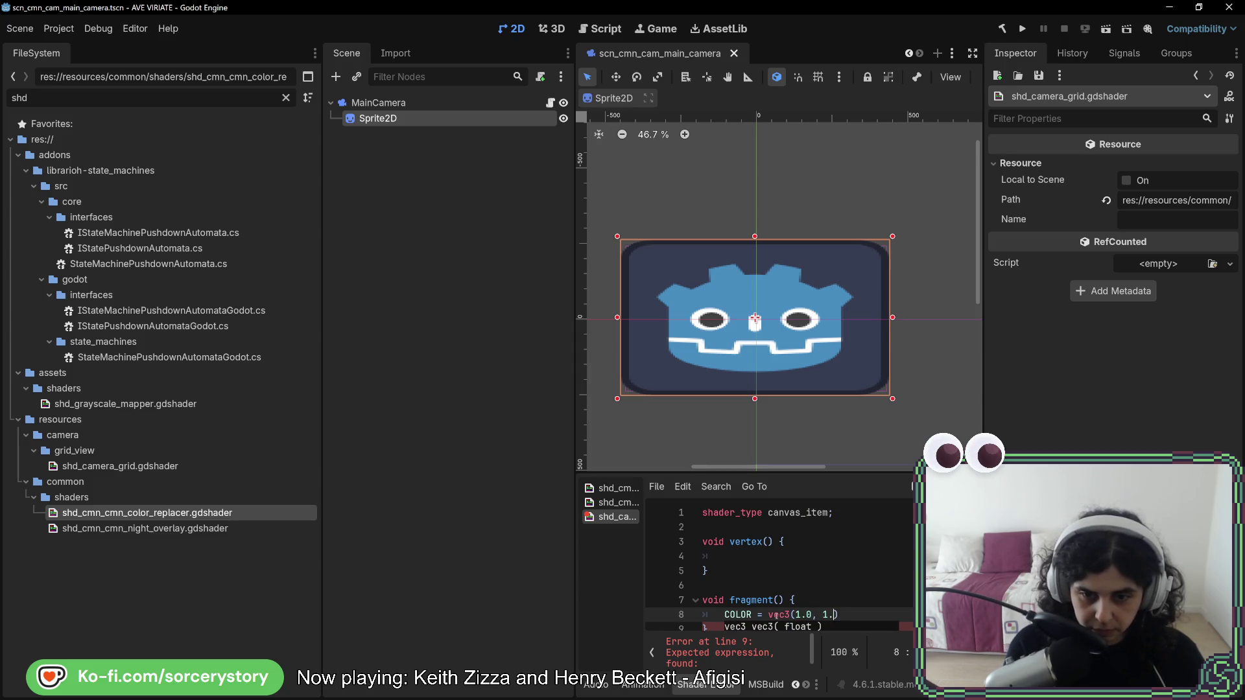
type(")")
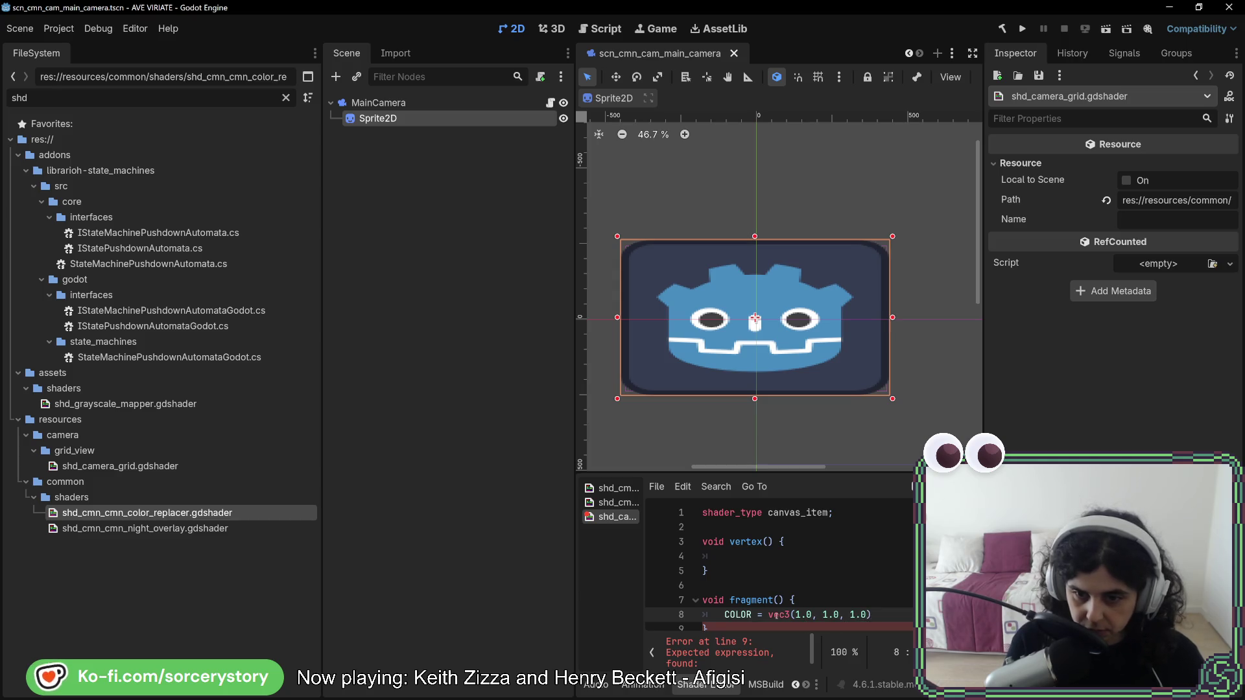
type(";")
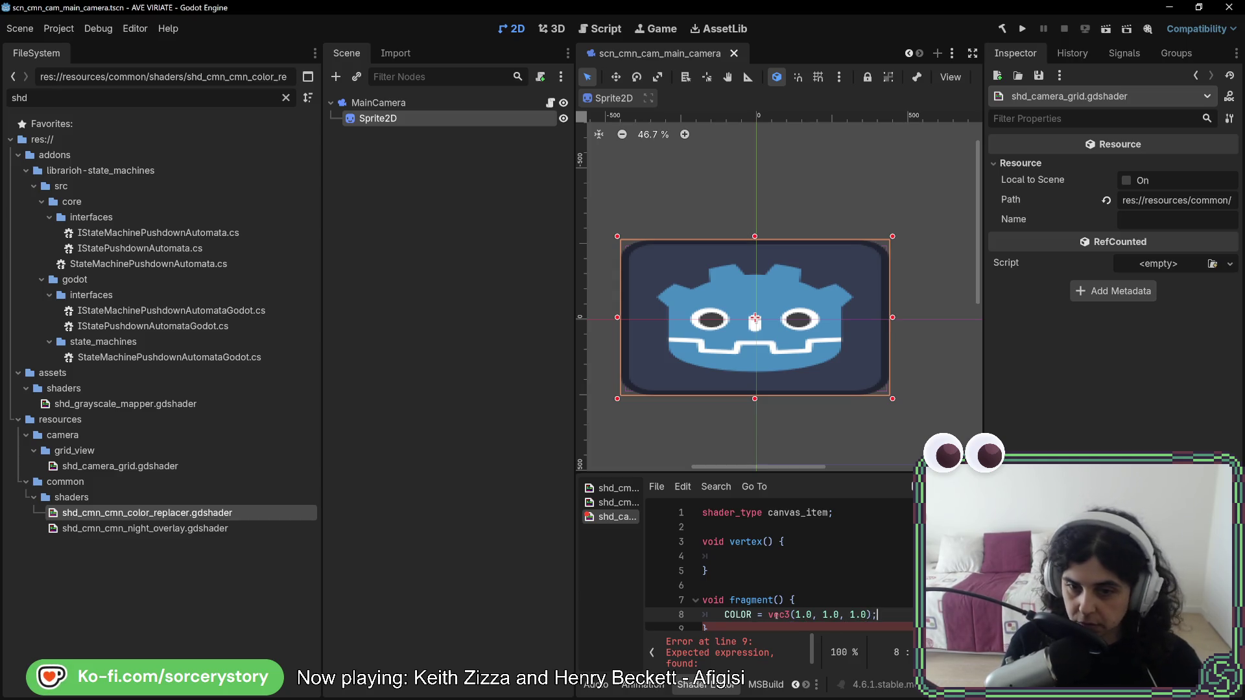
left_click(813, 584)
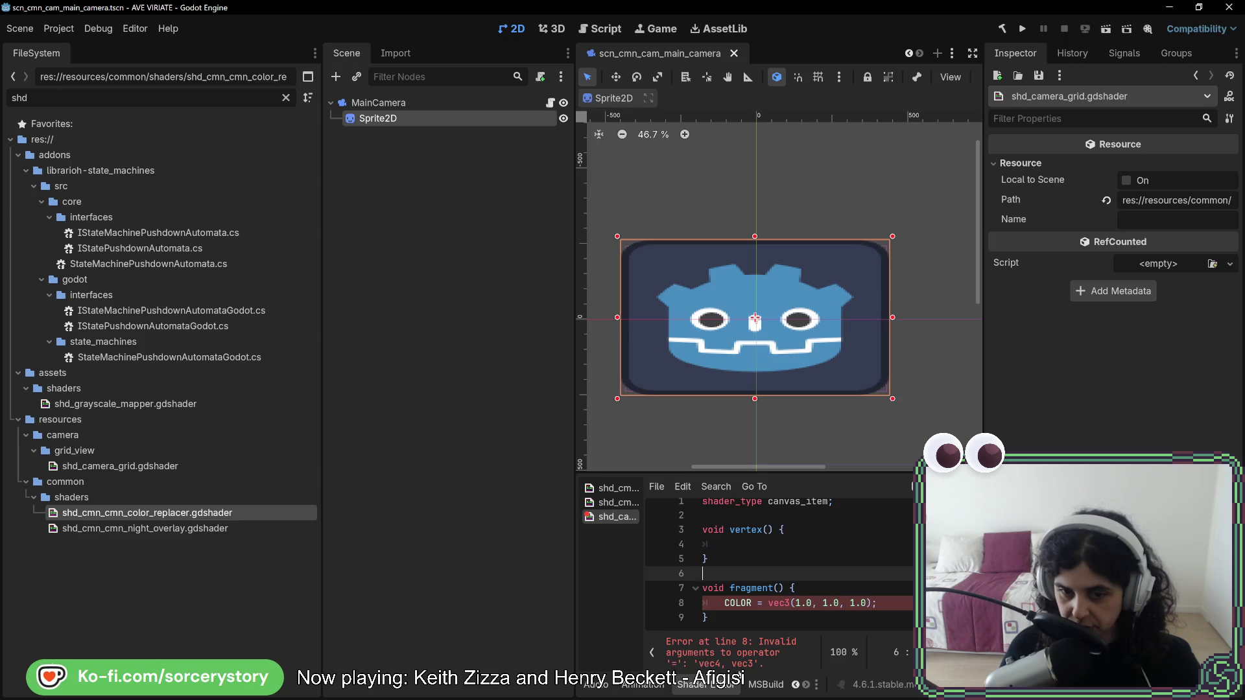
left_click(612, 488)
scroll(787, 606, "down", 10)
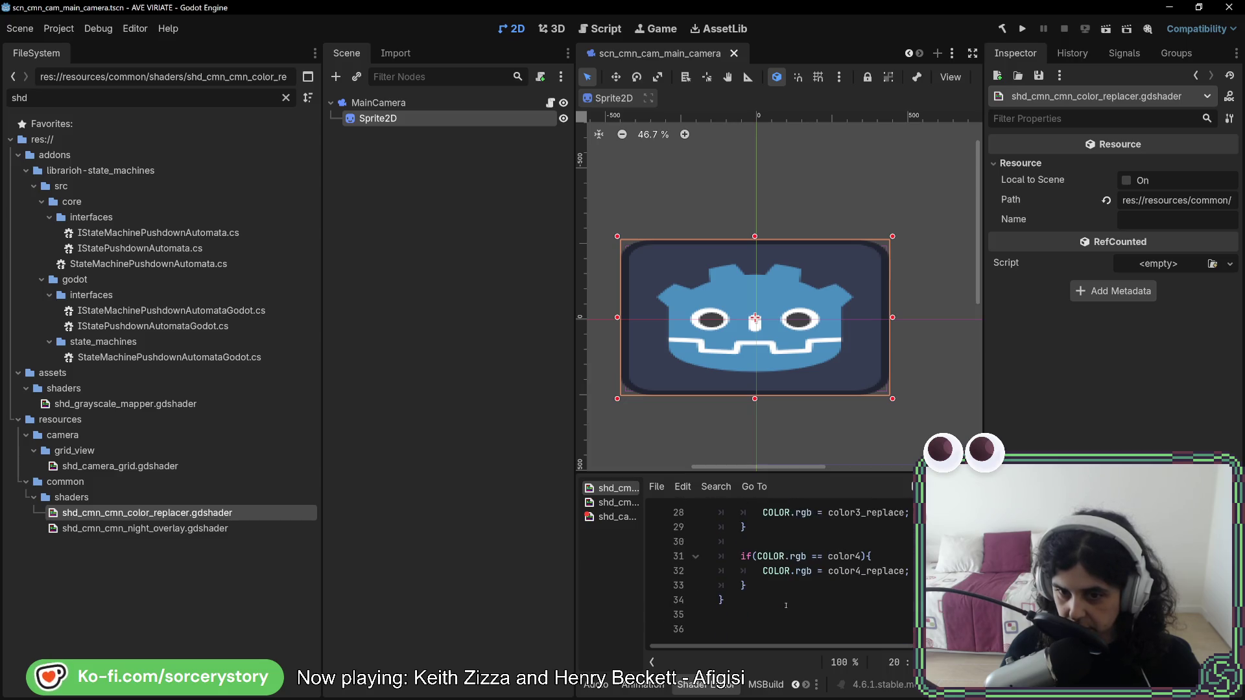
scroll(786, 606, "up", 3)
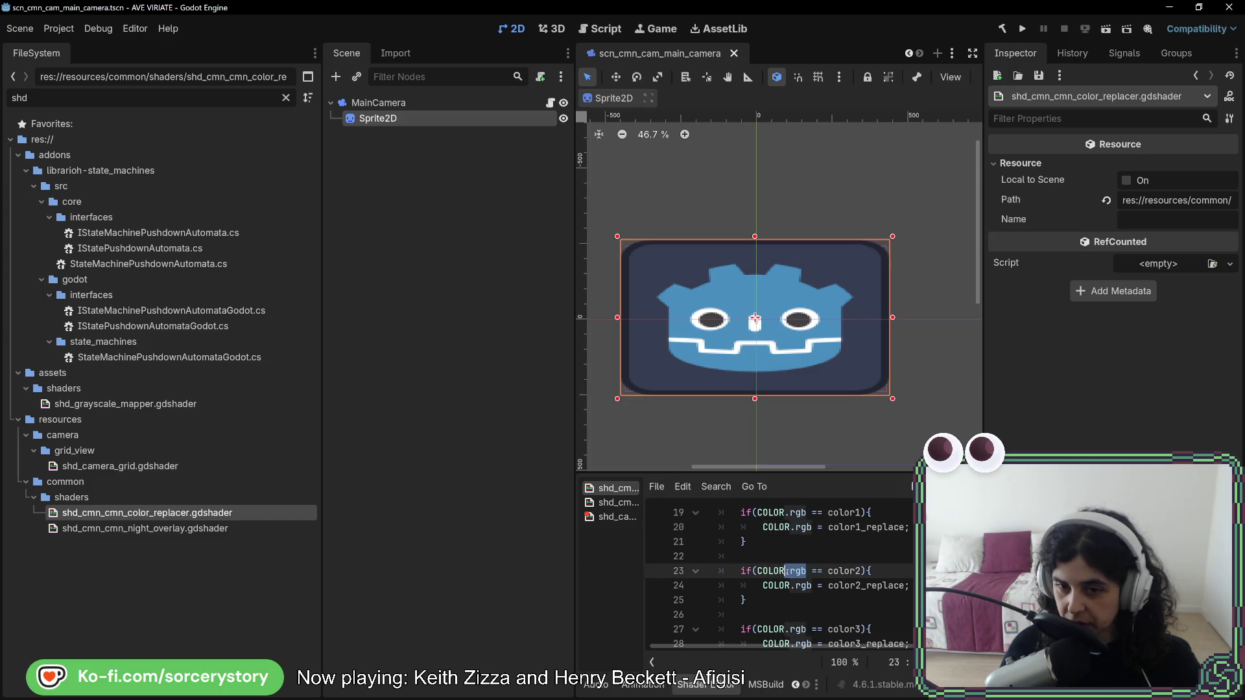
Fix line 8 to COLOR = vec4(1.0, 1.0, 1.0, 1.0); so the sprite renders white.
left_click(620, 518)
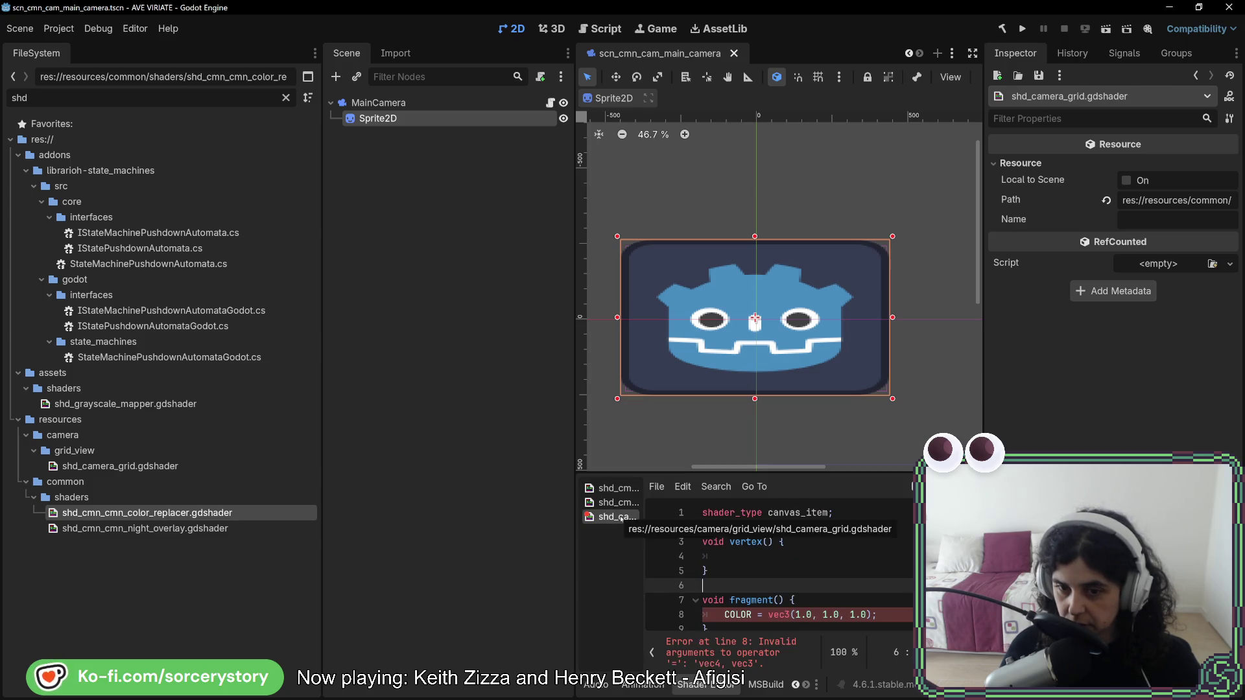
left_click(867, 615)
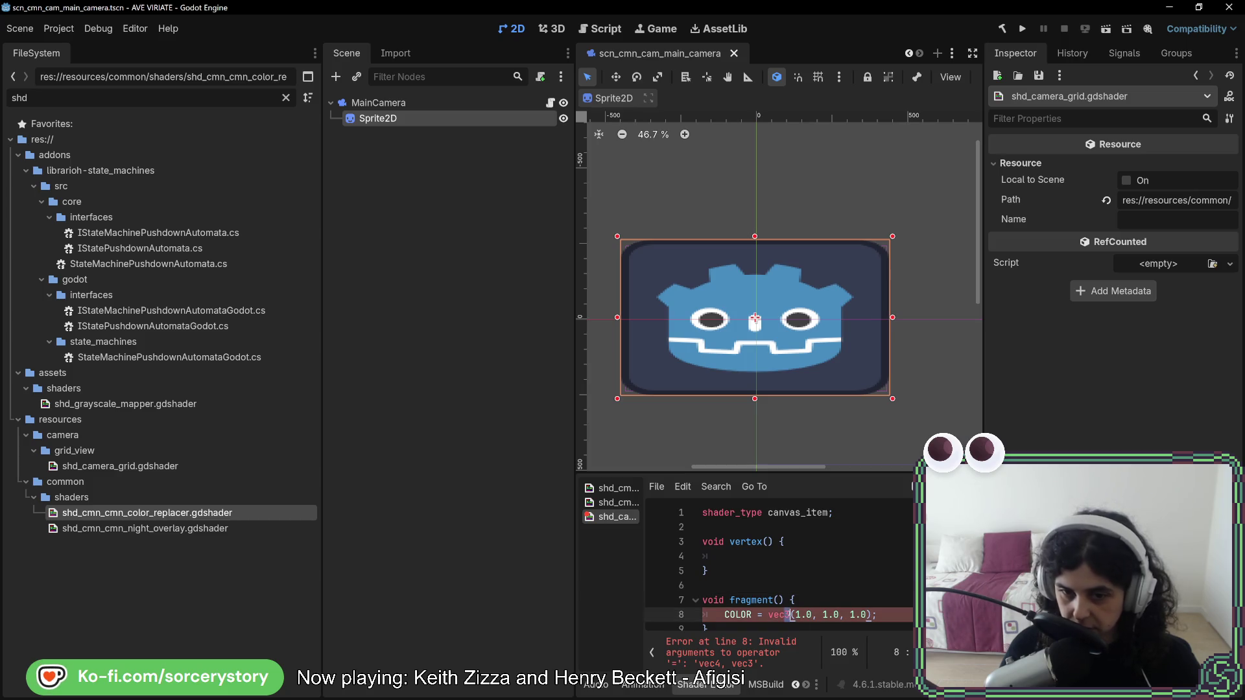
type("4")
left_click(867, 615)
type(", 1.0")
left_click(862, 603)
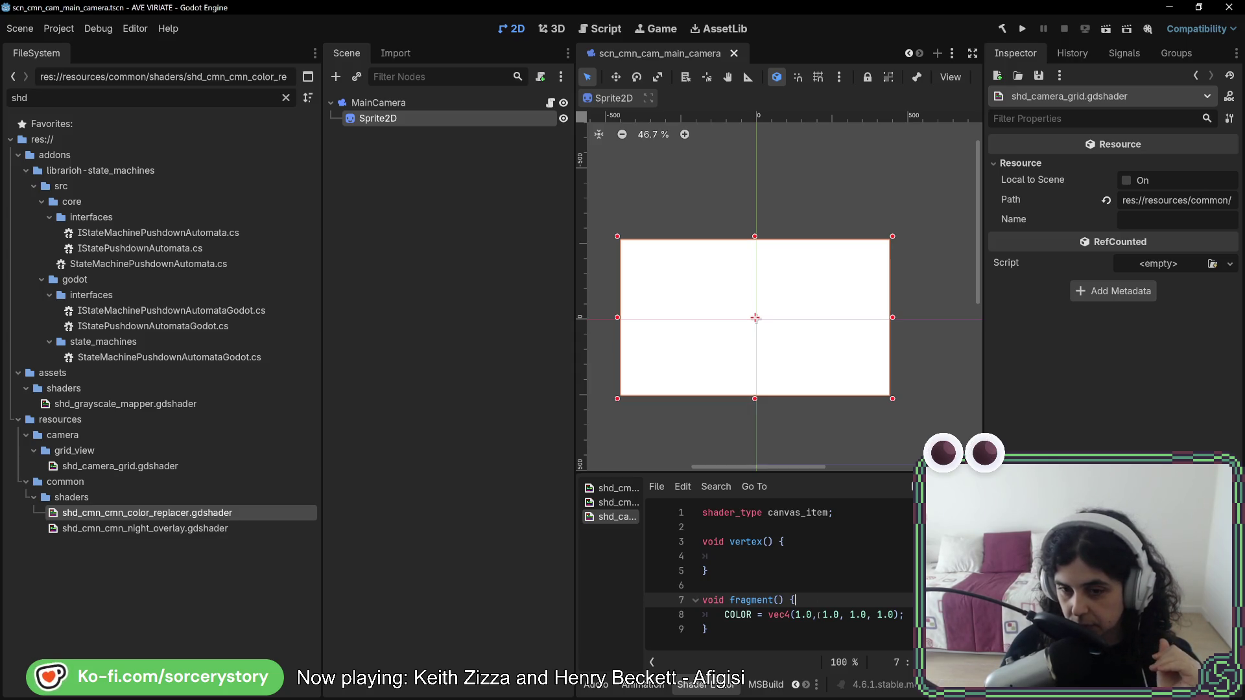
Review the colour replacer and night overlay shaders, then start a new line in the grid fragment().
key("alt+Left")
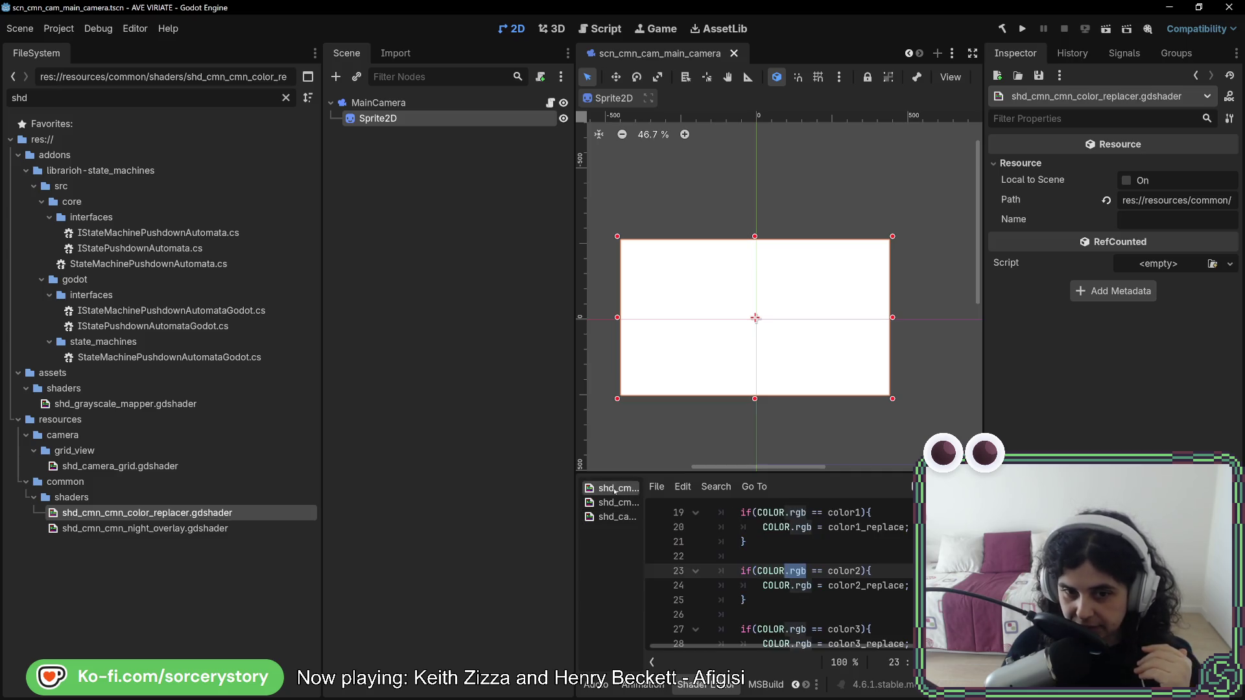
key("alt+Left")
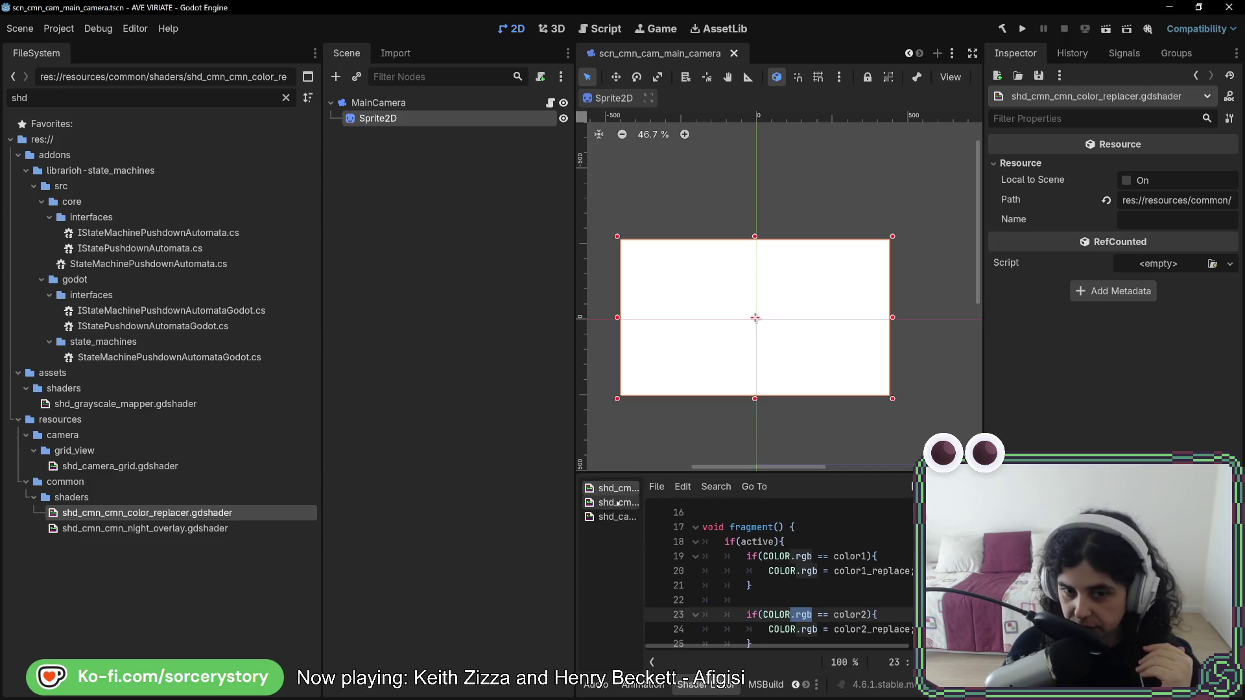
scroll(799, 558, "down", 2)
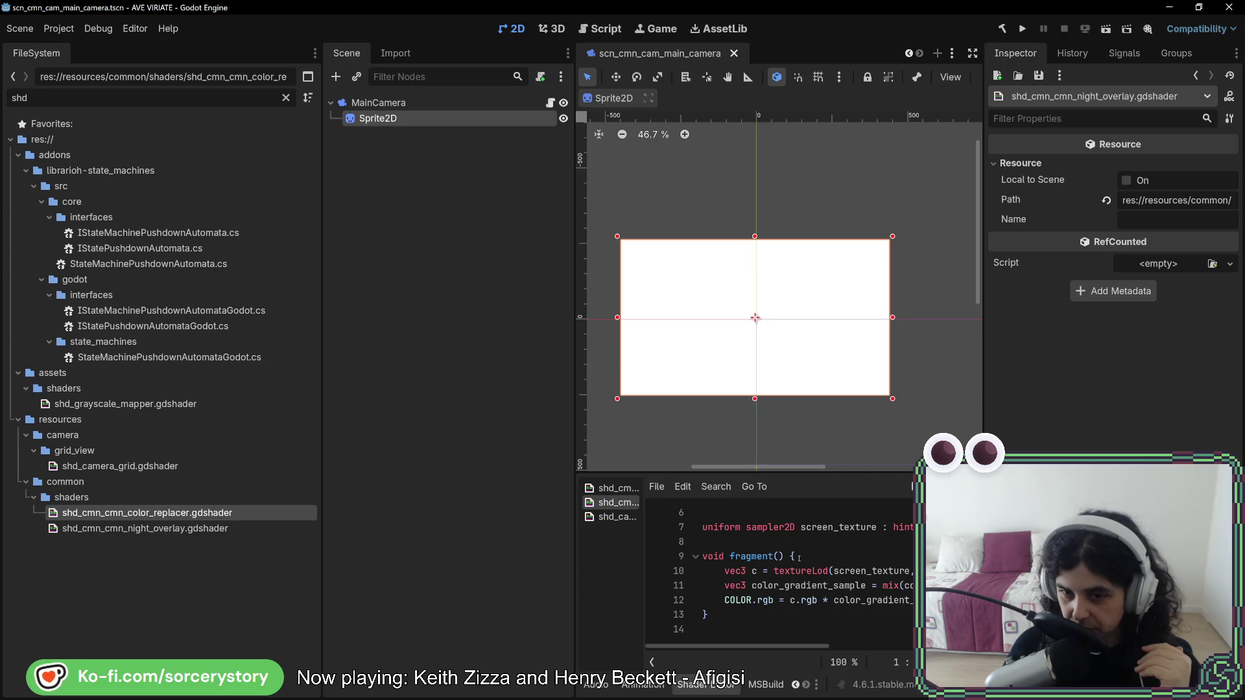
scroll(799, 558, "up", 2)
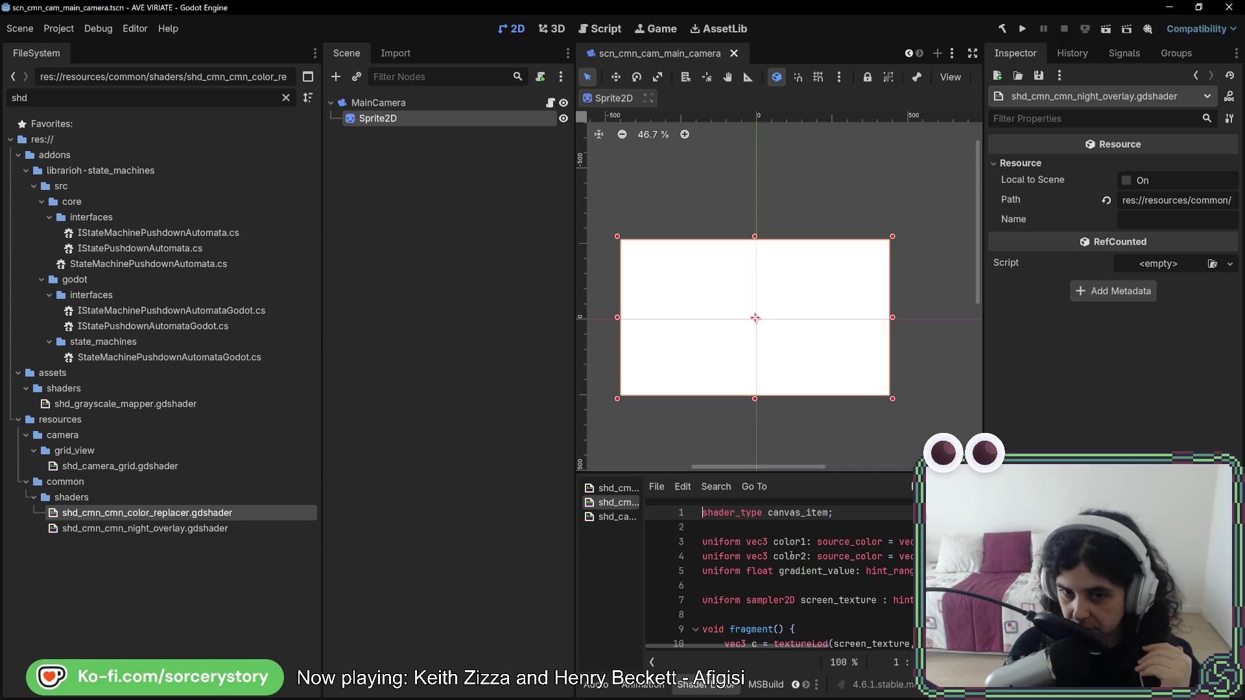
left_click(607, 491)
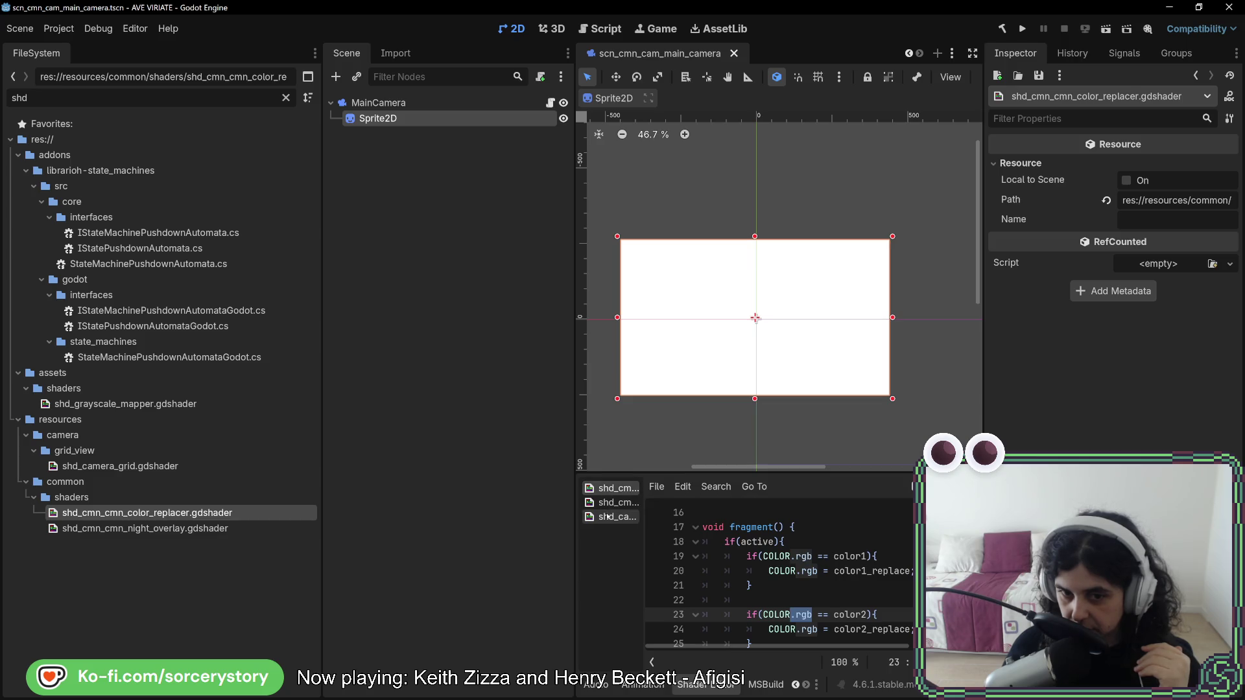
left_click(610, 517)
key("Return")
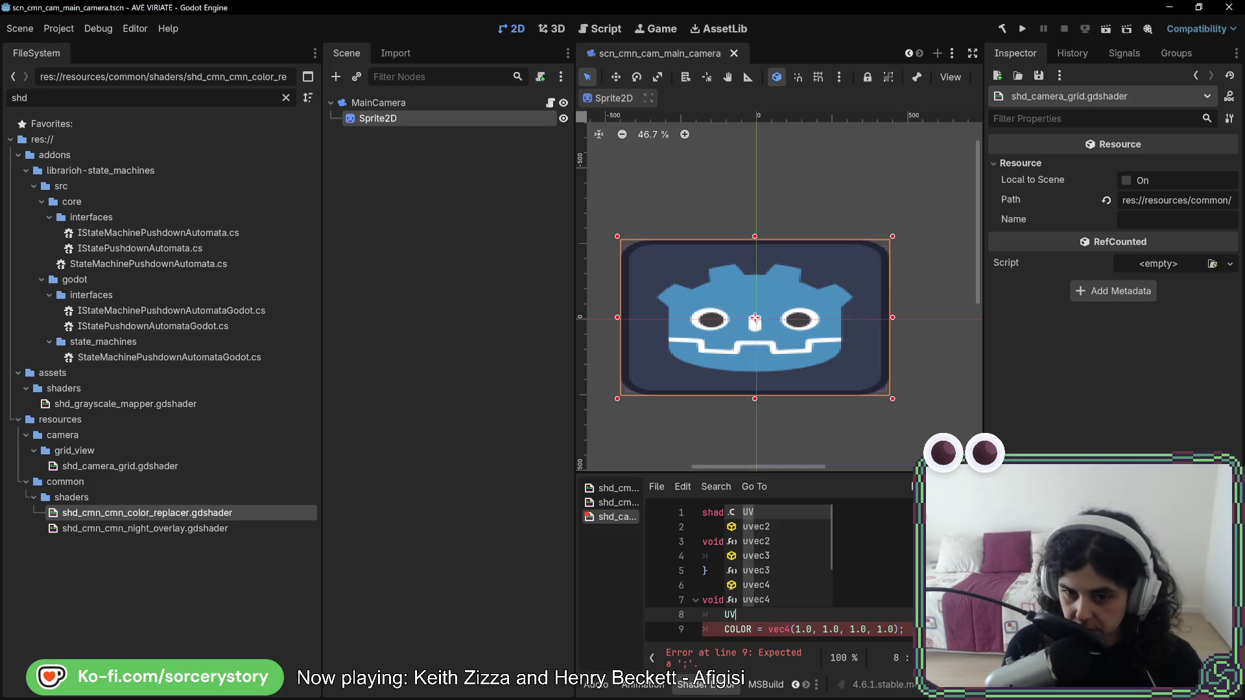
Replace the unfinished UV text with an empty if(UV.x > 0.5){} block above the COLOR line.
key("BackSpace")
key("BackSpace")
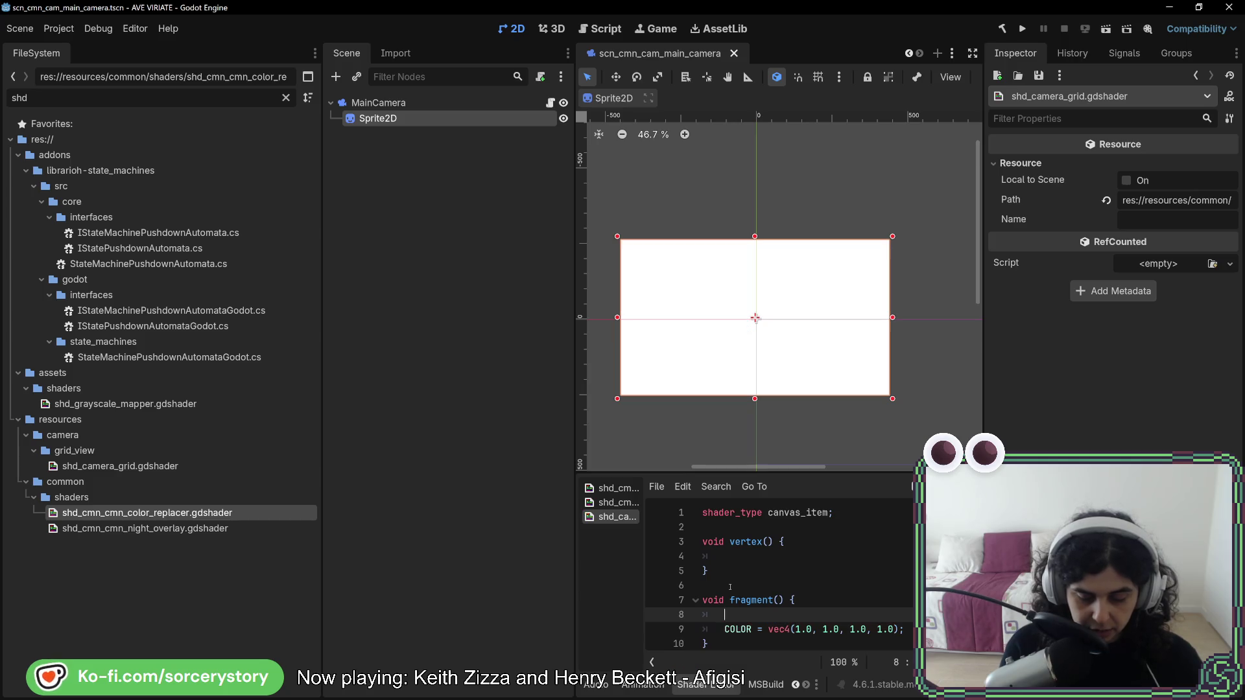
key("Return")
key("Return")
key("Up")
key("Up")
type("if(U")
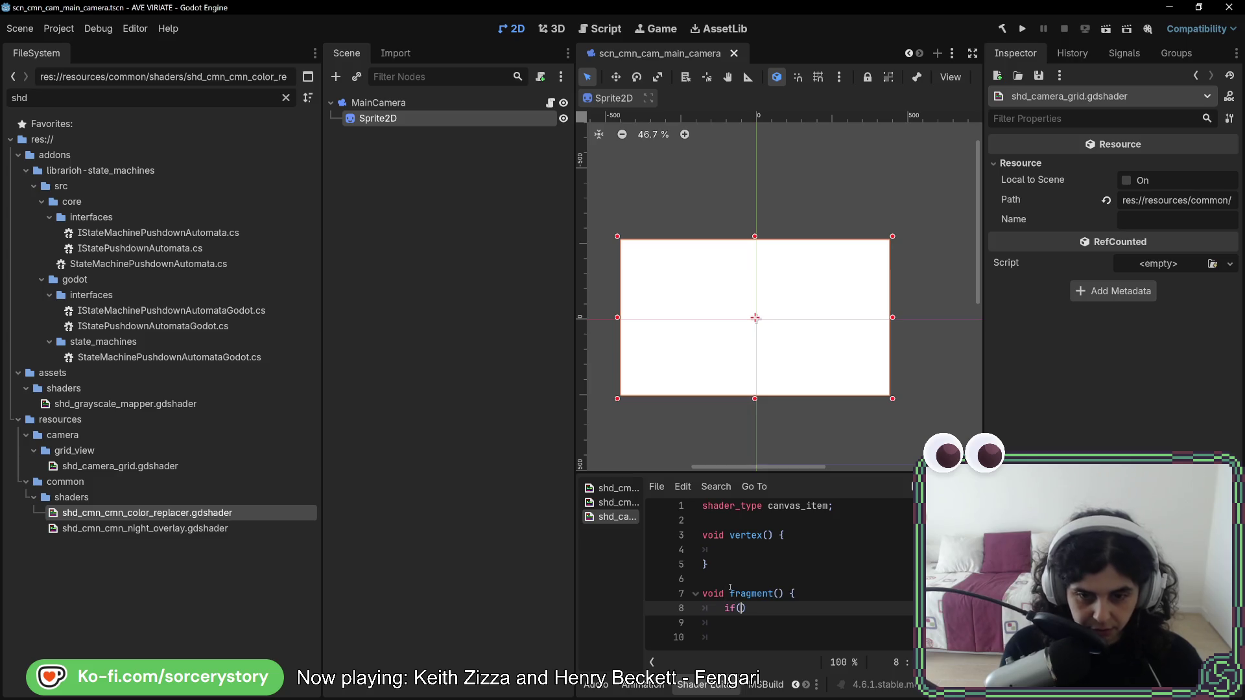
type("V.")
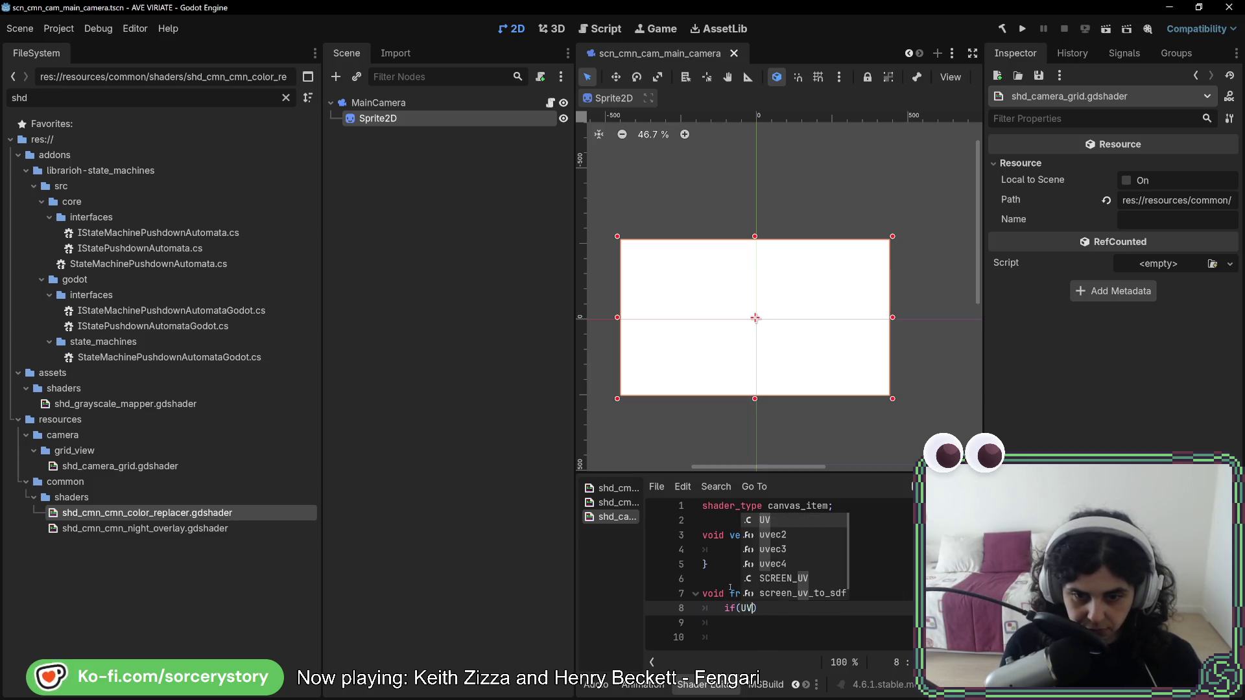
type("x > .")
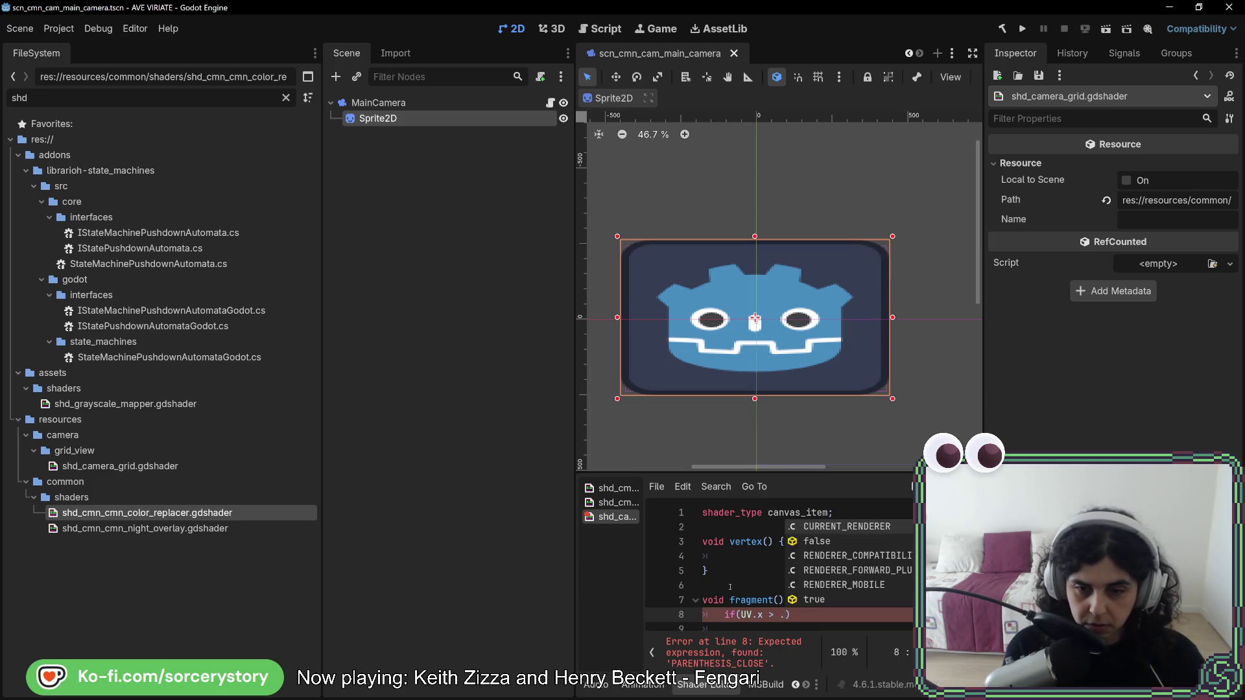
type("5")
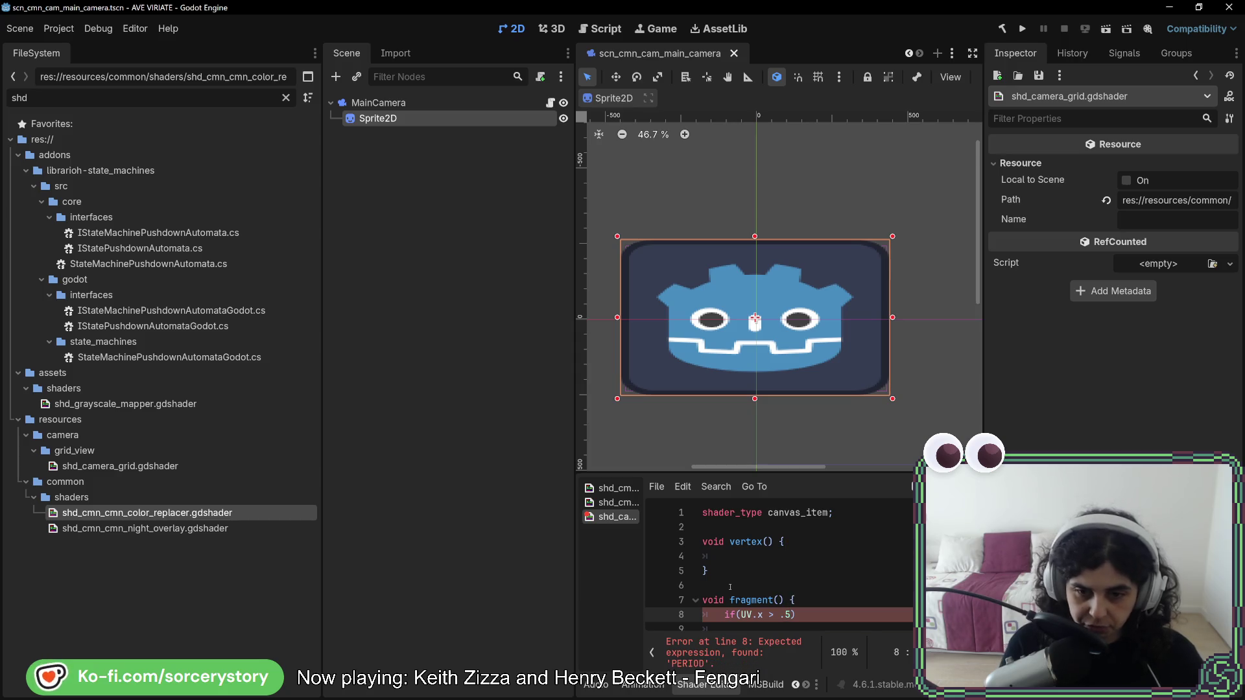
type("0")
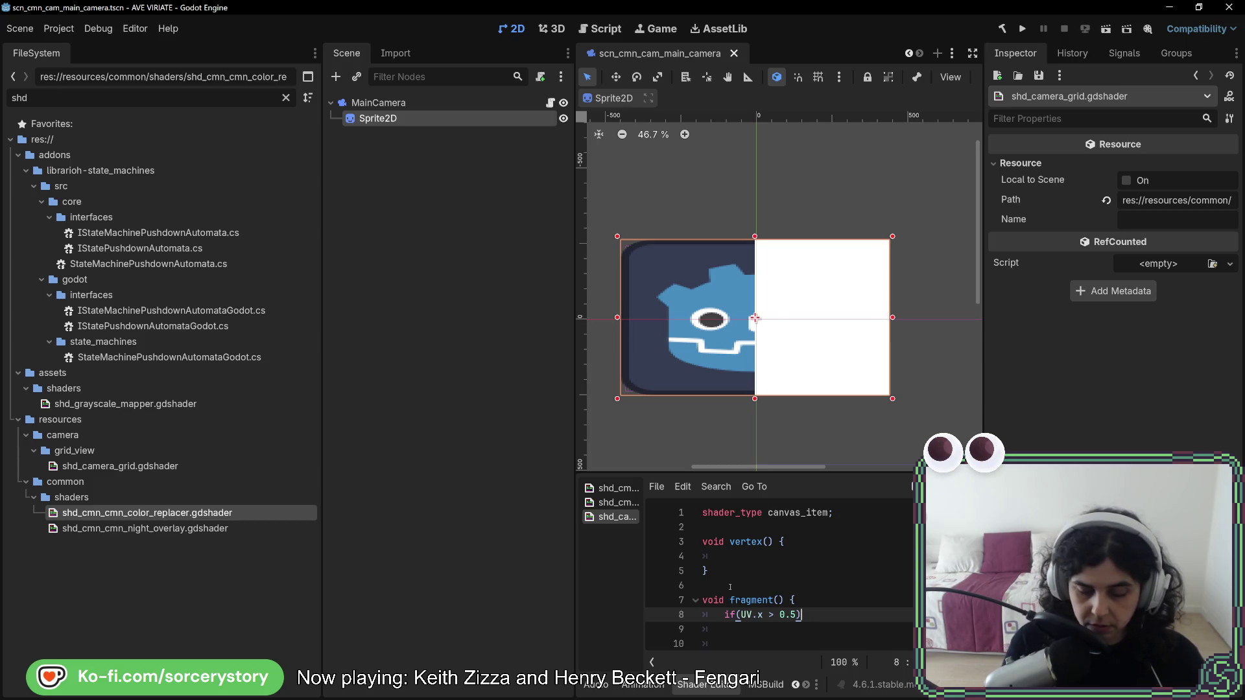
type("{")
scroll(740, 580, "down", 1)
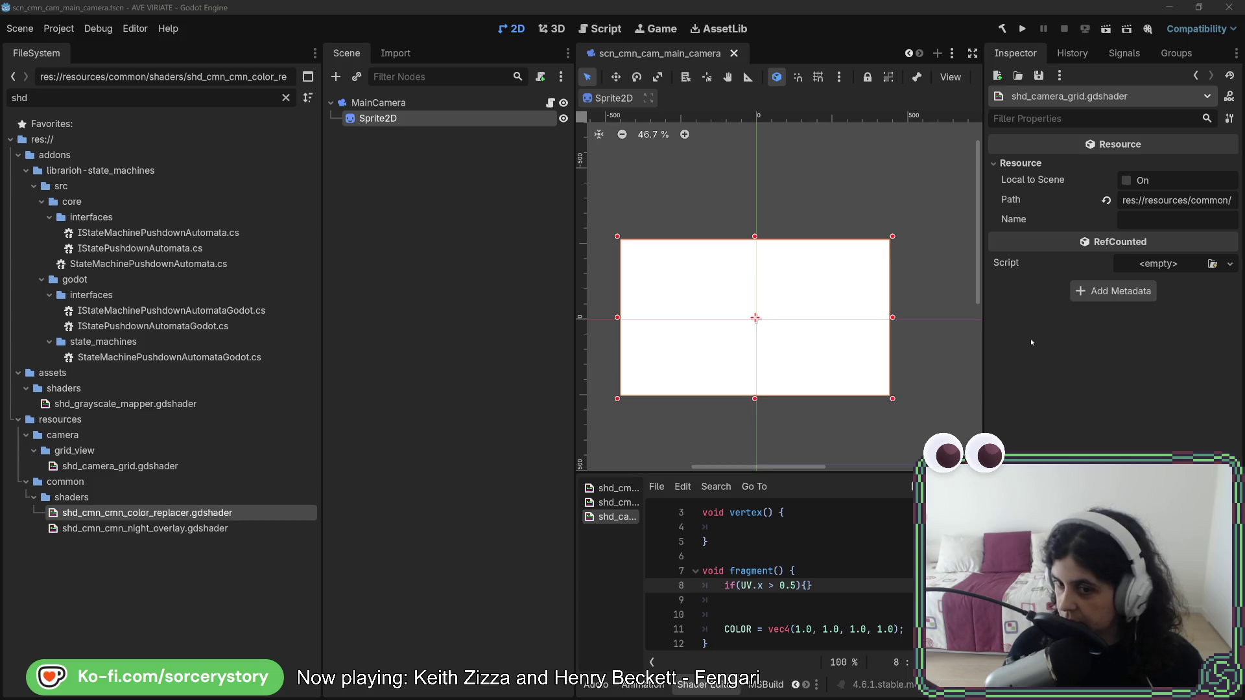
left_click(751, 527)
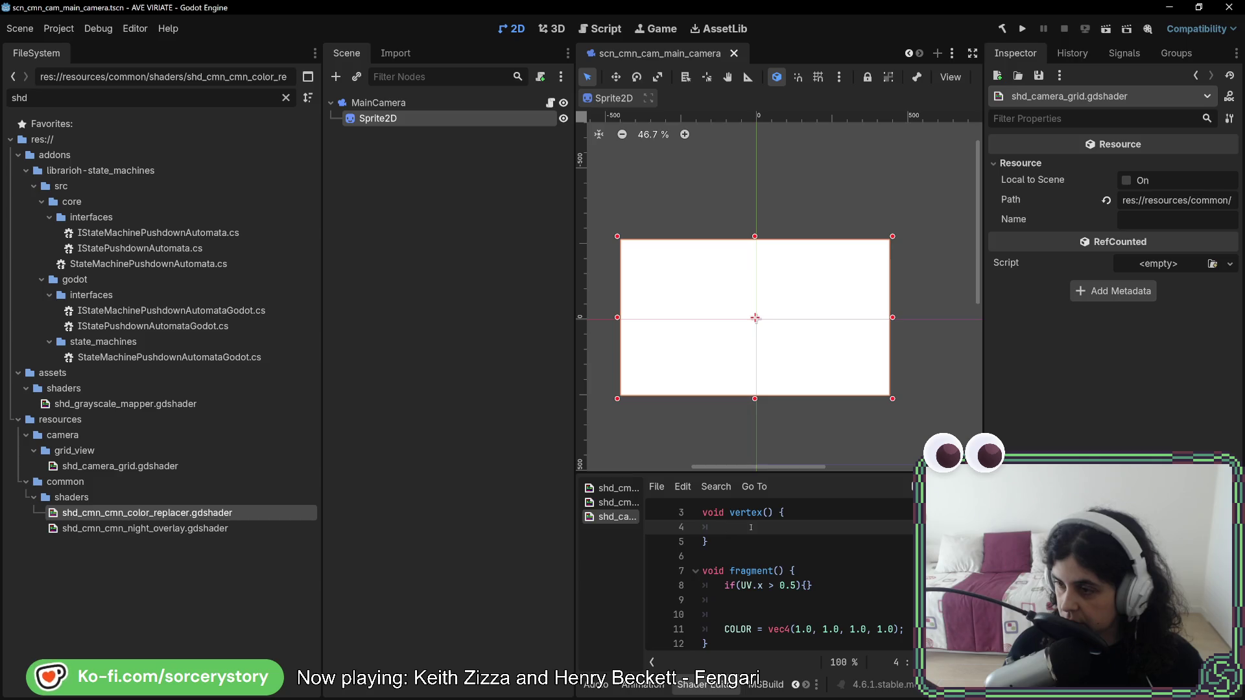
Add 'render_mode world_vertex_coords' on line 2 and a blank line before vertex().
scroll(821, 533, "up", 1)
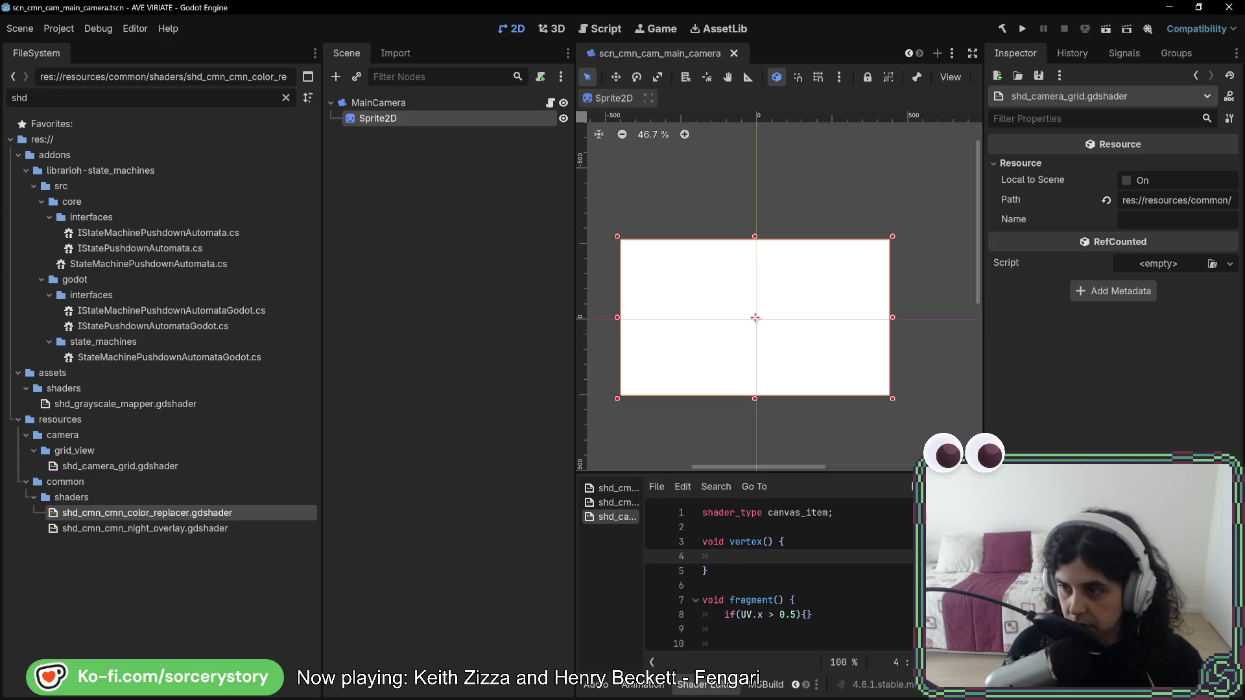
left_click(800, 527)
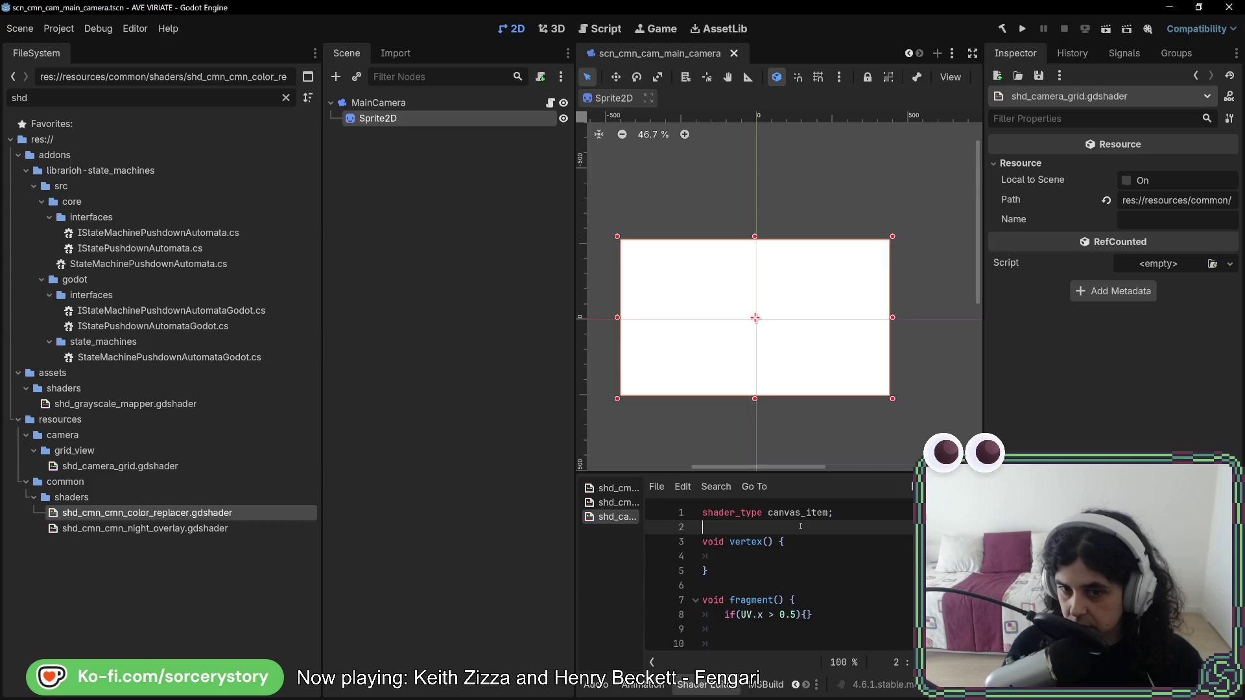
key("Return")
key("Up")
type("render_mode")
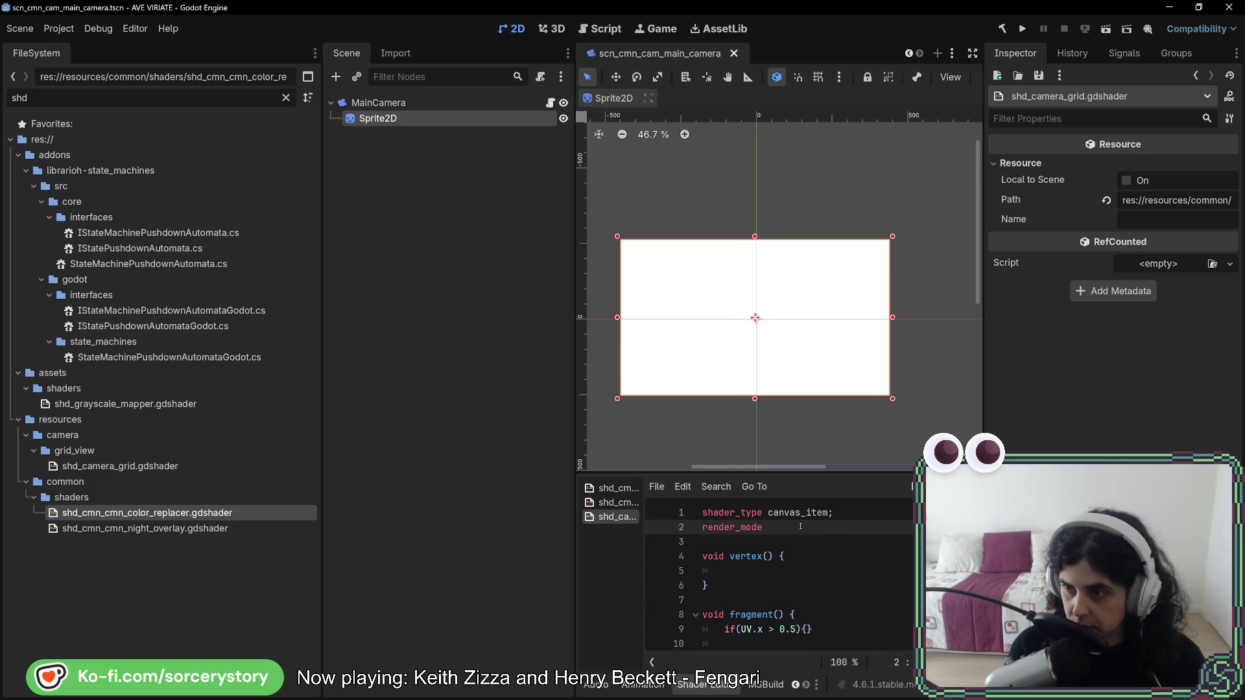
type(" world_vertex_coords;")
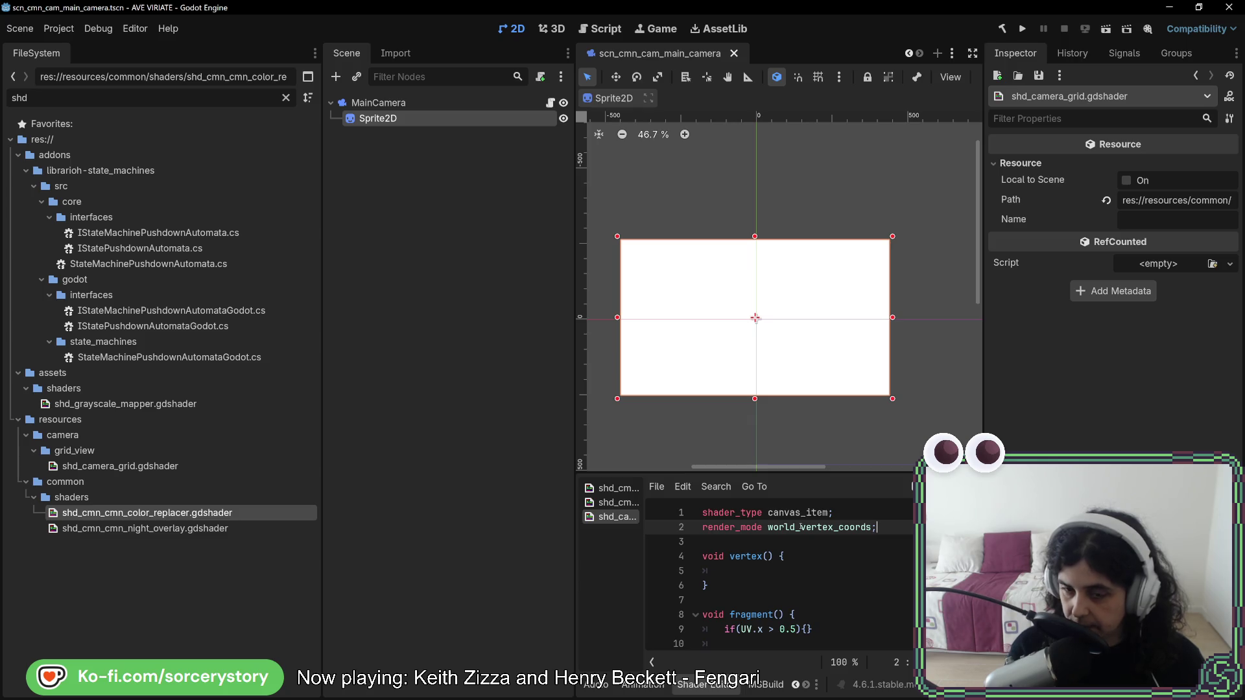
key("Down")
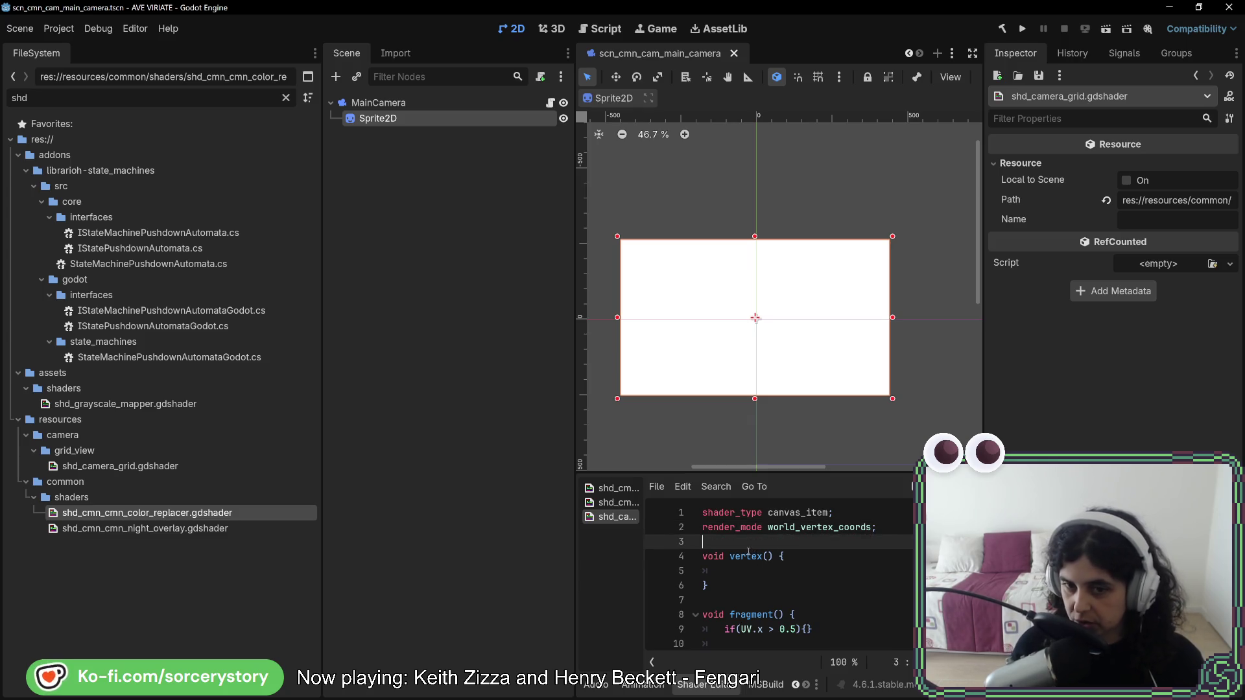
key("Return")
left_click(747, 585)
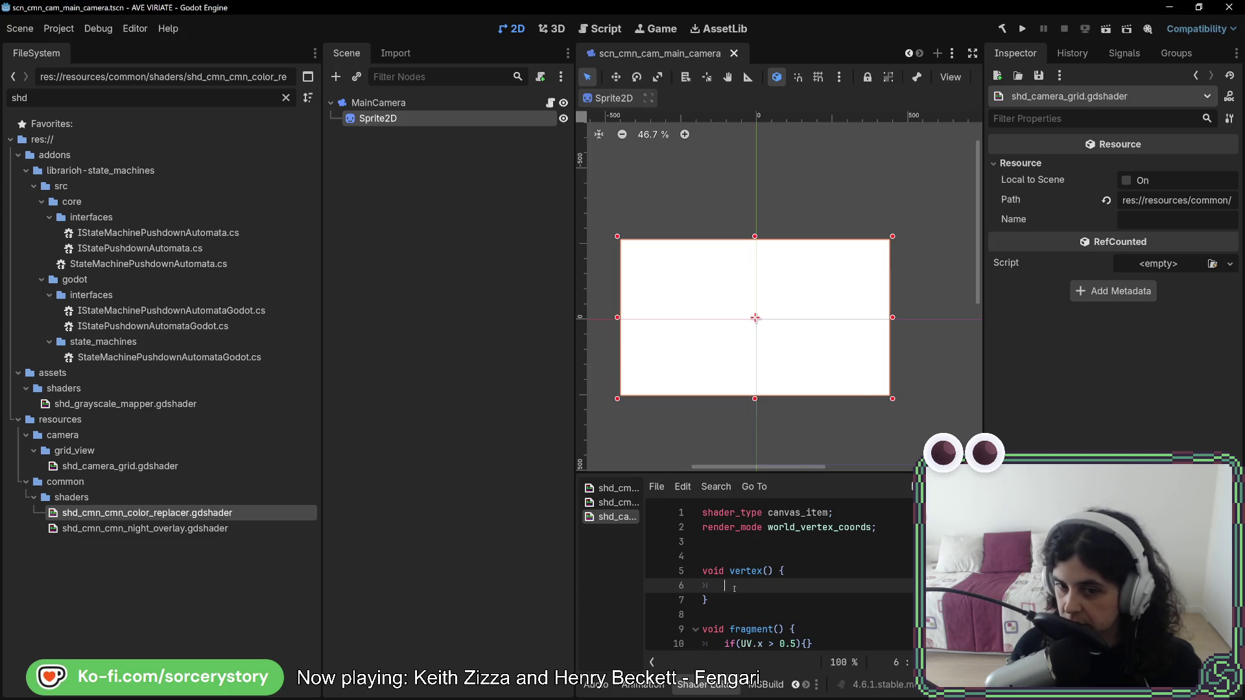
left_click(703, 556)
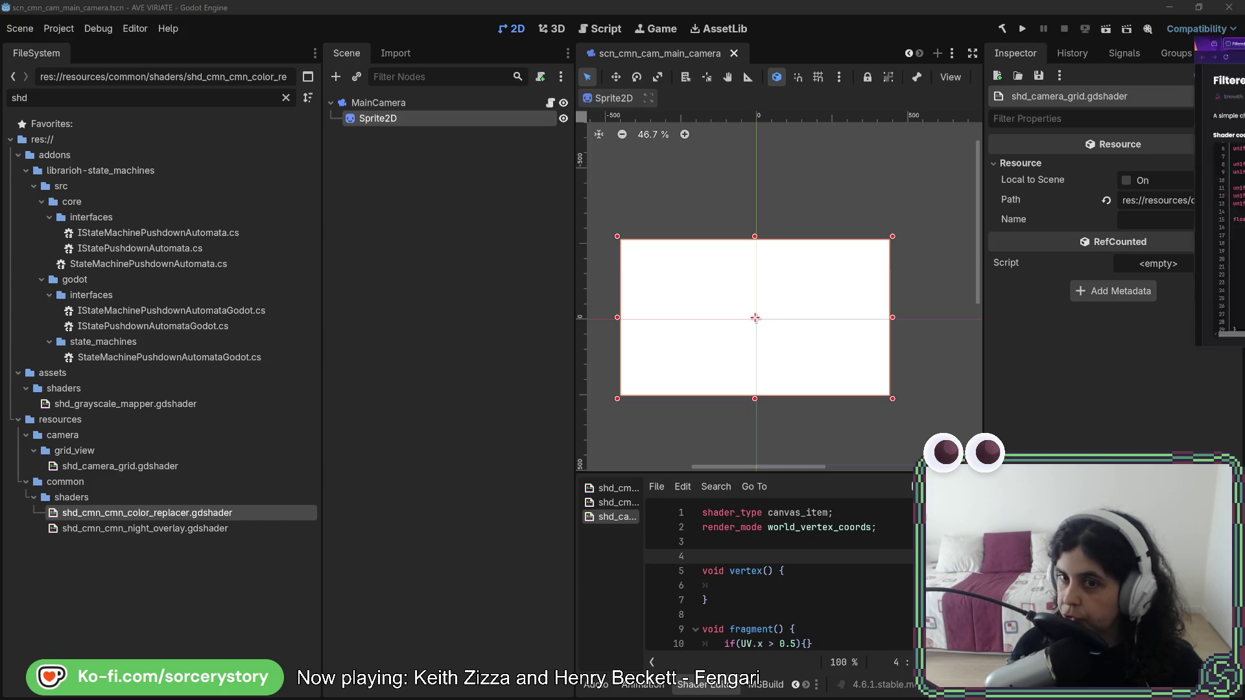
Compare the Filtered 2D Checkerboard Grid reference page with the grid shader's UV condition.
key("alt+Tab")
scroll(561, 454, "up", 3)
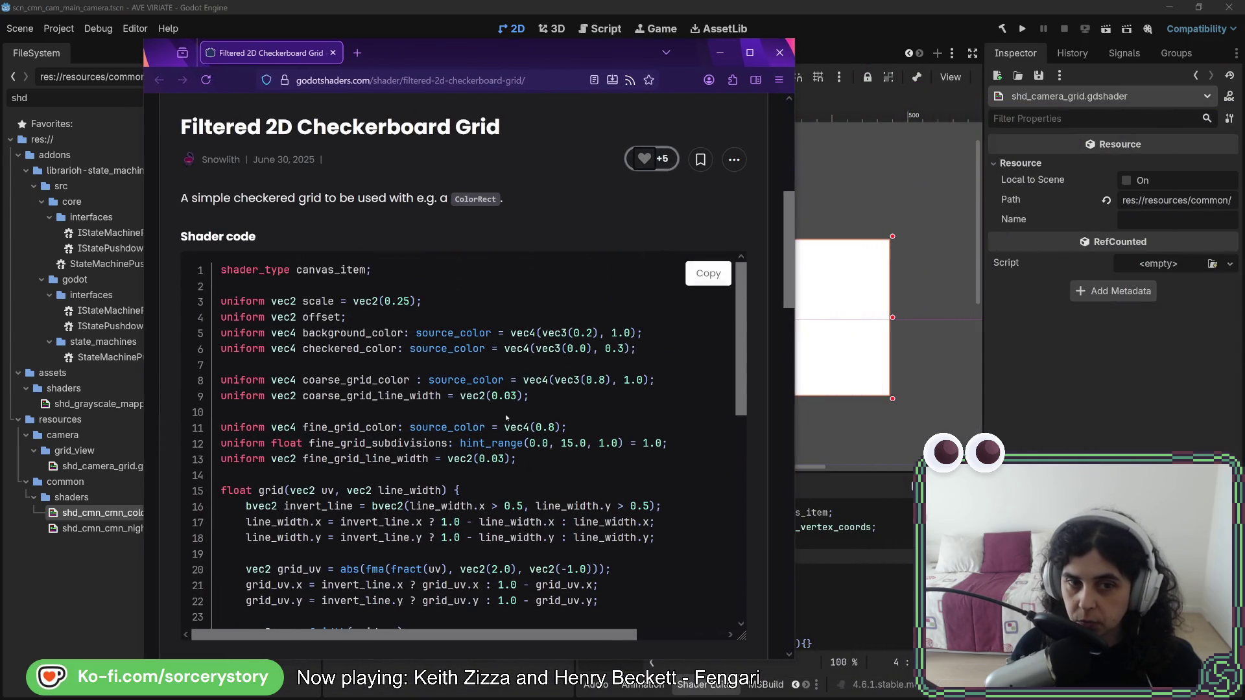
scroll(506, 418, "down", 3)
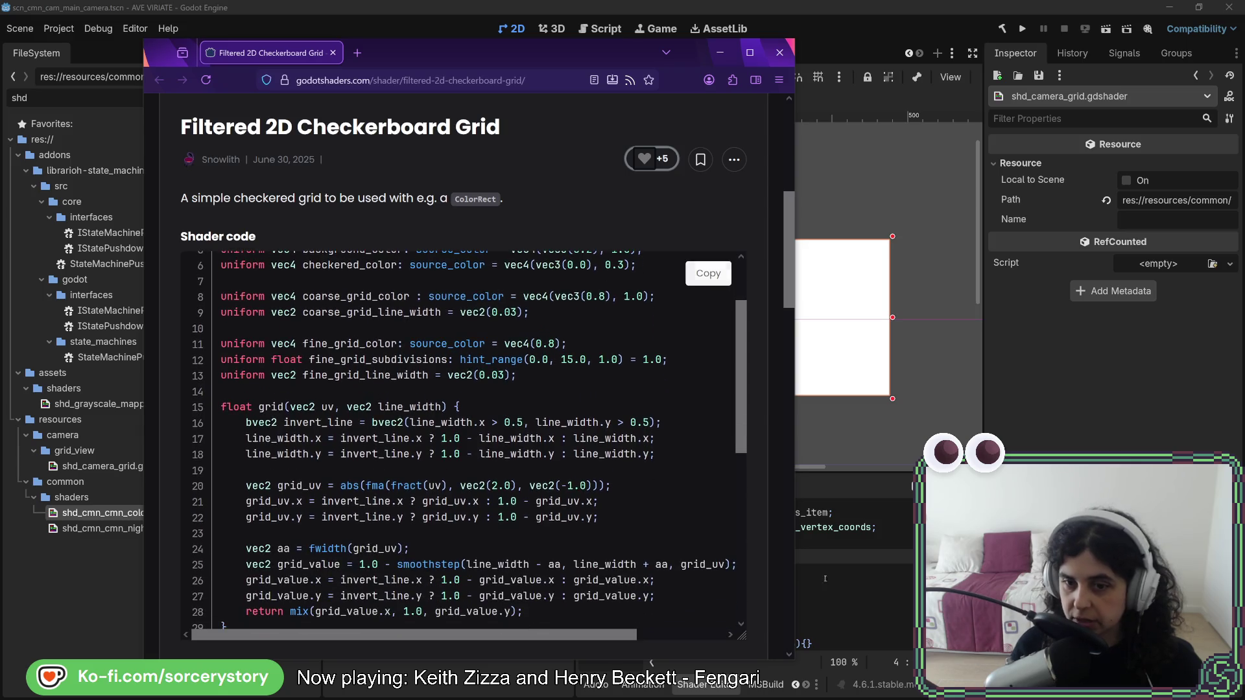
left_click(708, 273)
left_click(801, 595)
scroll(800, 595, "down", 1)
double_click(746, 600)
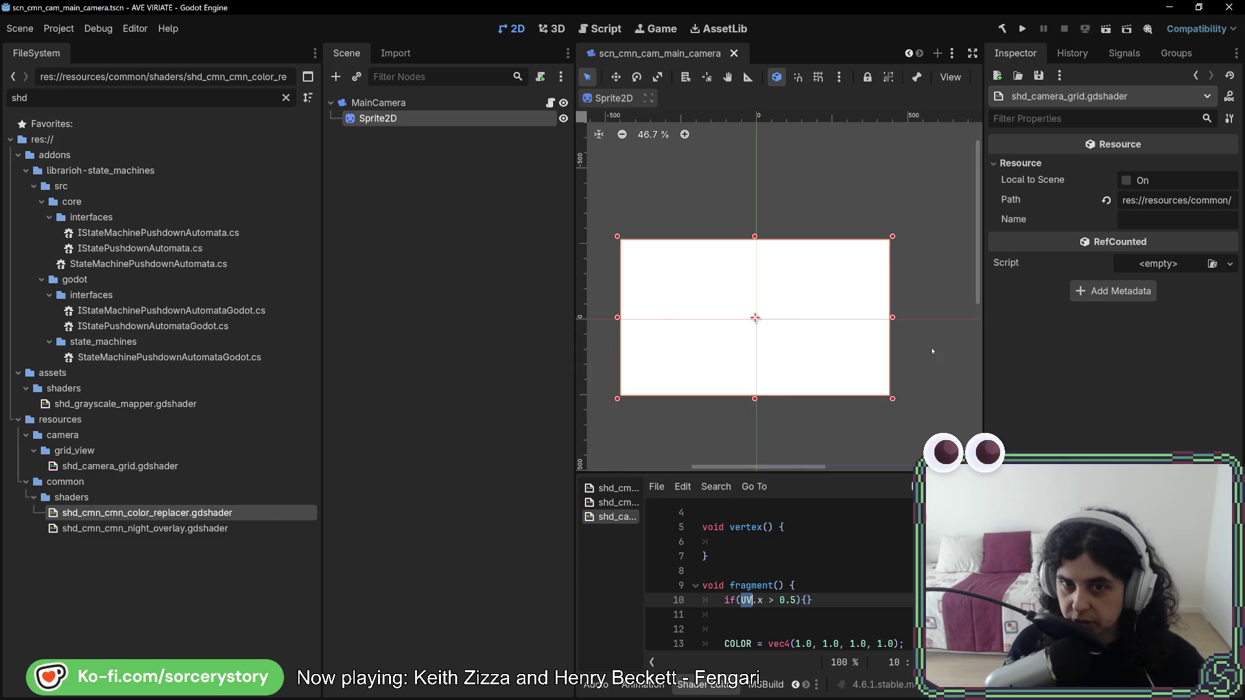
Study the reference grid() code, highlighting the uv parameter and fract(uv), then return to Godot.
key("alt+Tab")
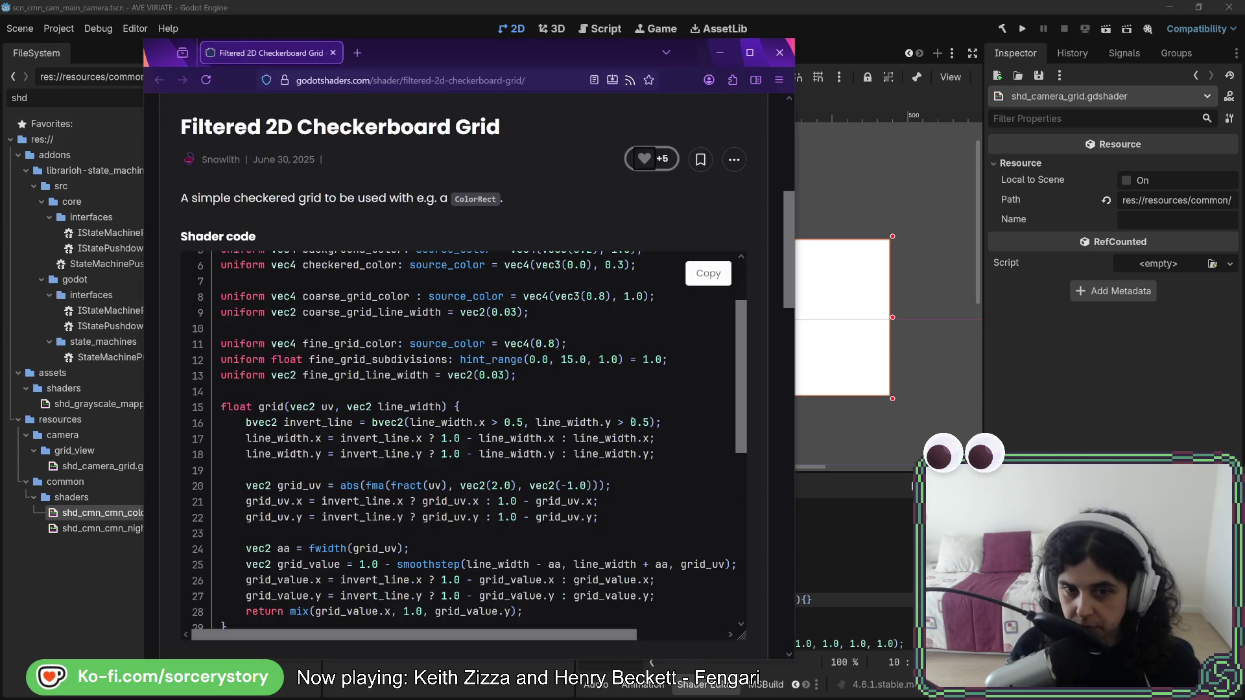
scroll(633, 423, "down", 2)
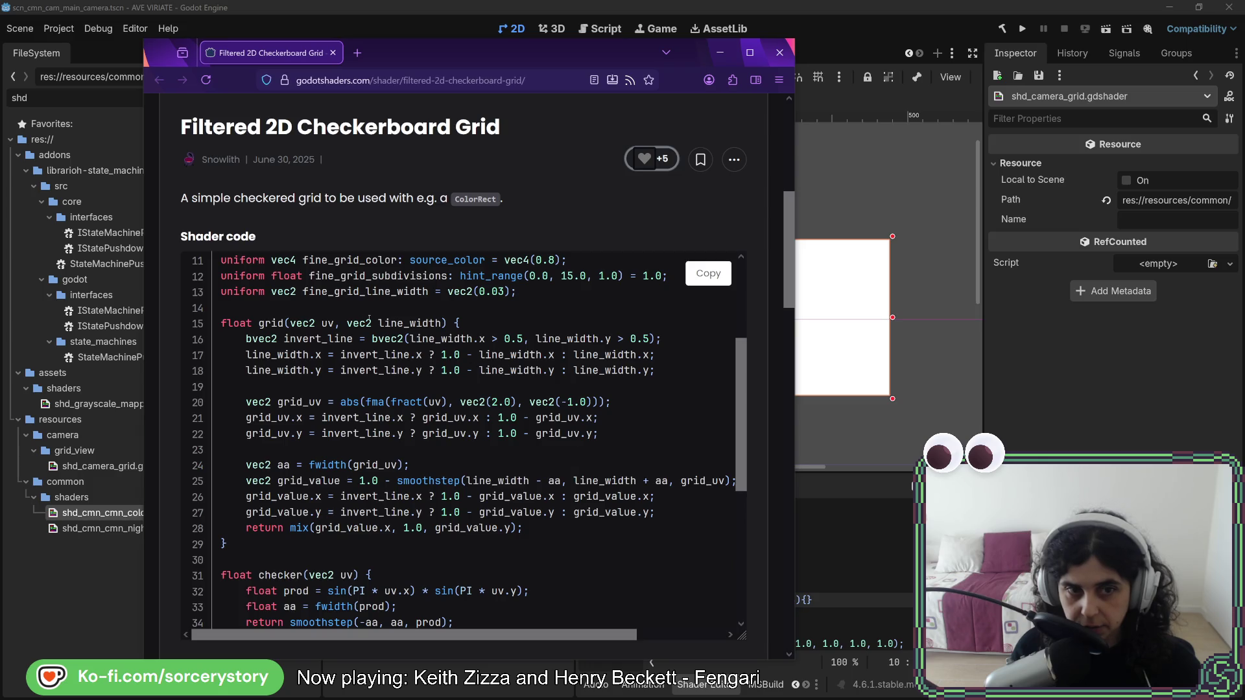
double_click(328, 323)
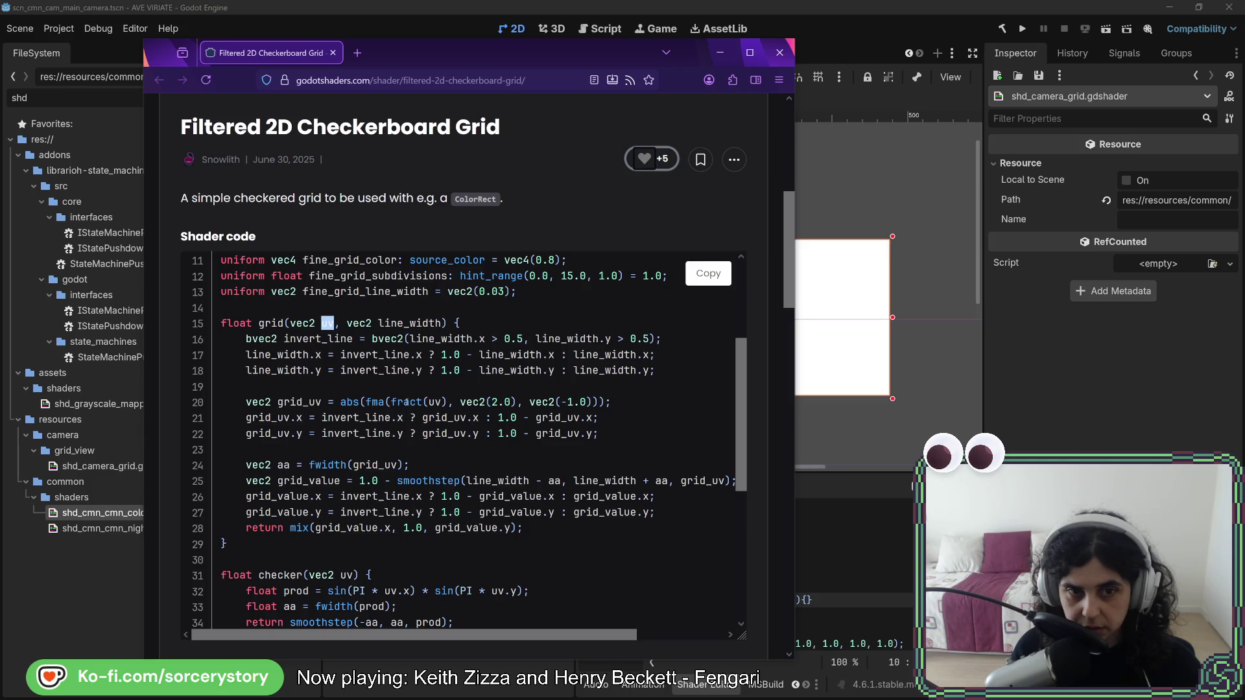
left_click_drag(391, 402, 447, 402)
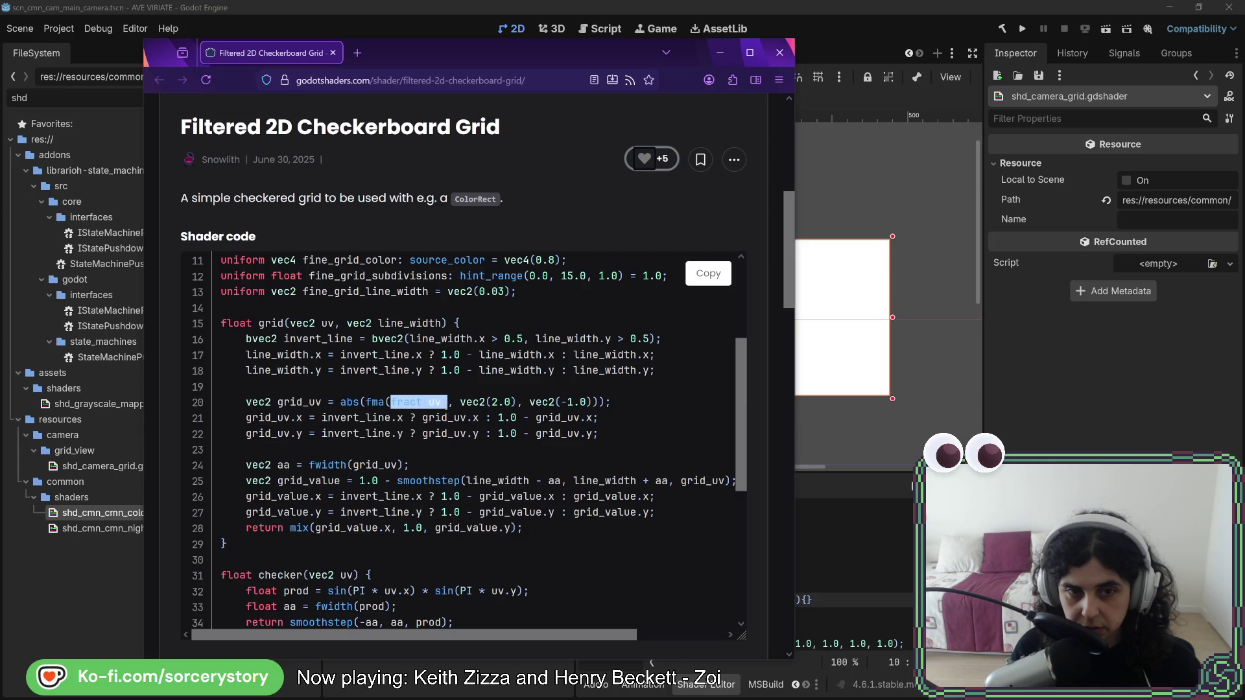
scroll(446, 409, "down", 2)
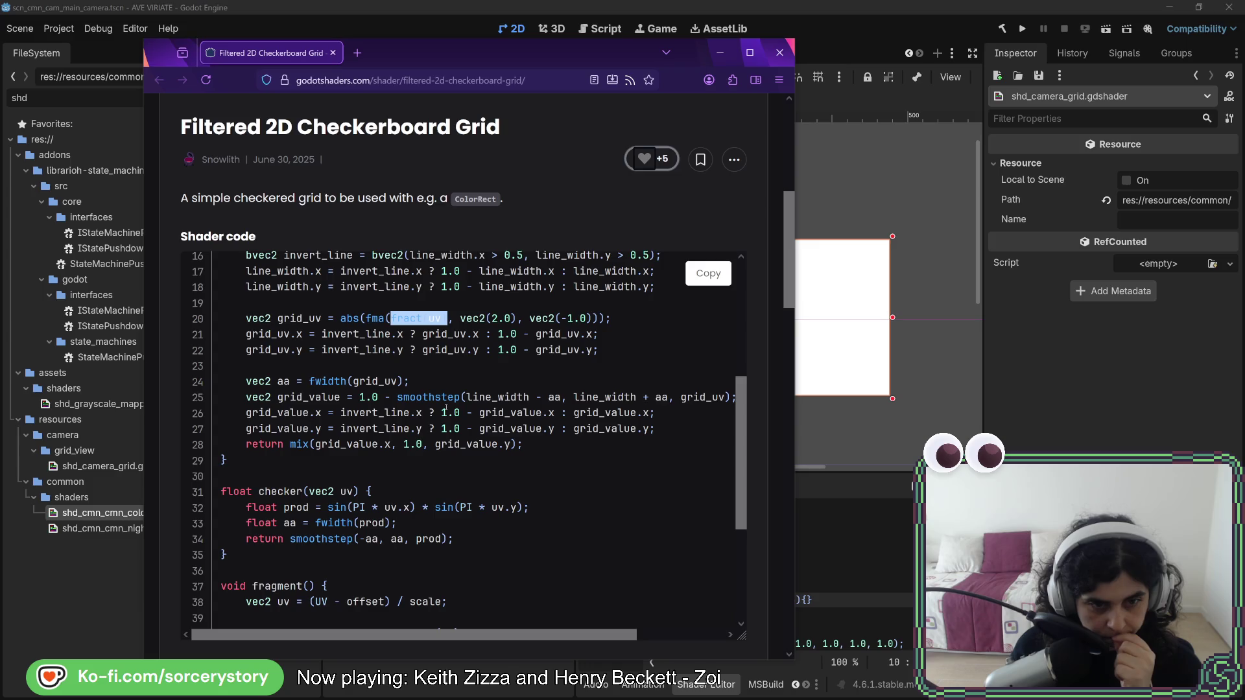
scroll(447, 408, "down", 2)
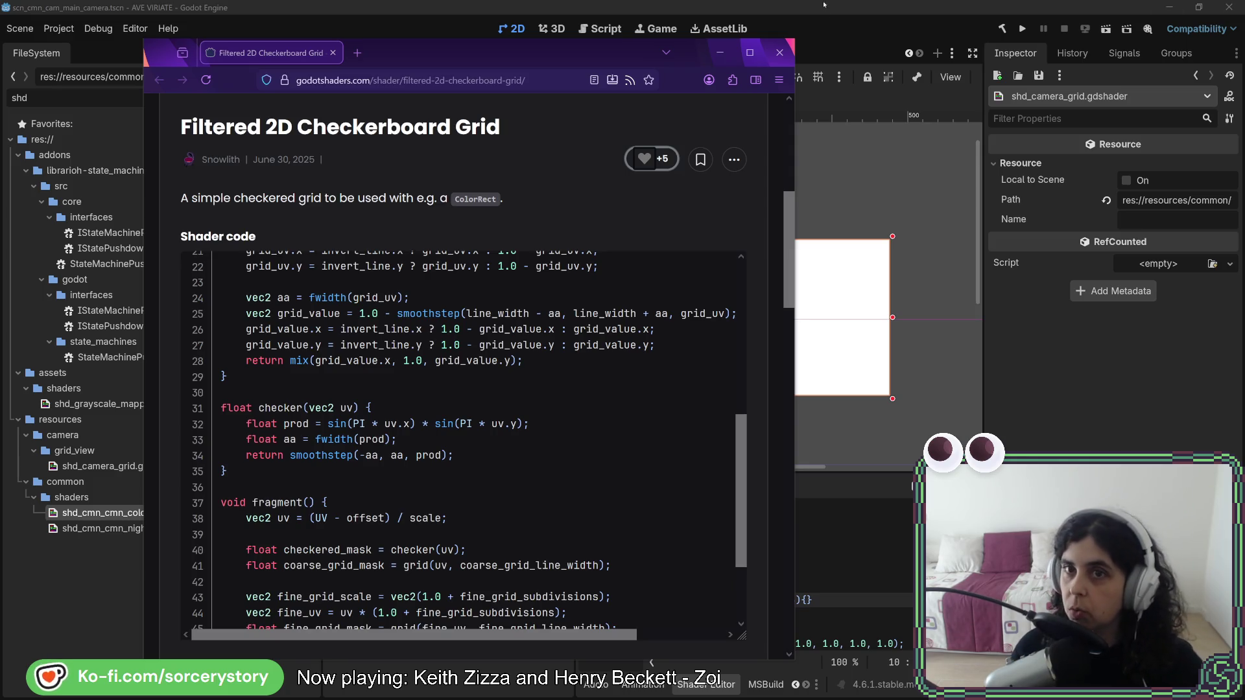
left_click(848, 39)
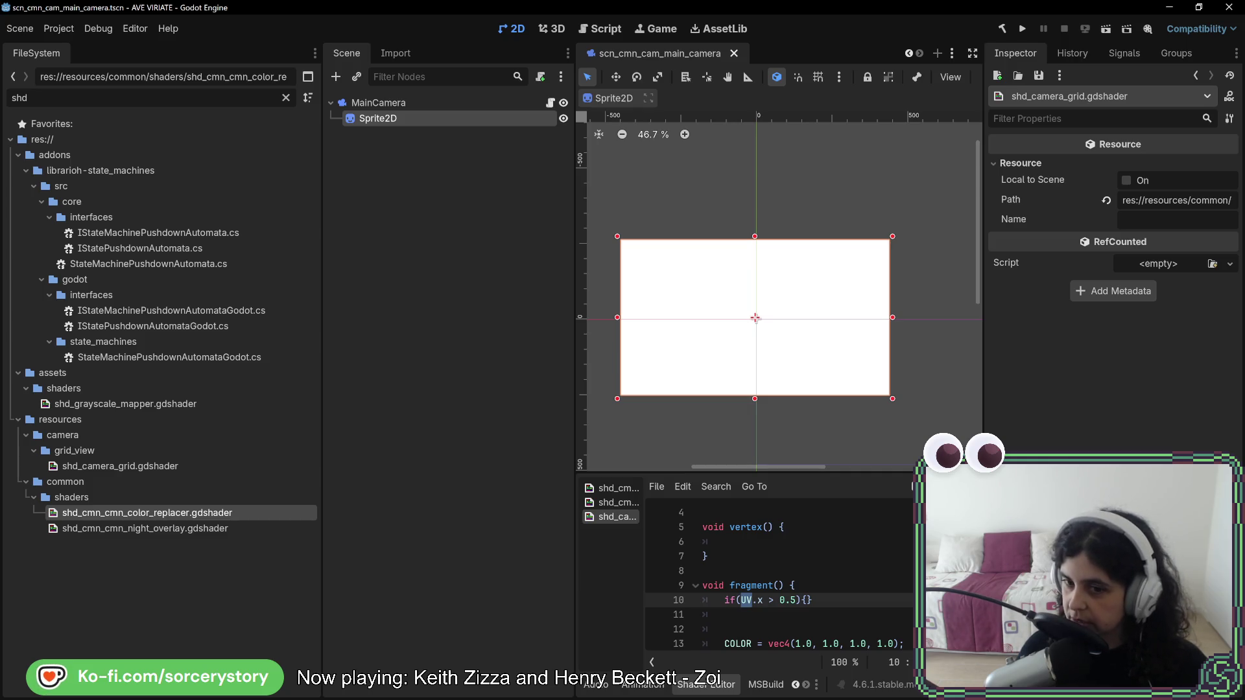
Declare 'varying vec3 world_pos;' below render_mode and assign world_pos = VERTEX in vertex().
scroll(803, 592, "up", 1)
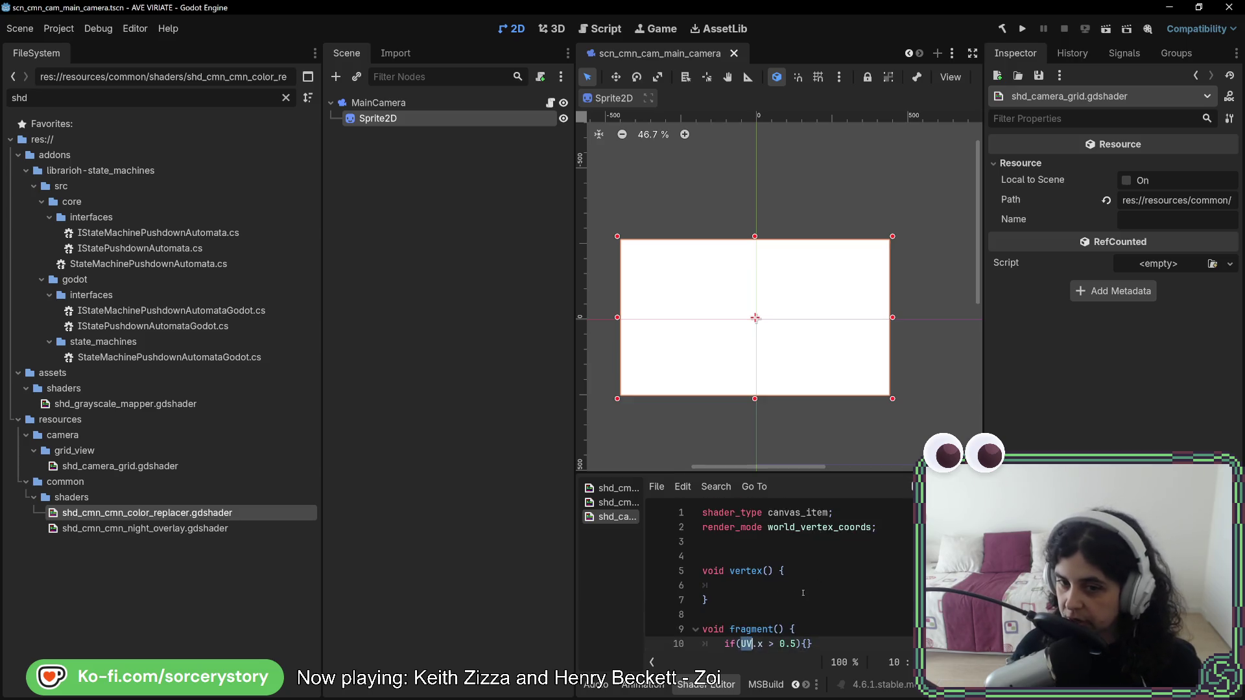
double_click(785, 527)
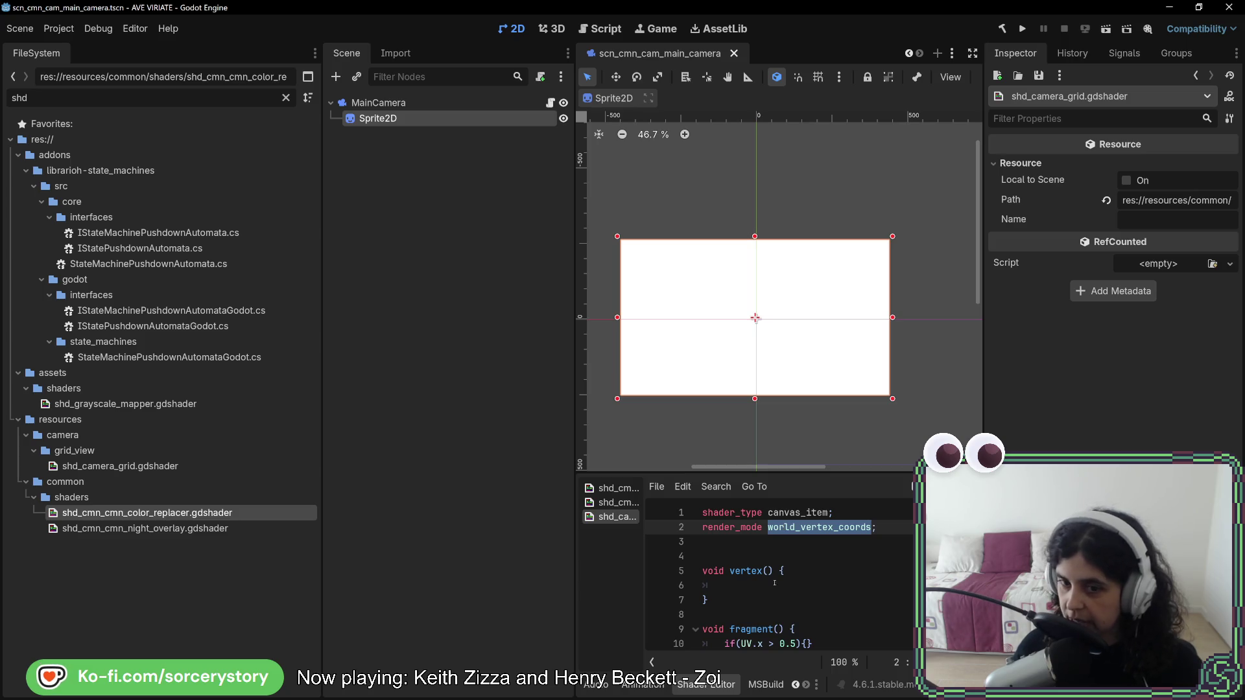
left_click(775, 543)
key("Return")
type("varying vec3 ")
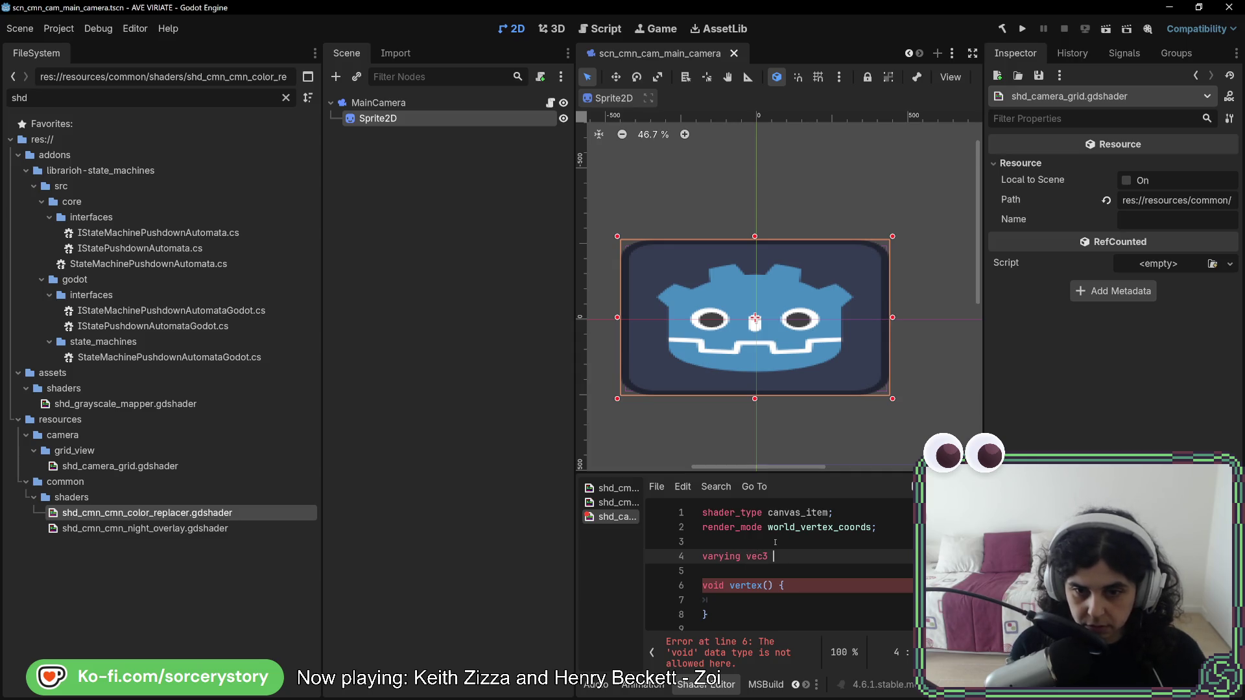
type("world_pos;")
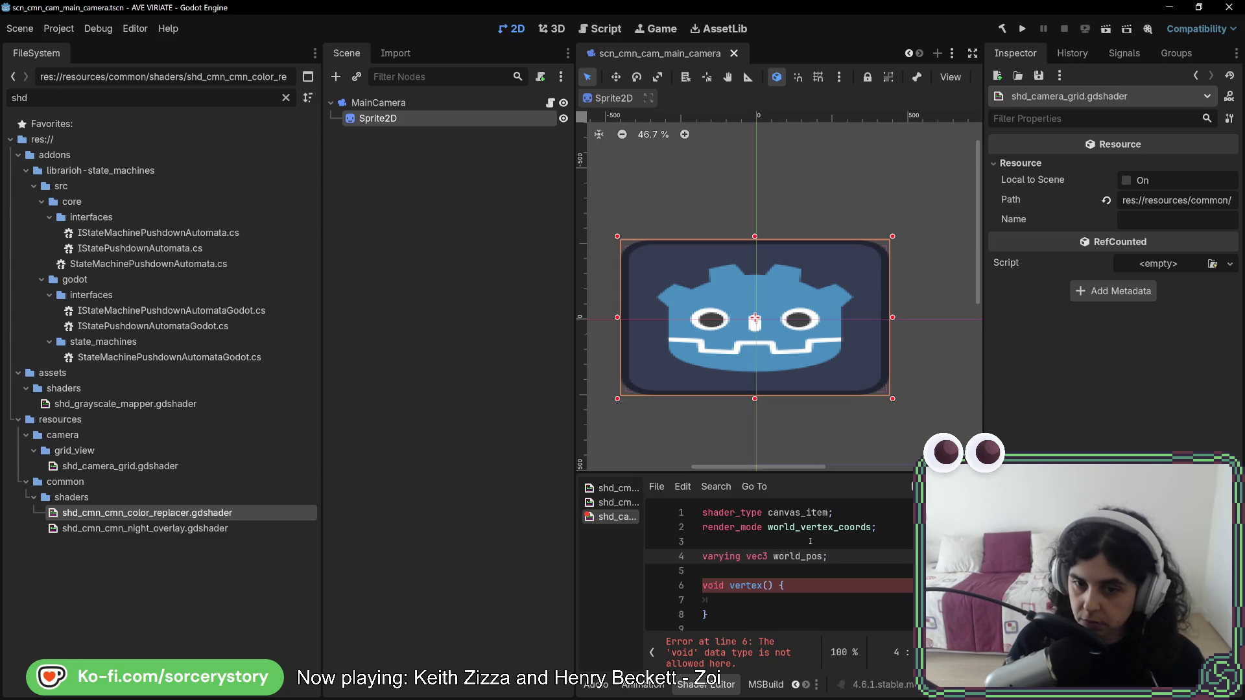
left_click(763, 603)
type("wor")
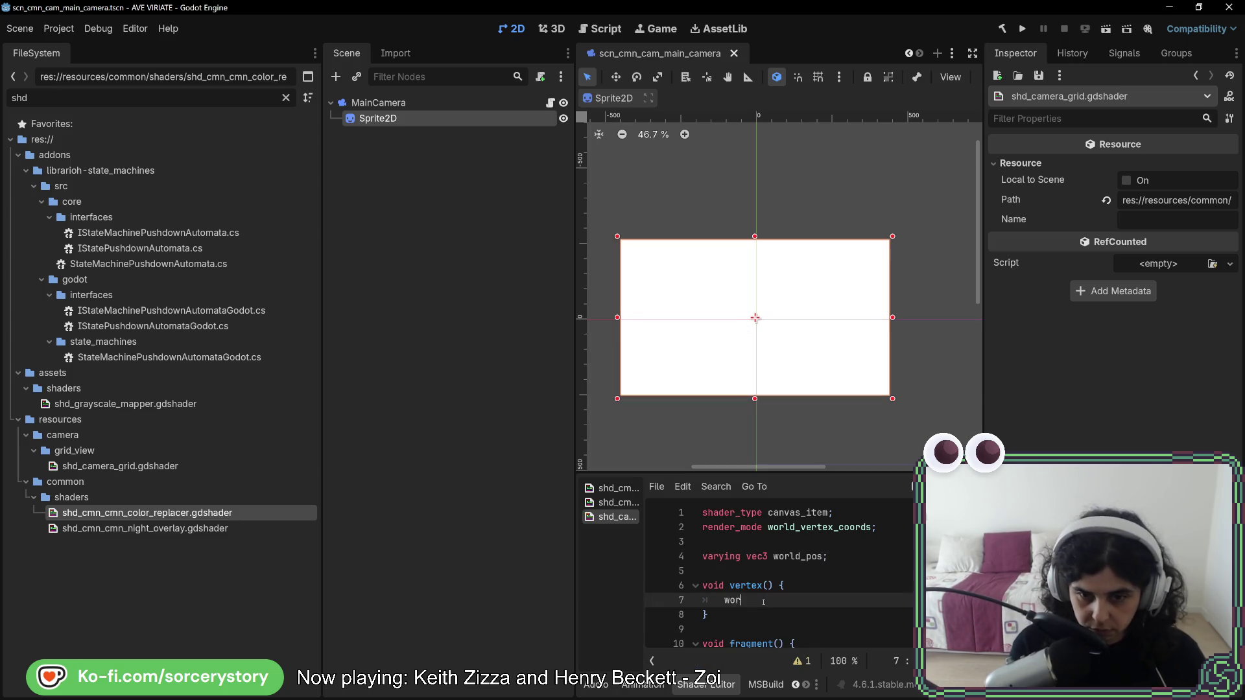
type("ld_pps = ")
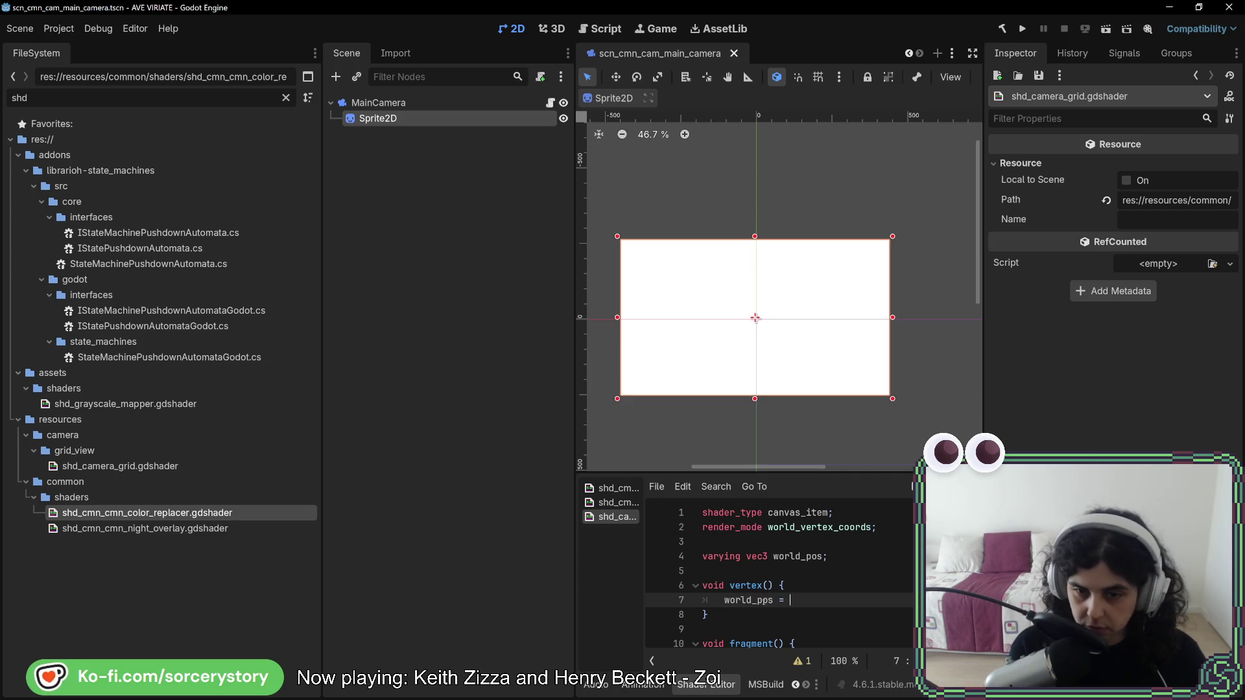
type("VER")
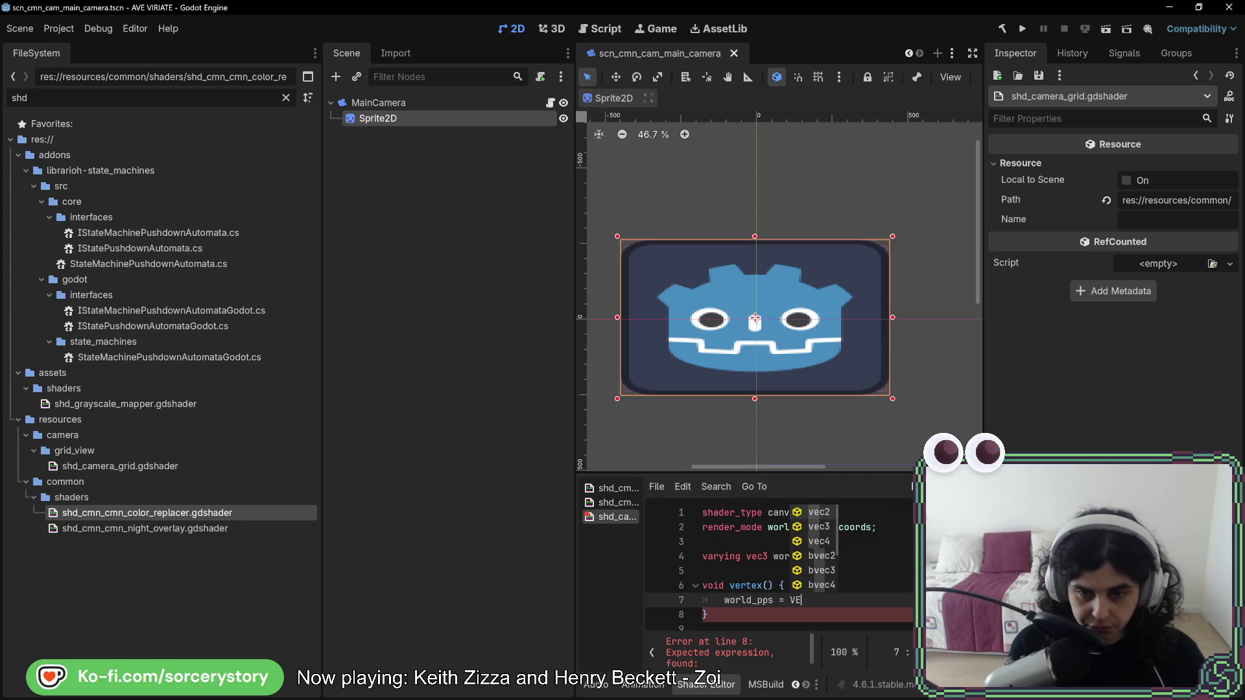
key("Return")
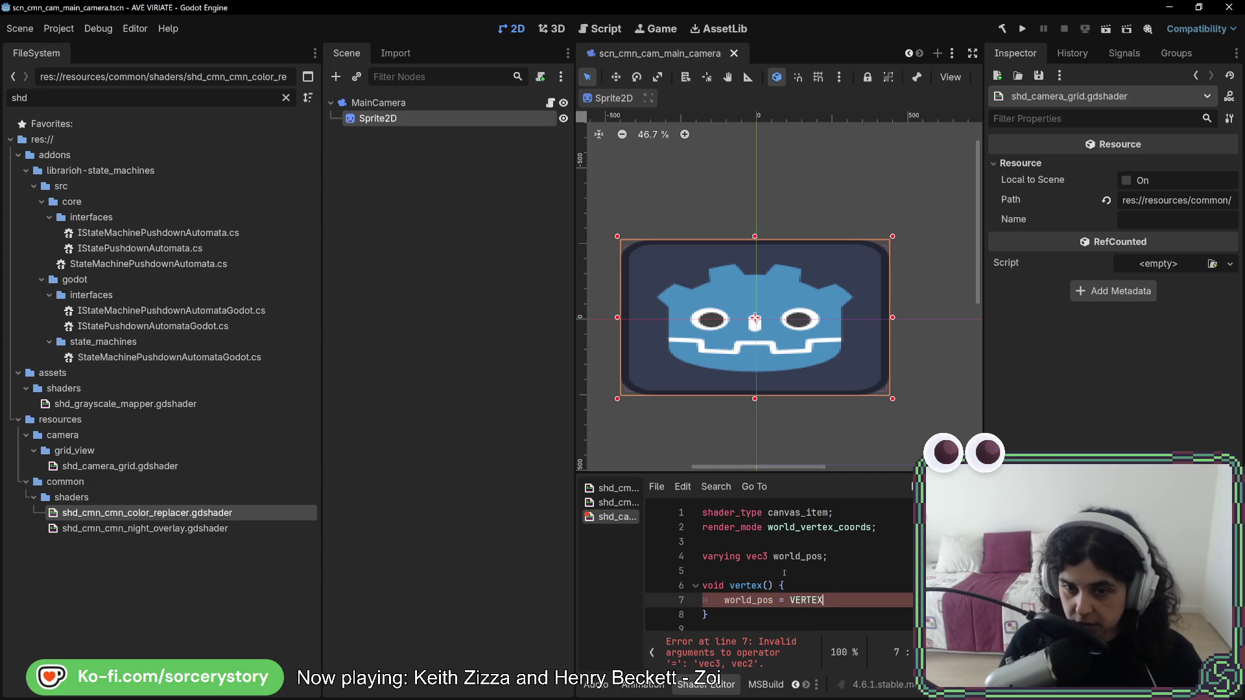
Change the varying to vec2 and end the VERTEX assignment with a semicolon.
left_click(767, 557)
key("BackSpace")
type("2")
left_click(825, 600)
type(";")
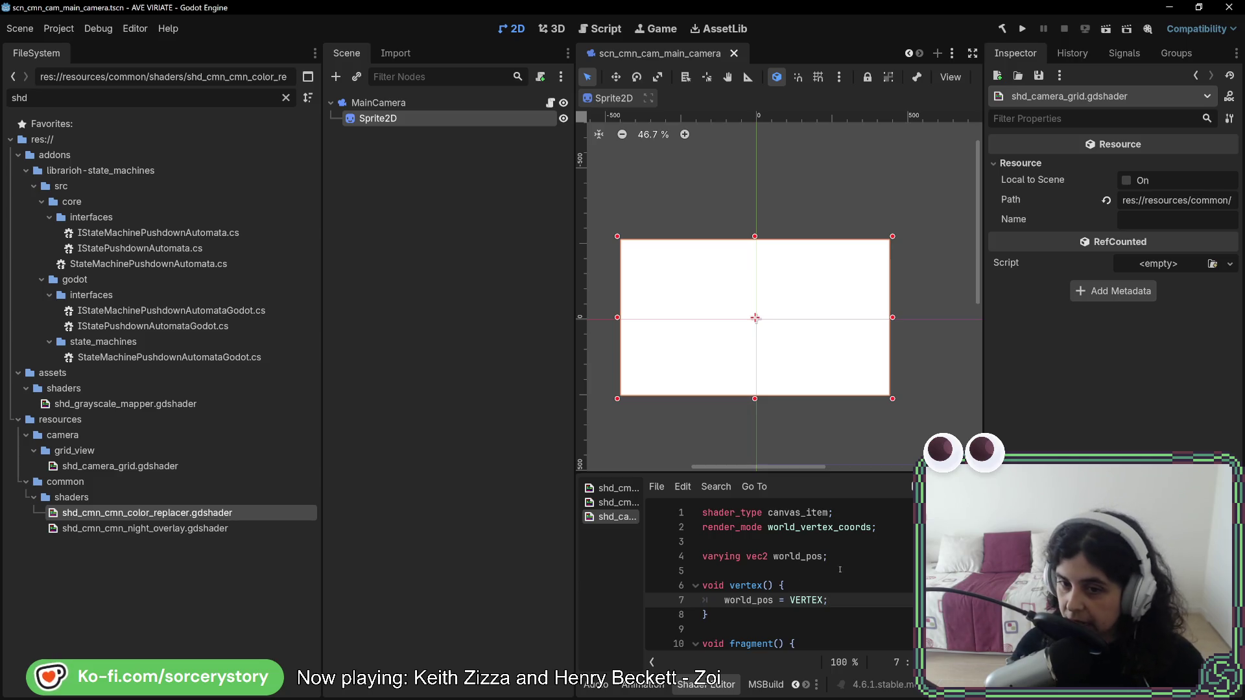
double_click(783, 528)
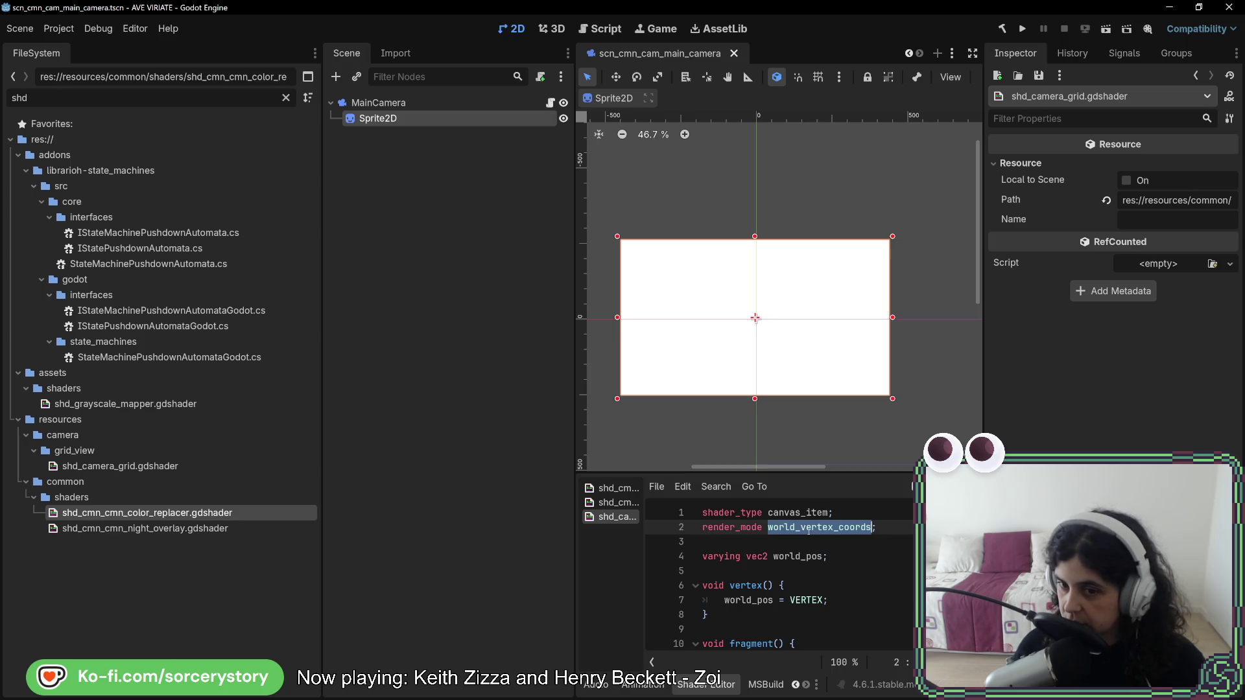
left_click(808, 528)
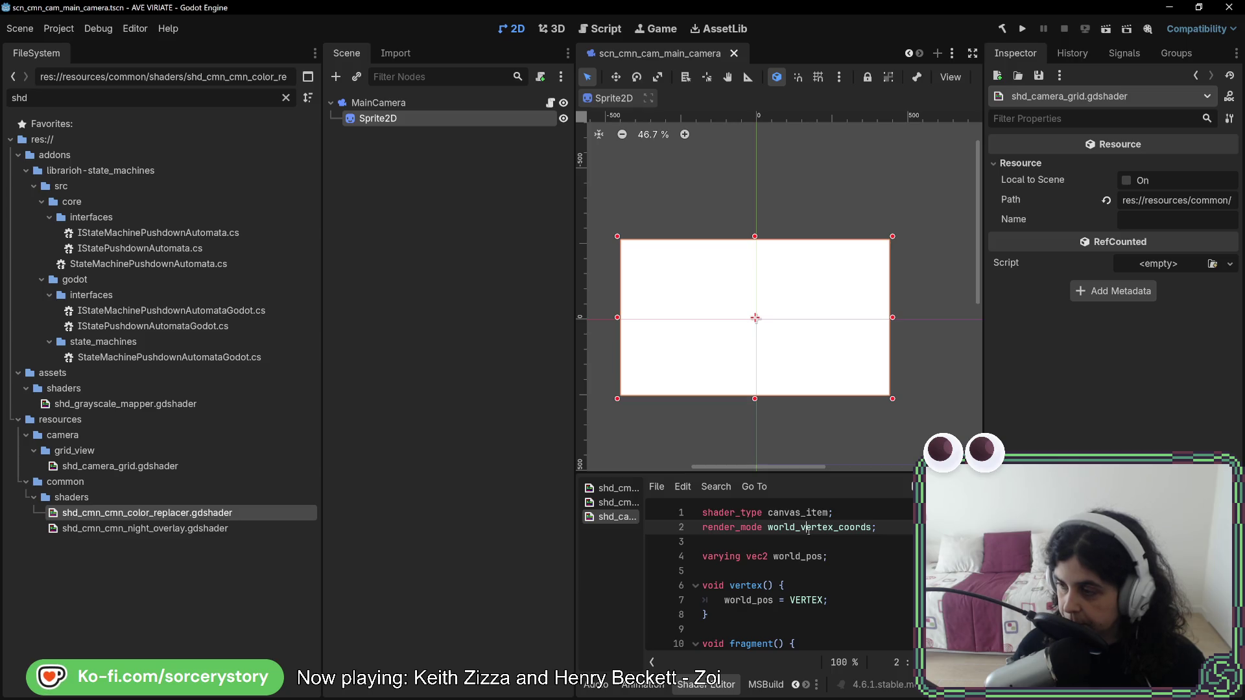
double_click(818, 601)
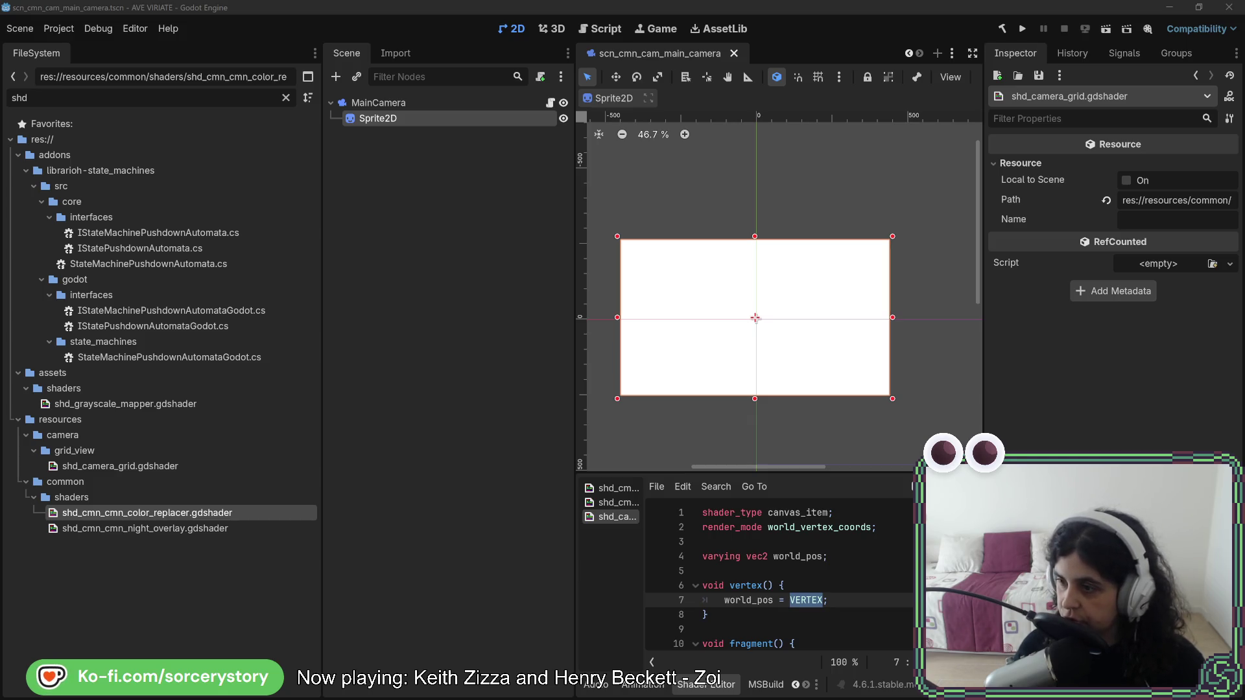
Study the docs' example vertex code, noting MODEL_MATRIX and skip_vertex_transform.
mouse_move(896, 57)
left_mouse_down()
mouse_move(636, 45)
mouse_move(461, 57)
left_mouse_up()
scroll(467, 387, "down", 4)
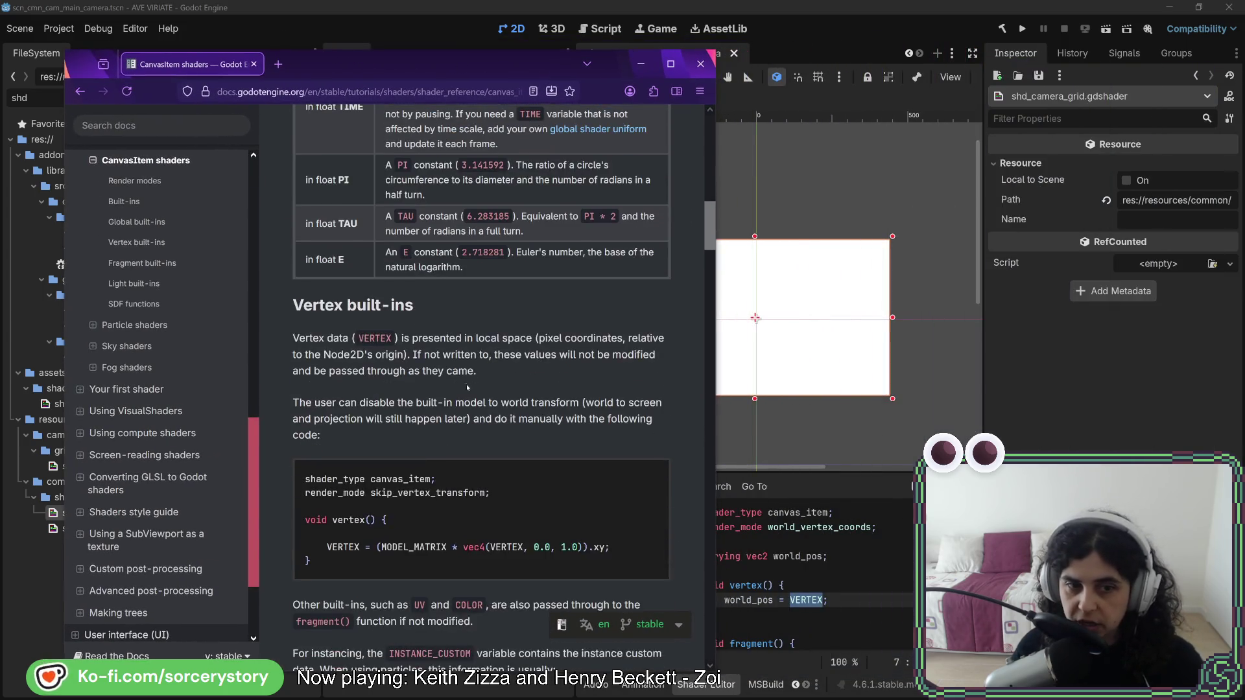
scroll(467, 388, "down", 2)
mouse_move(339, 433)
left_mouse_down()
mouse_move(309, 410)
mouse_move(313, 384)
left_mouse_up()
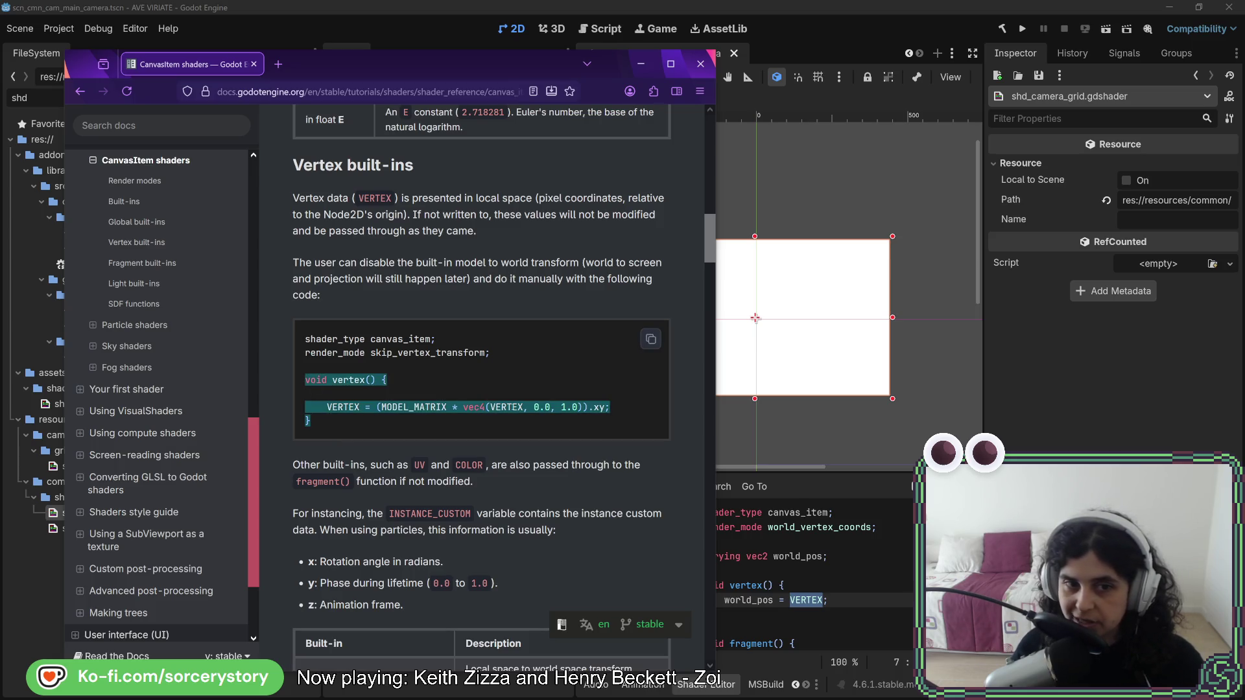
key("alt+Tab")
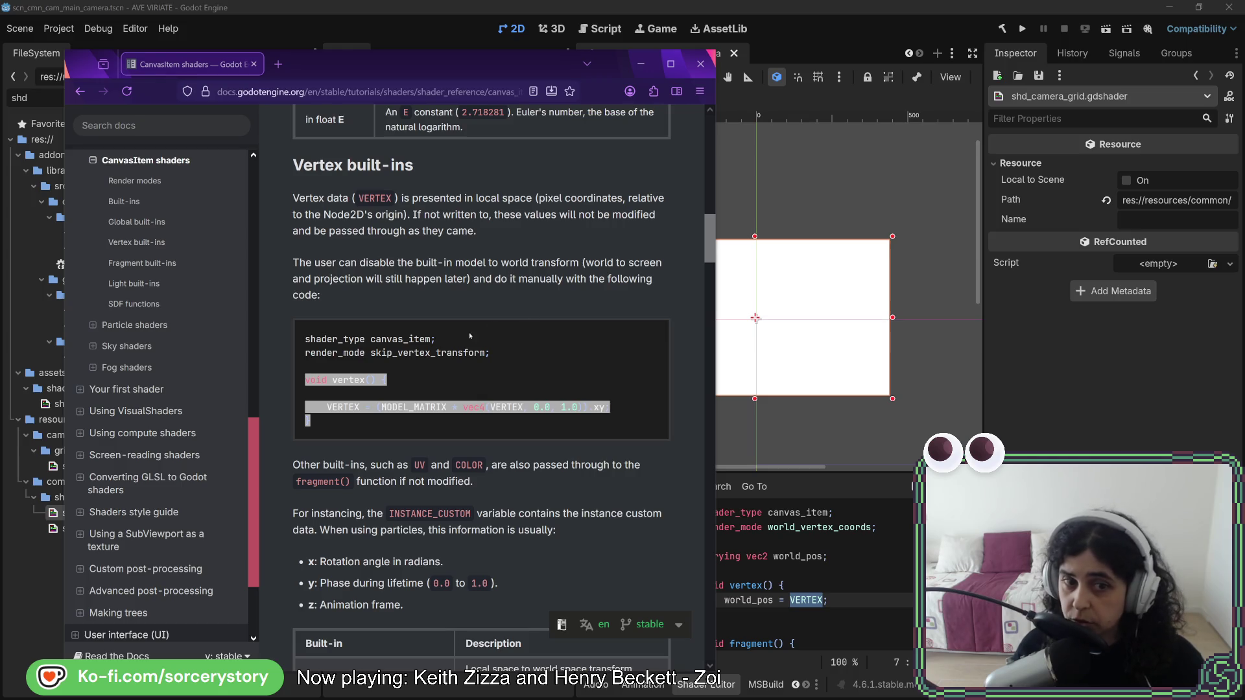
double_click(411, 410)
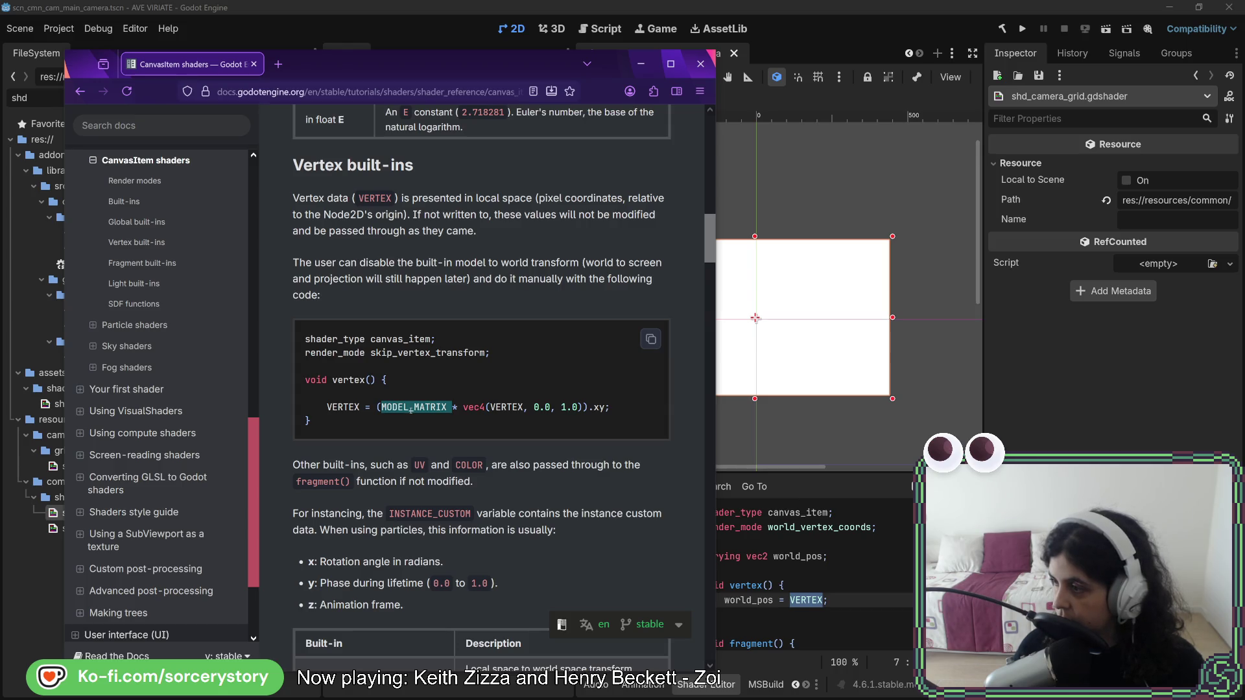
mouse_move(381, 407)
left_mouse_down()
mouse_move(591, 407)
mouse_move(373, 392)
left_mouse_up()
left_click(611, 408)
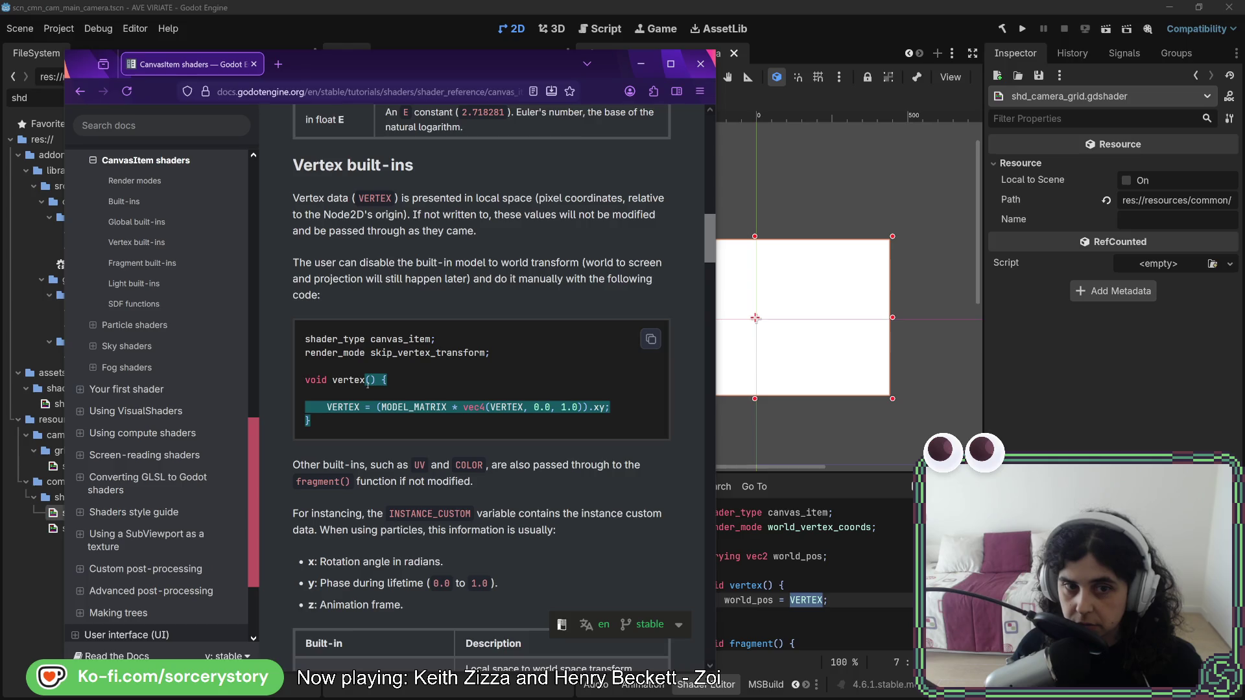
left_click(418, 351)
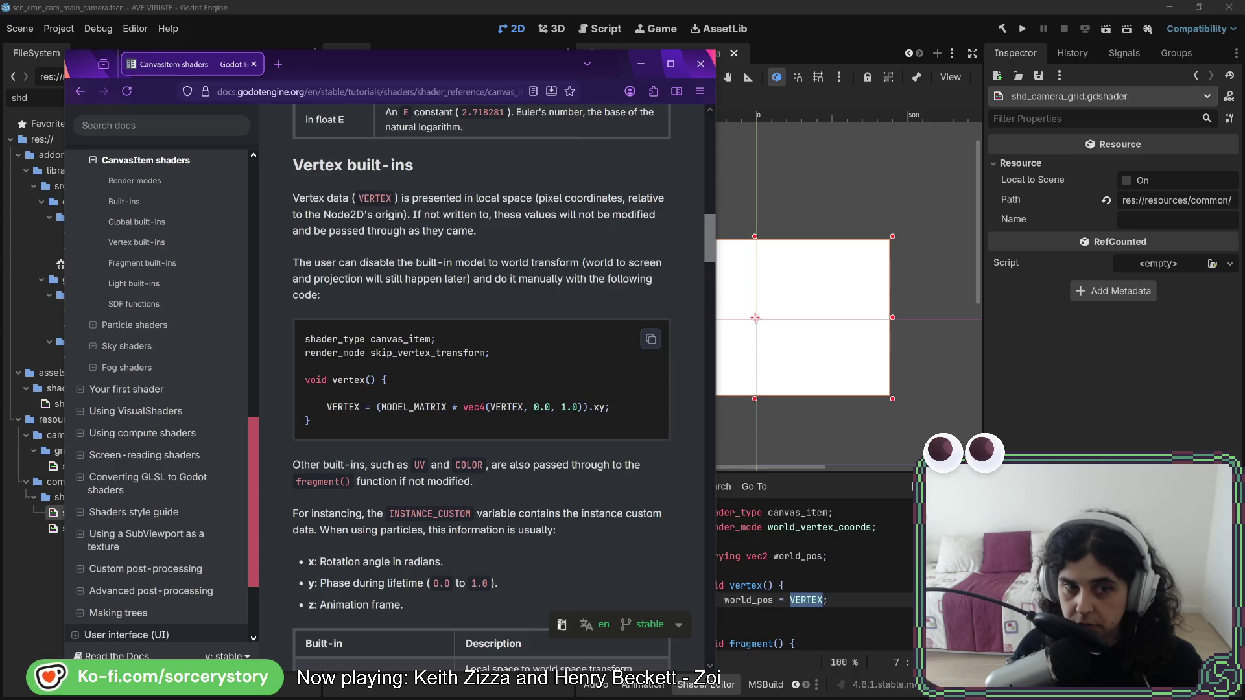
double_click(418, 351)
Scroll through the CanvasItem vertex built-ins table, then return to the grid shader's fragment().
scroll(432, 395, "up", 2)
scroll(431, 395, "up", 9)
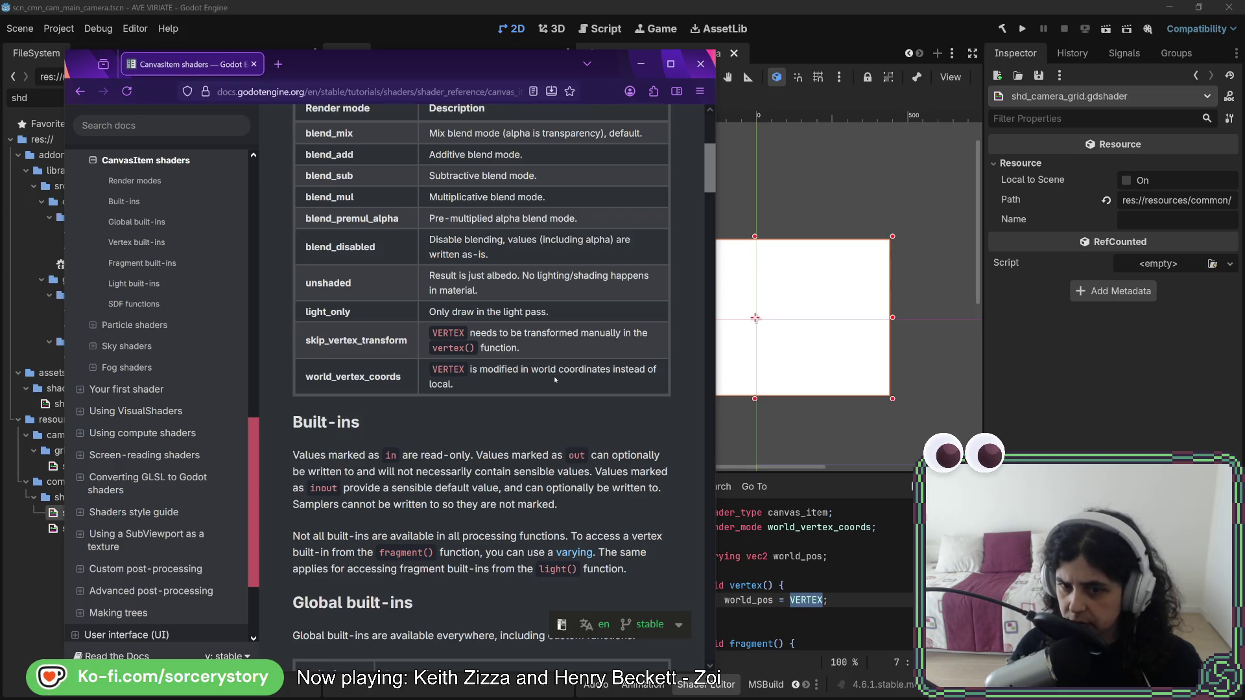
scroll(556, 380, "down", 6)
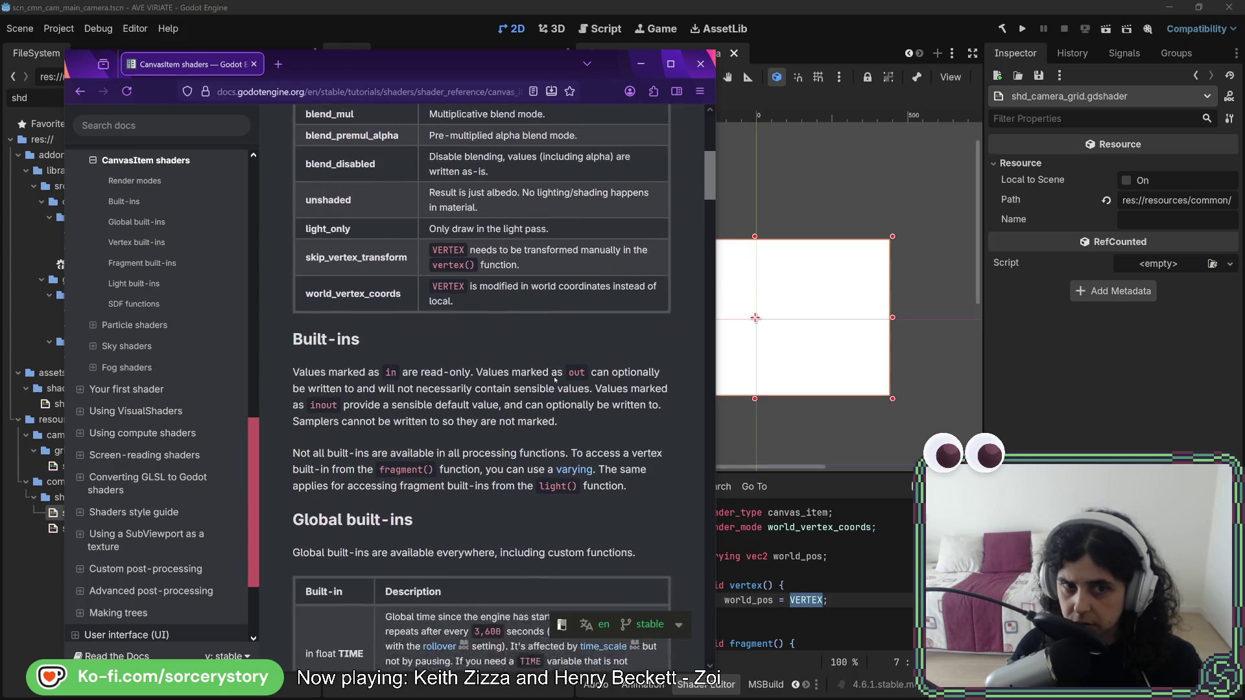
scroll(546, 375, "down", 3)
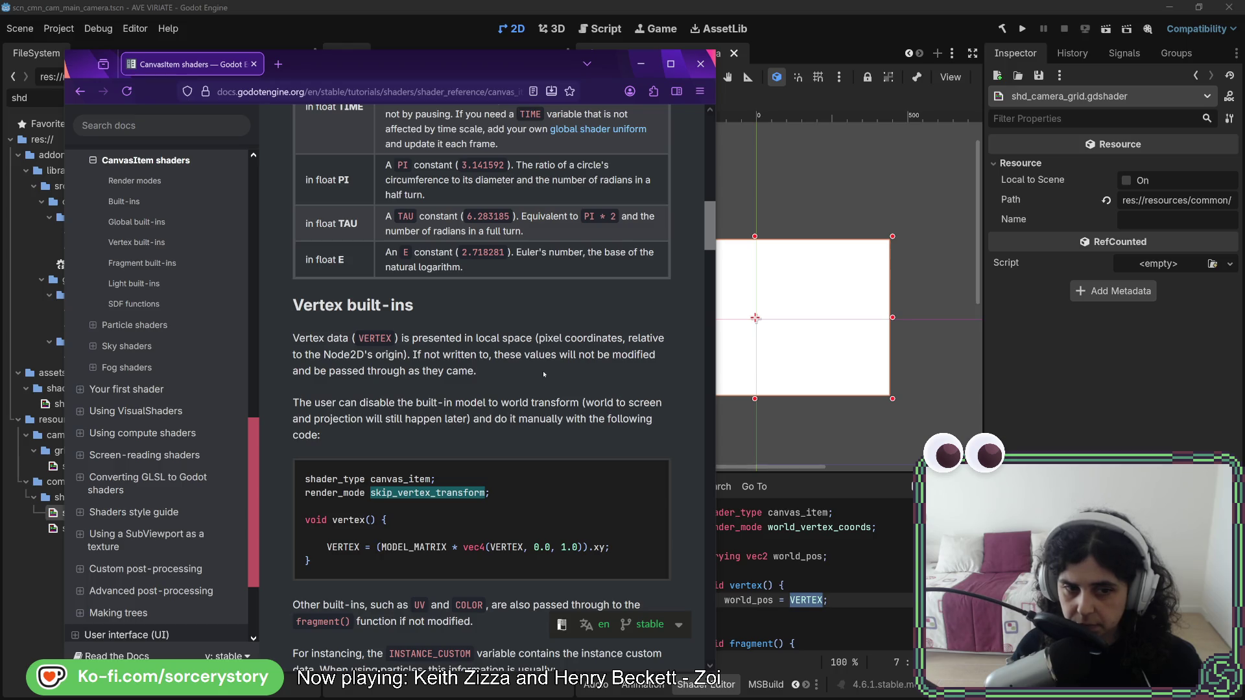
scroll(544, 373, "down", 2)
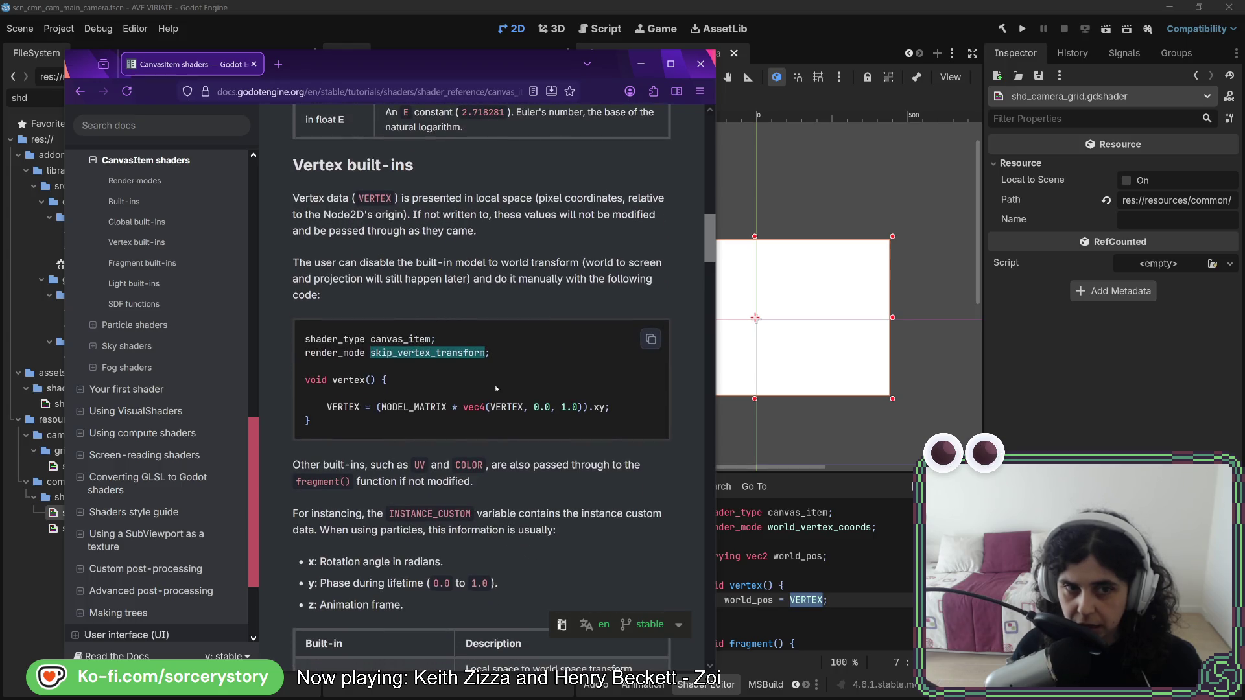
scroll(500, 387, "down", 5)
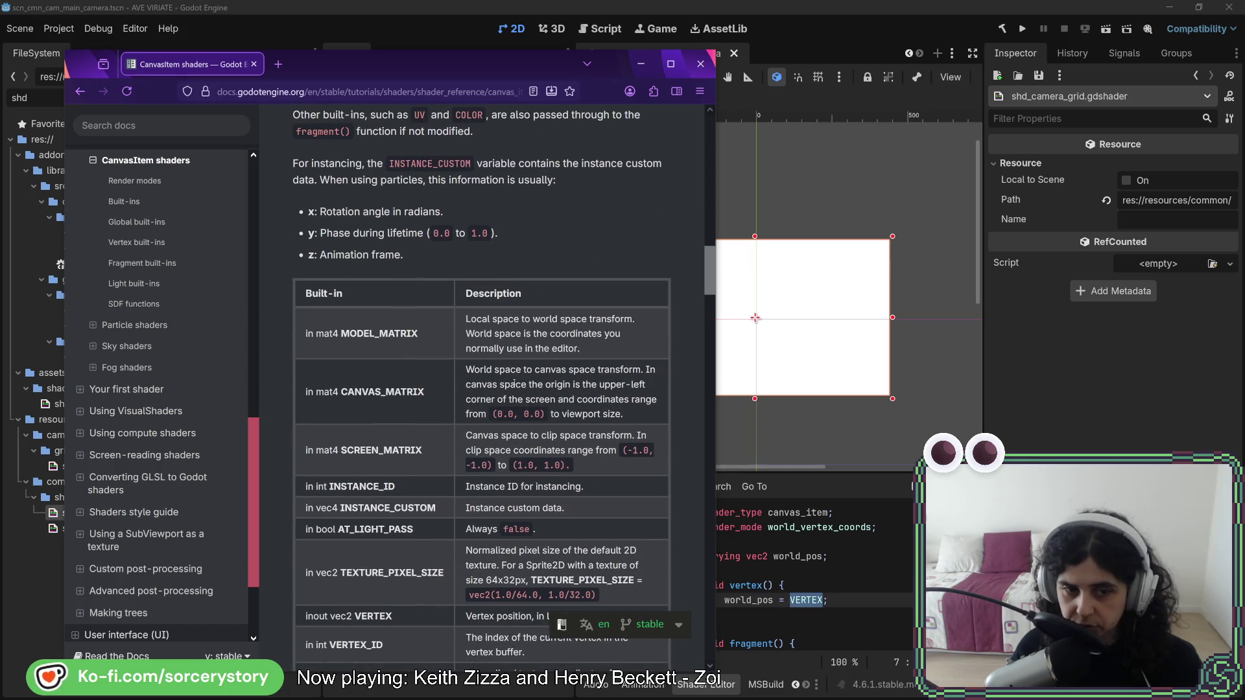
scroll(514, 384, "down", 2)
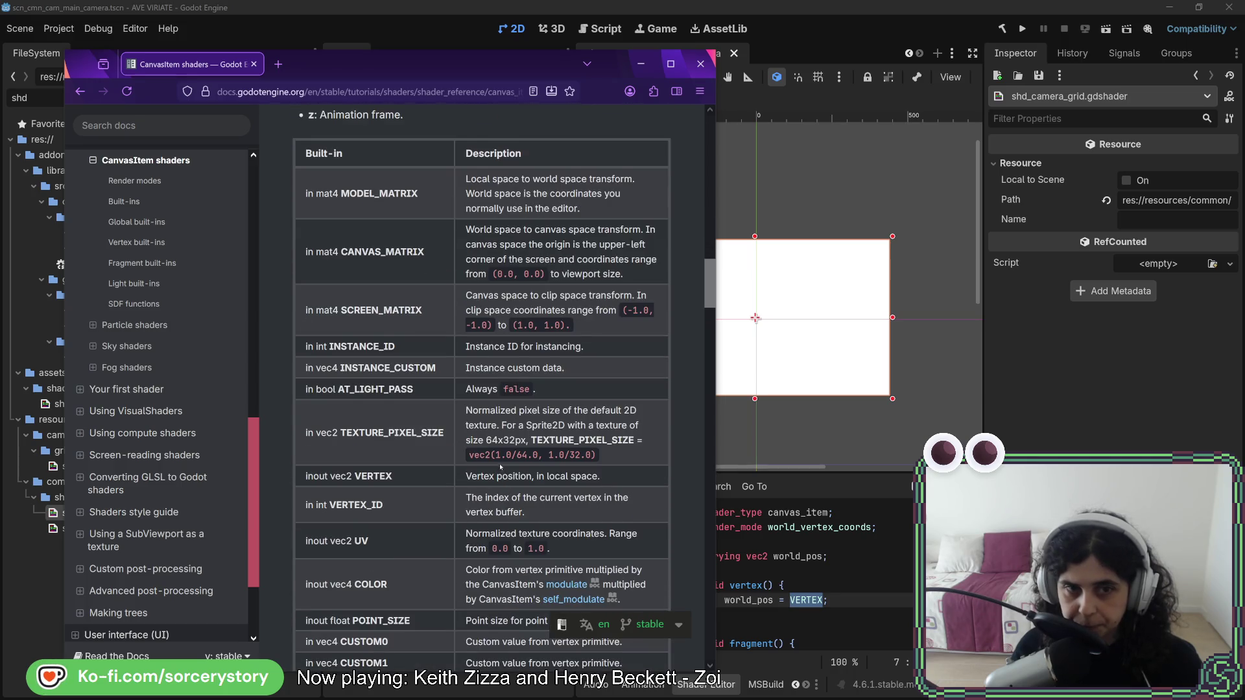
scroll(500, 466, "up", 1)
left_click(848, 576)
scroll(848, 576, "down", 2)
left_click(848, 571)
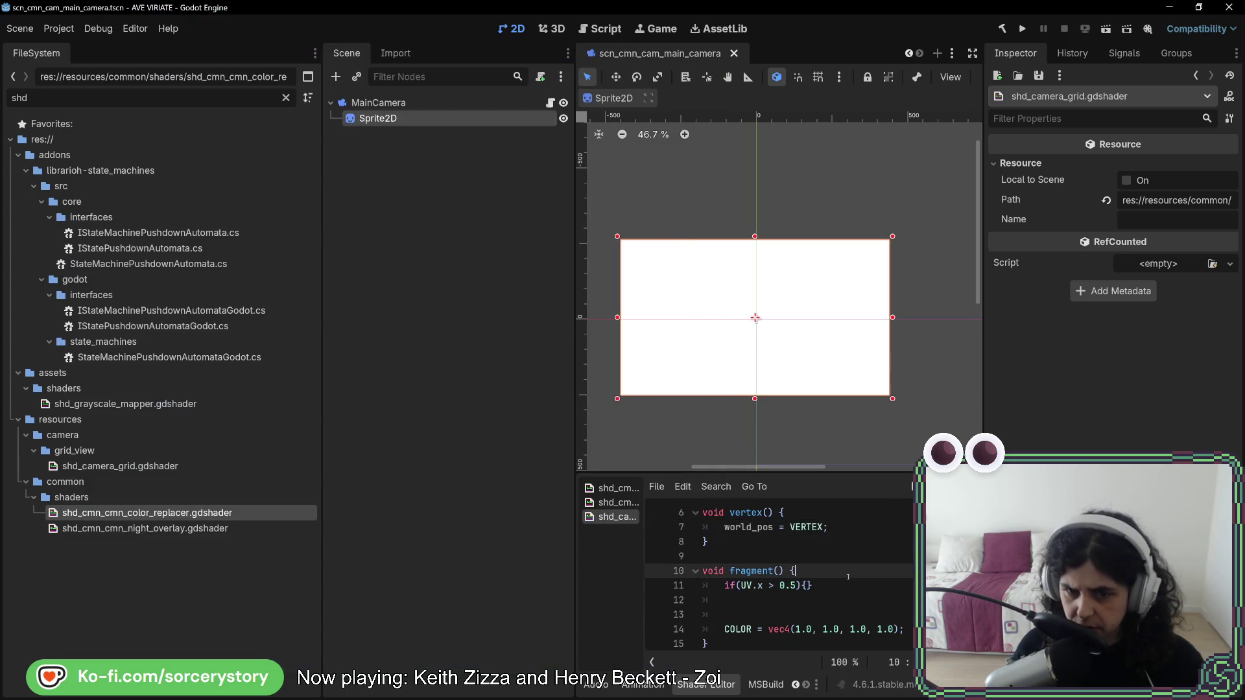
Replace UV with VERTEX in the fragment() if condition.
key("Return")
key("Return")
key("Up")
type("Vert")
key("Return")
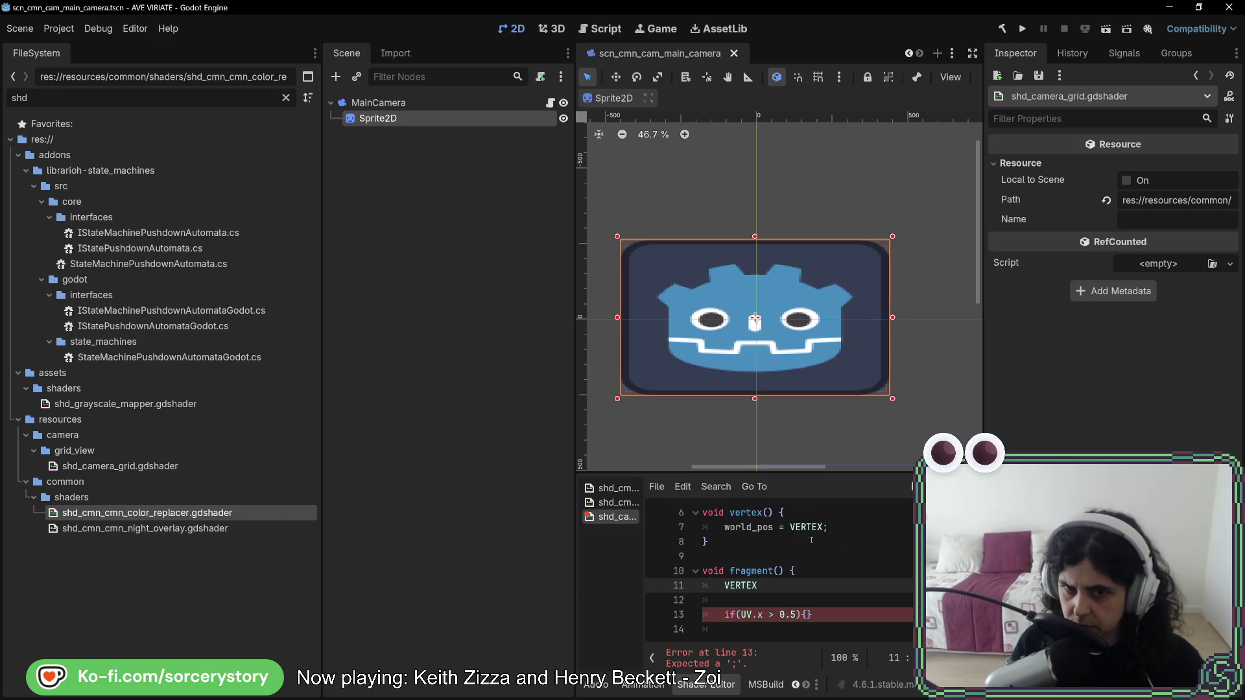
double_click(741, 585)
key("ctrl+x")
double_click(731, 615)
key("ctrl+v")
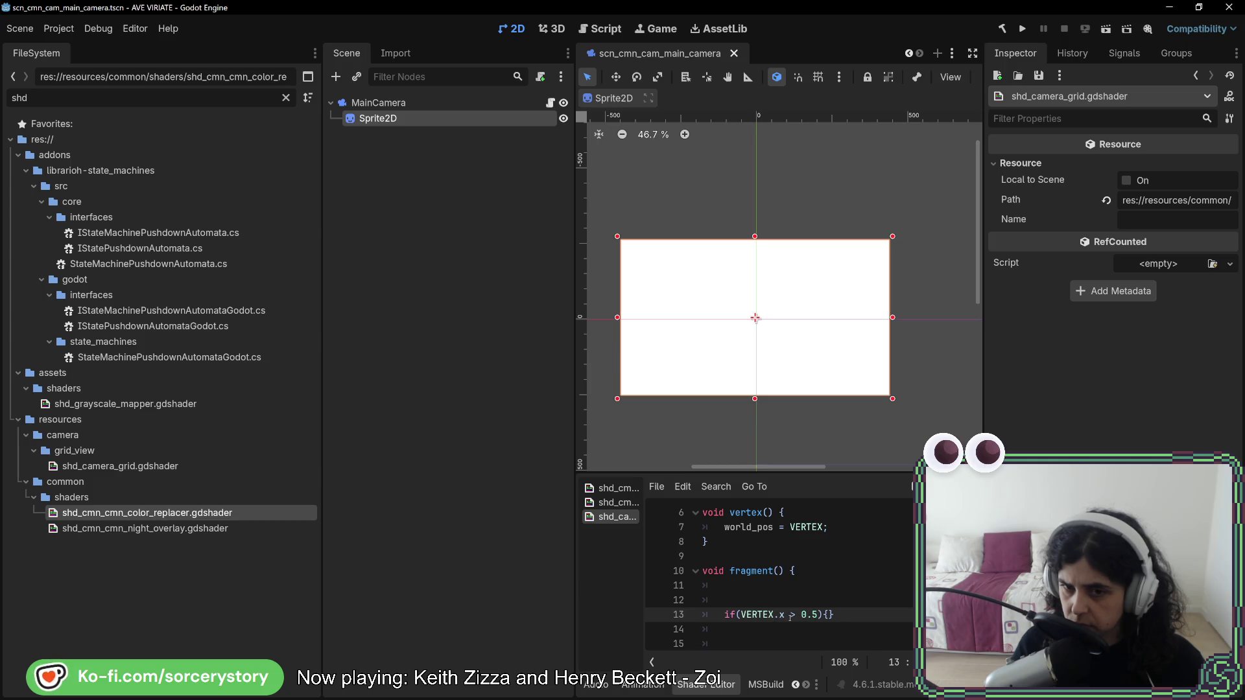
Change the threshold from 0.5 to 10.0 and recentre the sprite in the viewport.
scroll(790, 430, "up", 6)
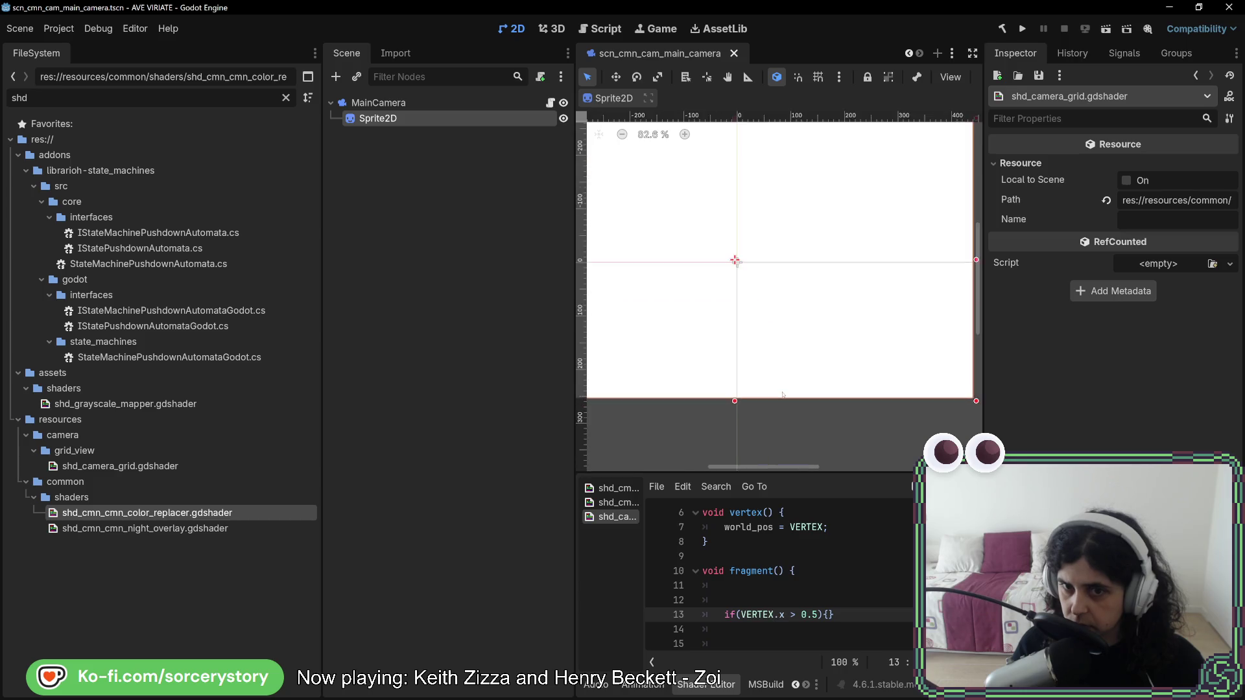
double_click(805, 615)
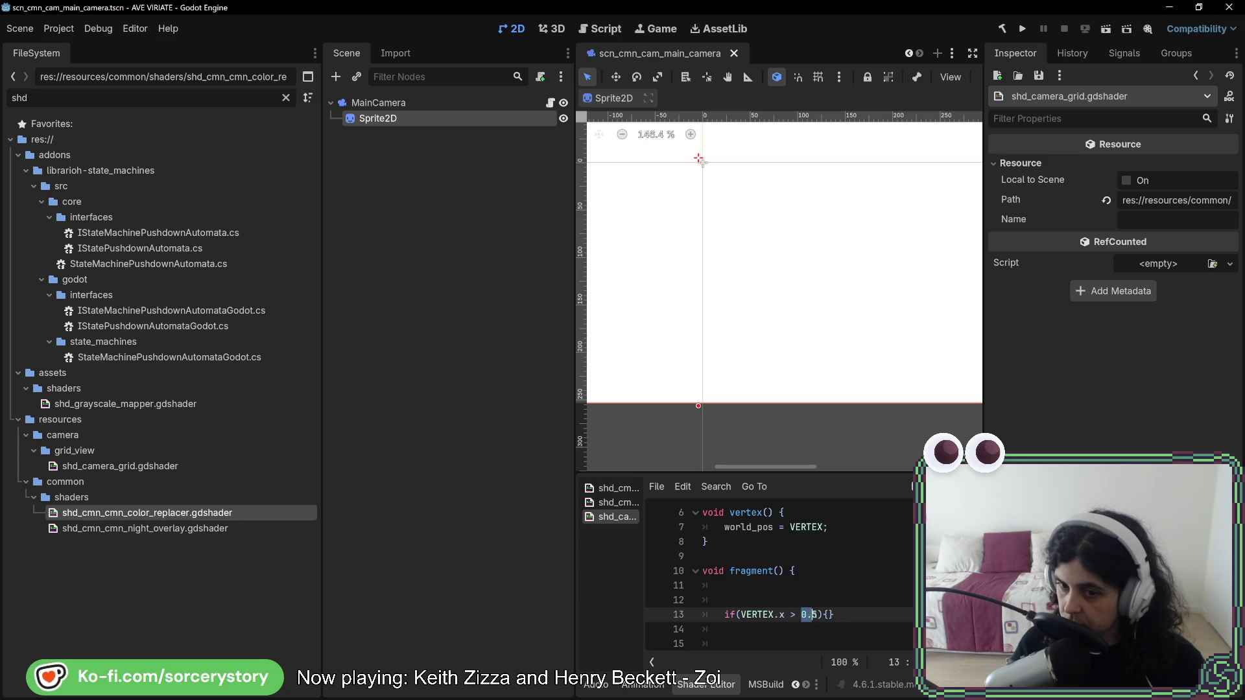
key("shift+Right")
type("1")
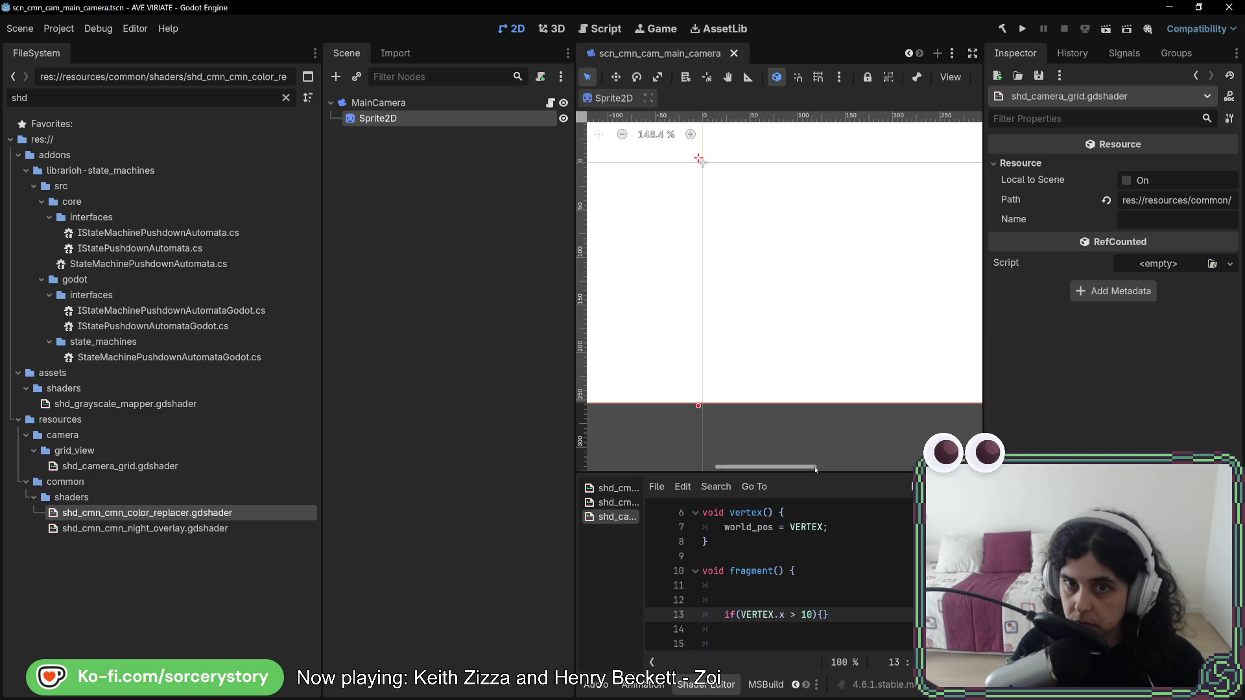
scroll(811, 415, "down", 4)
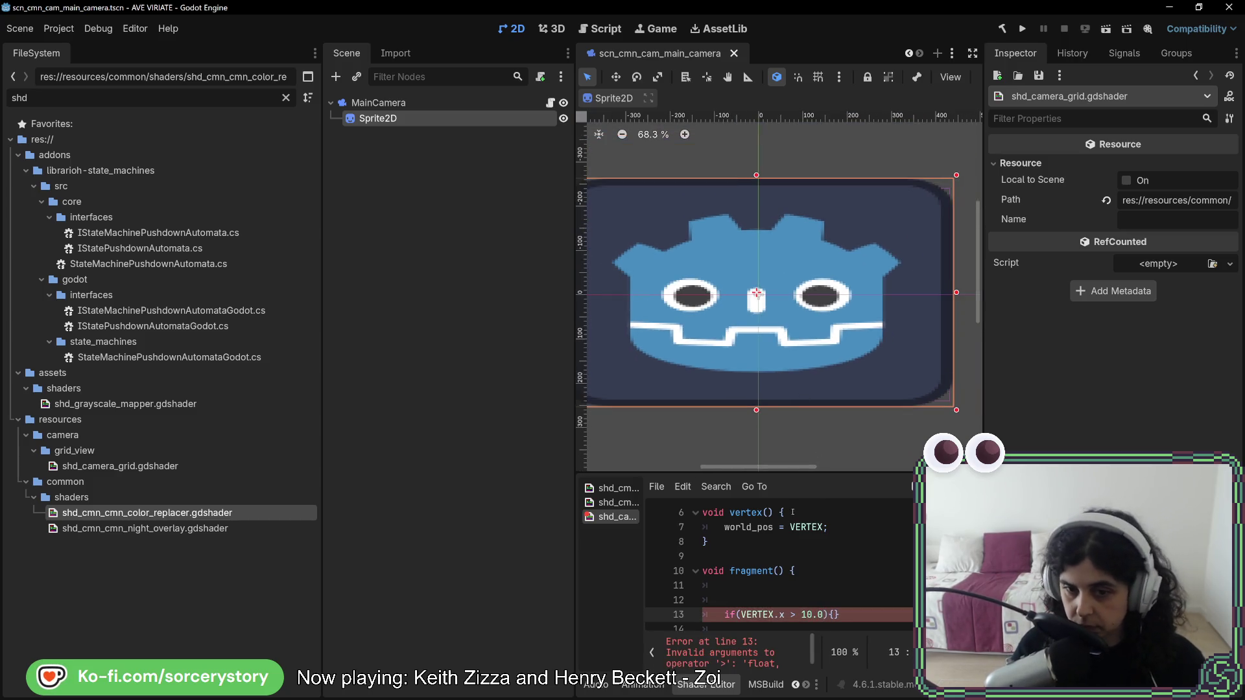
left_click_drag(739, 382, 817, 394)
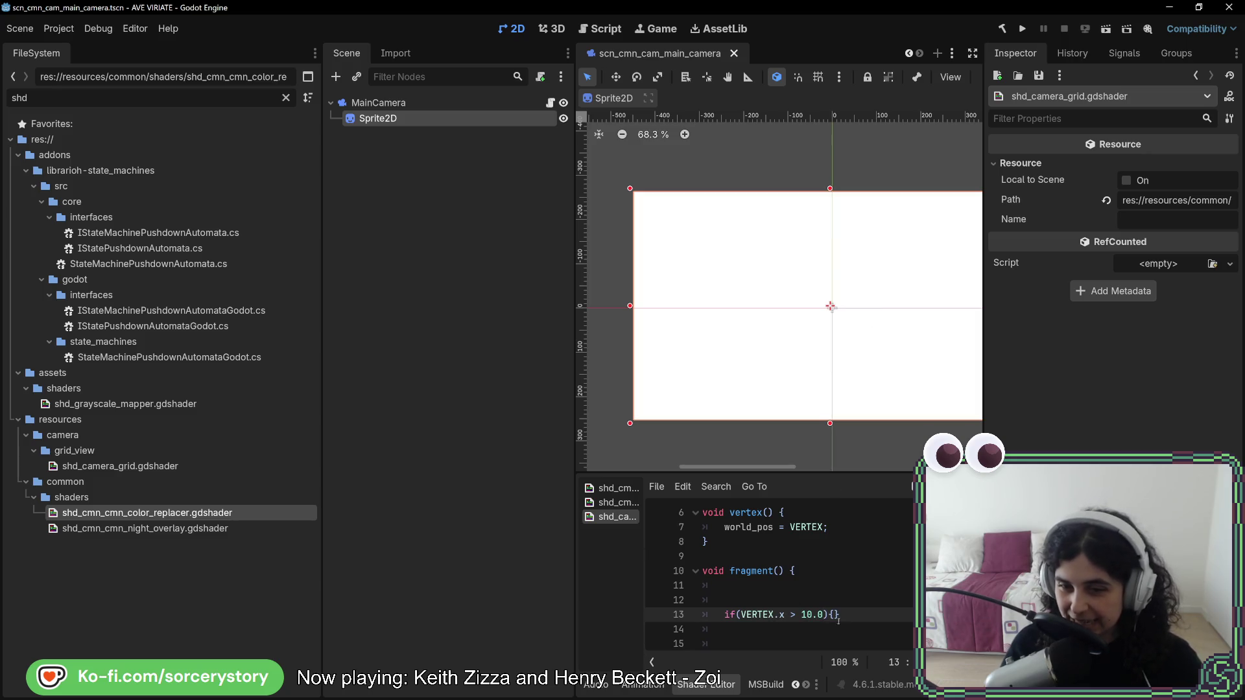
scroll(840, 606, "down", 1)
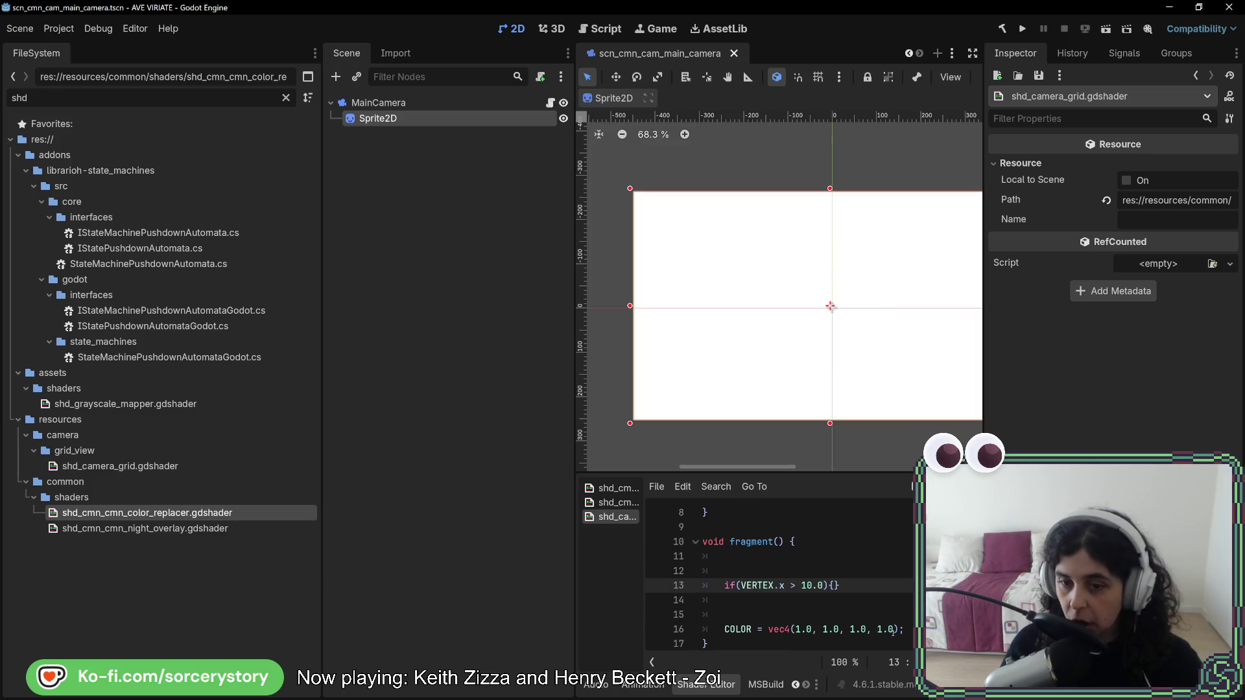
Copy the white COLOR line into the VERTEX.x > 10.0 branch and make it red, vec4(1.0, 0.0, 0.0, 1.0).
mouse_move(905, 630)
left_mouse_down()
mouse_move(843, 600)
mouse_move(838, 614)
left_mouse_up()
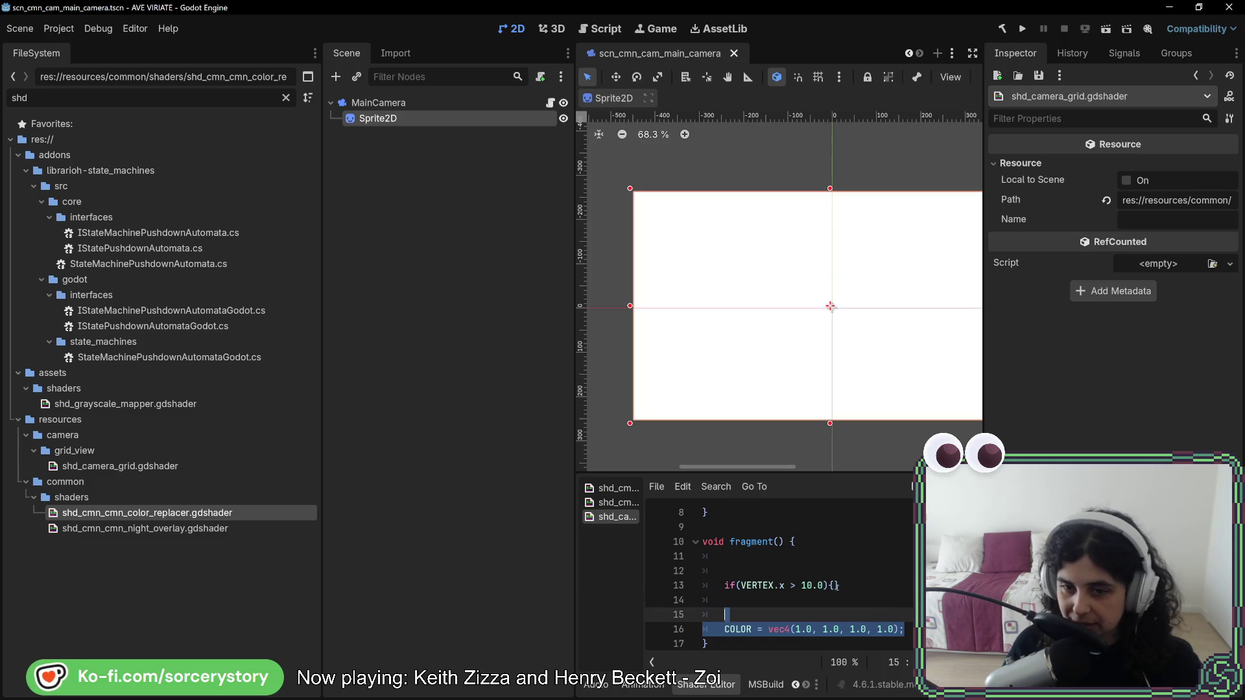
key("ctrl+c")
left_click(838, 586)
key("ctrl+v")
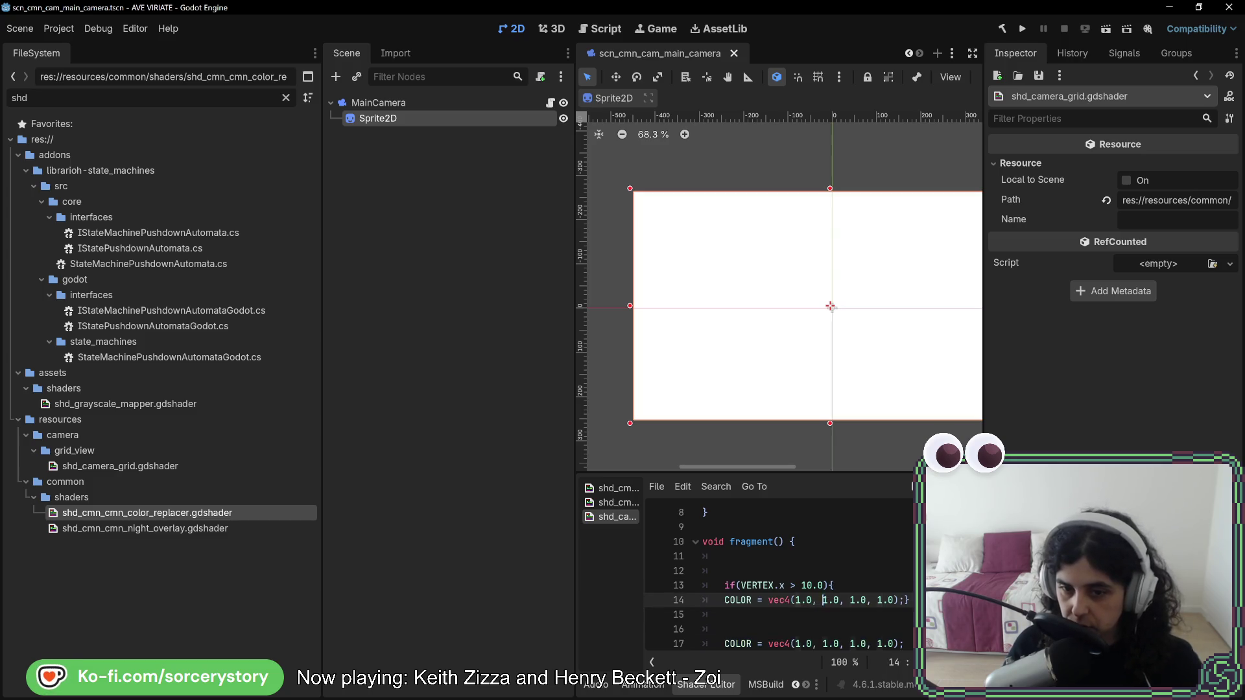
double_click(852, 600)
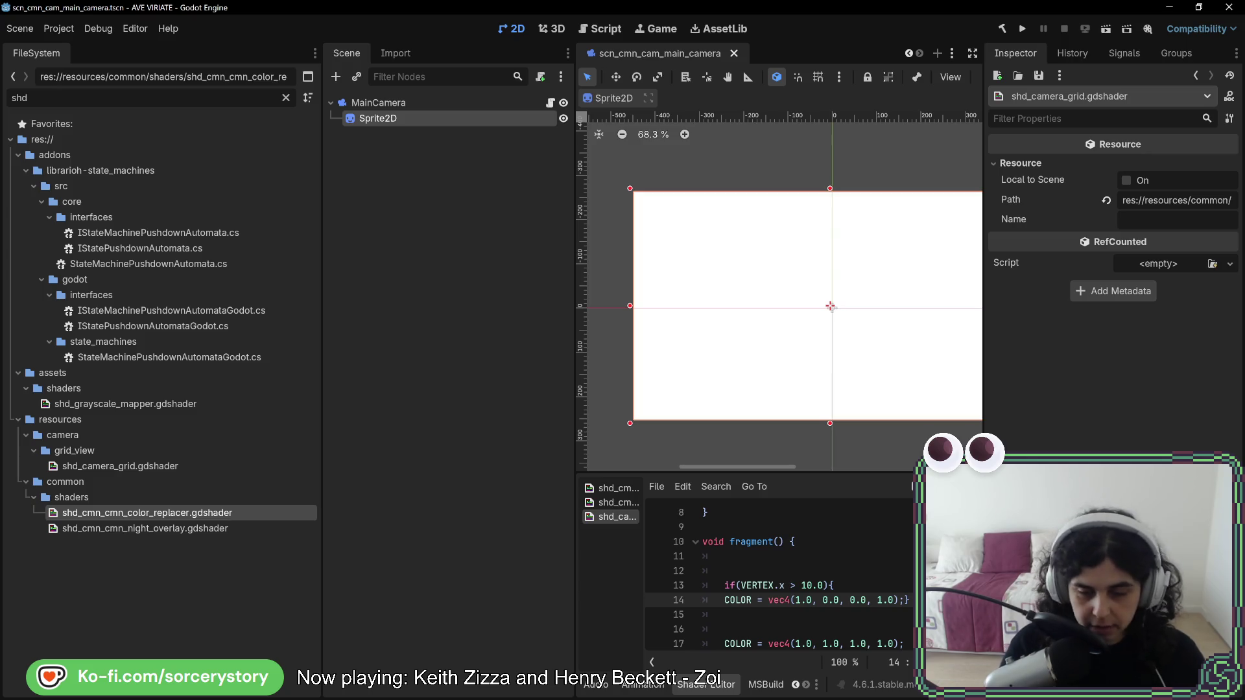
Comment out the final white COLOR line and view the sprite rendered solid red.
scroll(798, 616, "down", 1)
left_click(799, 629)
key("ctrl+k")
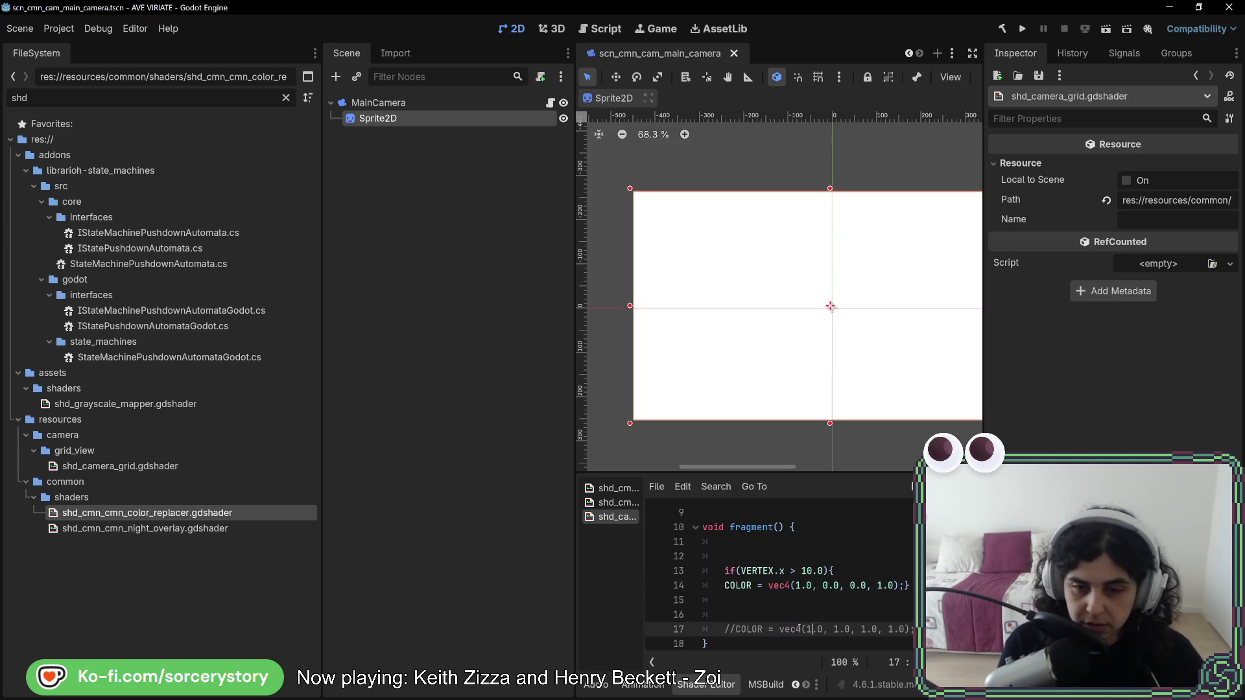
left_click(807, 585)
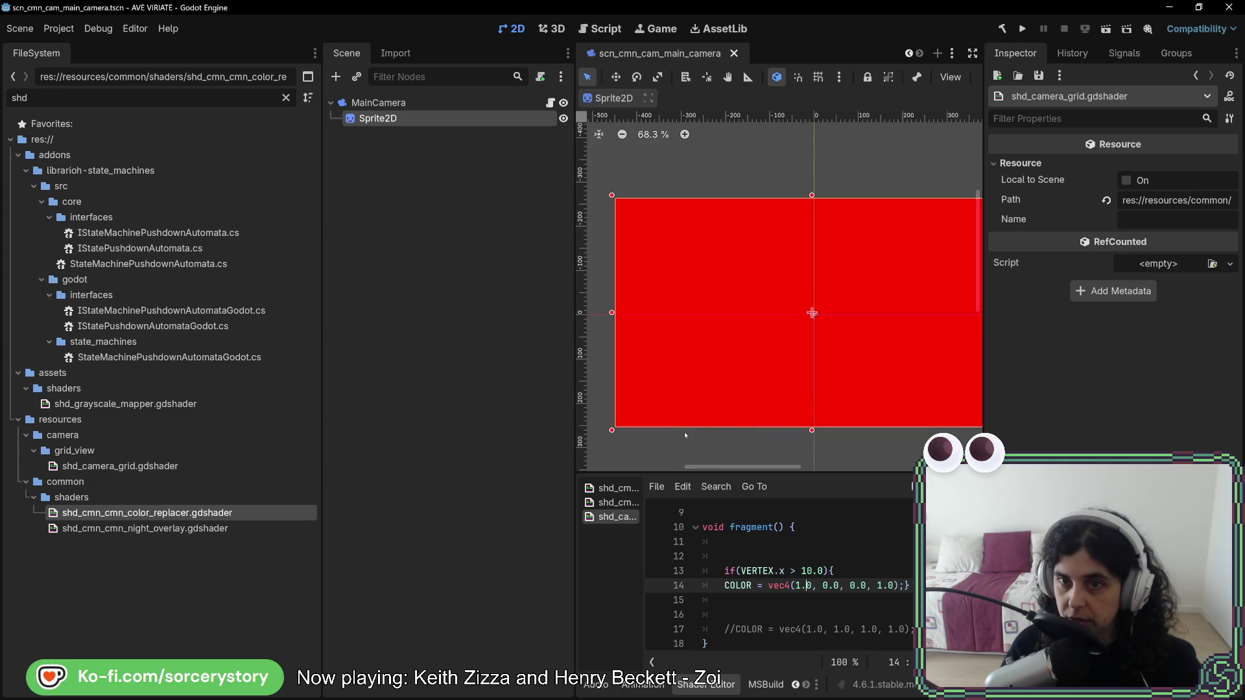
mouse_move(851, 447)
left_mouse_down()
mouse_move(825, 438)
mouse_move(844, 436)
left_mouse_up()
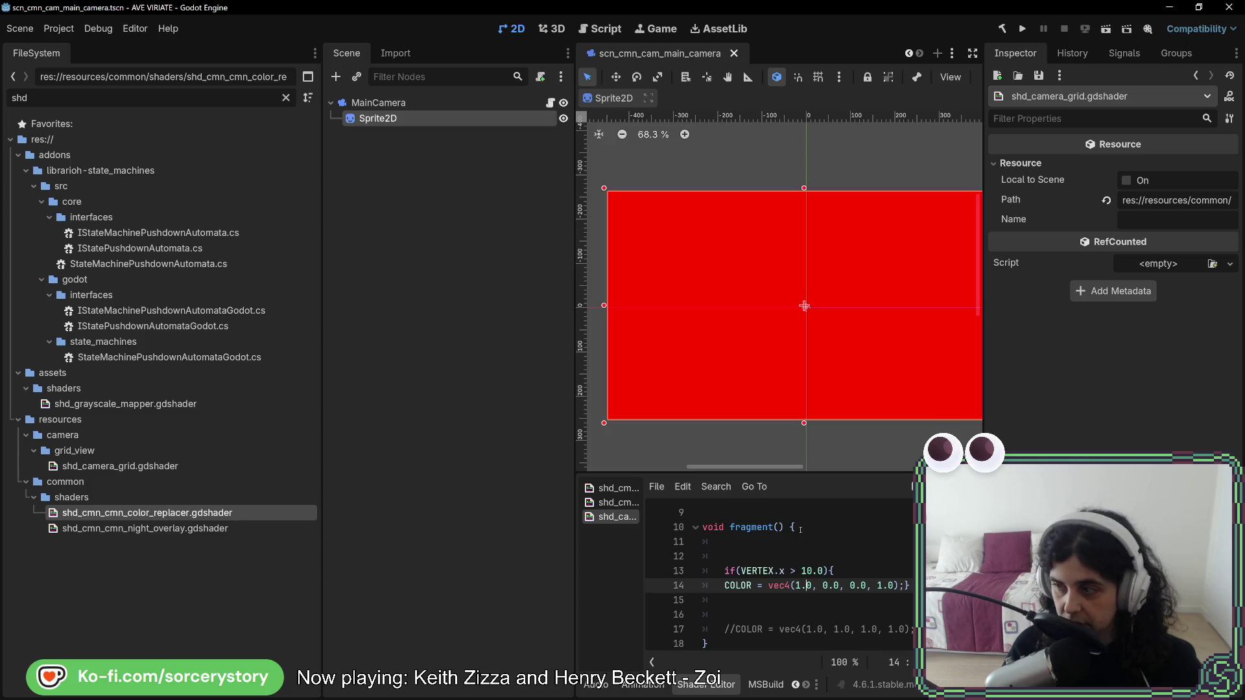
left_click(812, 570)
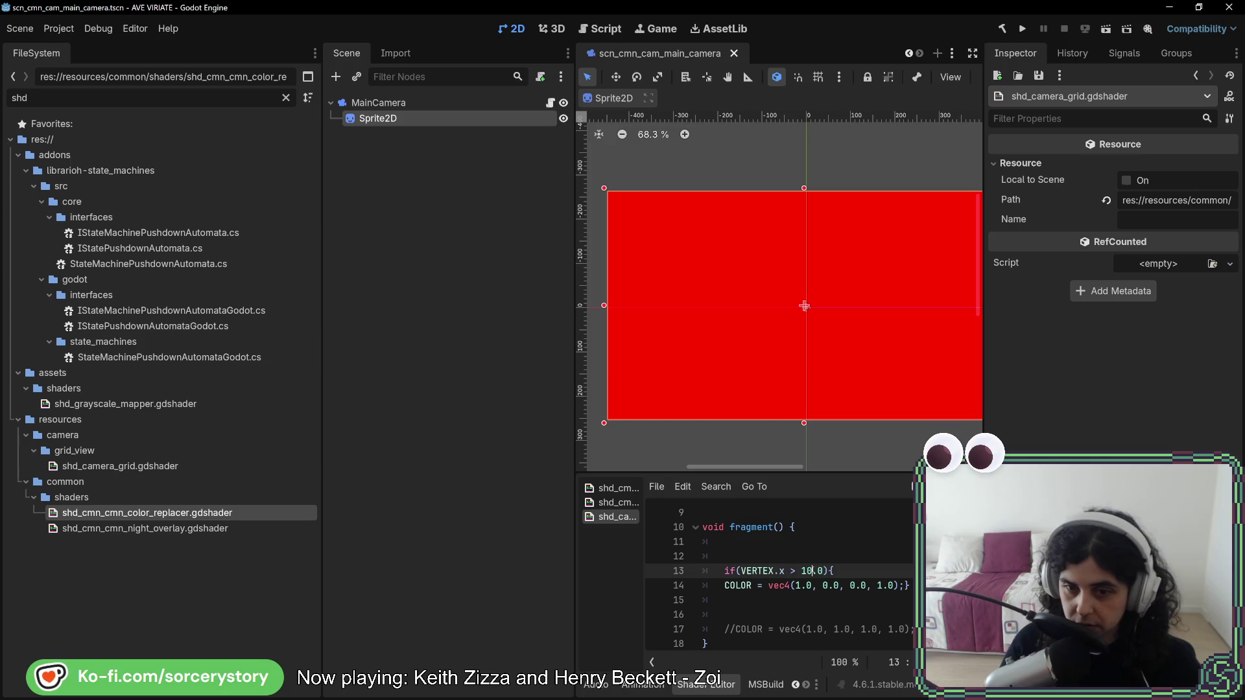
Raise the x threshold from 10.0 to 100.0 and pan the canvas to see the sprite's left edge.
type("0")
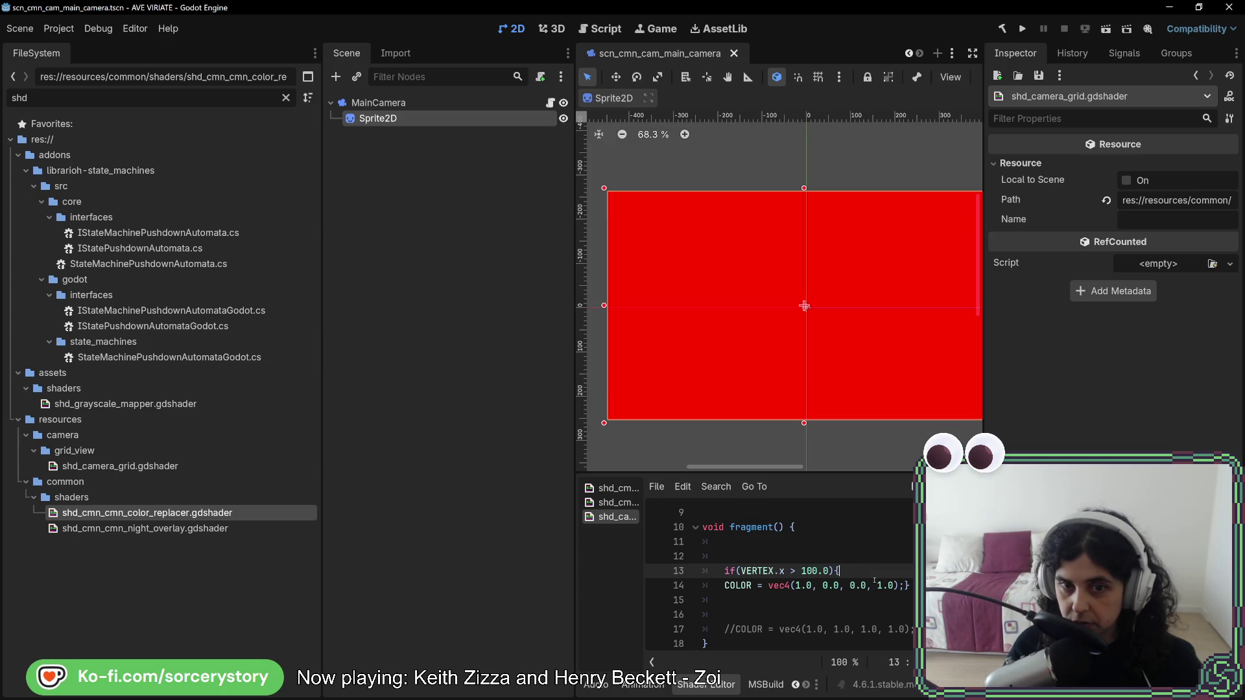
scroll(777, 441, "up", 3)
left_click_drag(776, 441, 573, 452)
mouse_move(980, 92)
left_mouse_down()
mouse_move(916, 119)
mouse_move(584, 118)
mouse_move(926, 116)
left_mouse_up()
scroll(836, 566, "up", 3)
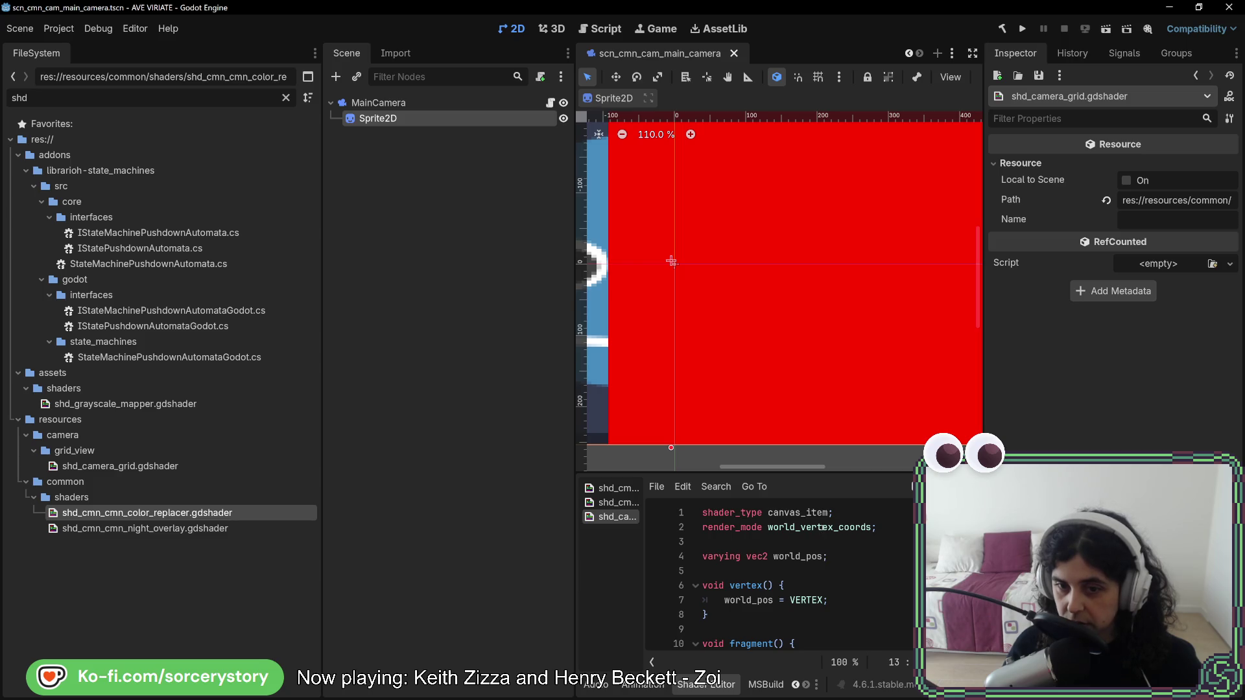
Look up the world_vertex_coords render mode in the CanvasItem shader docs.
double_click(822, 528)
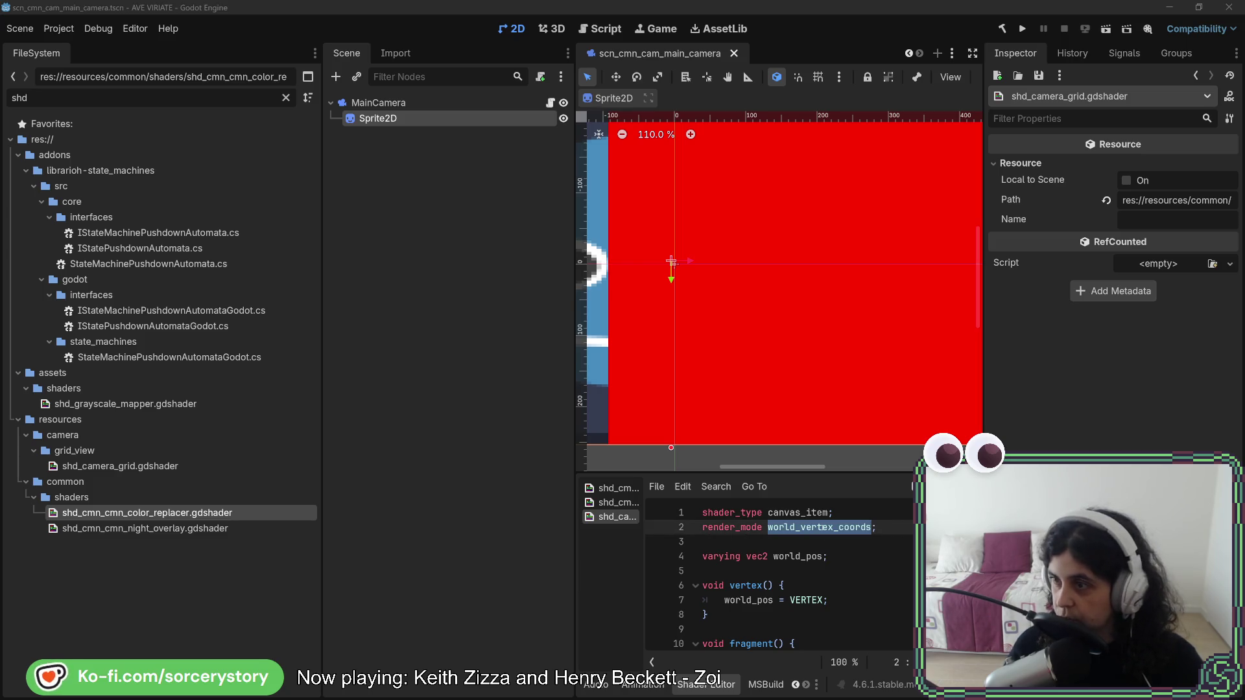
key("alt+Tab")
scroll(440, 519, "up", 7)
scroll(440, 519, "up", 10)
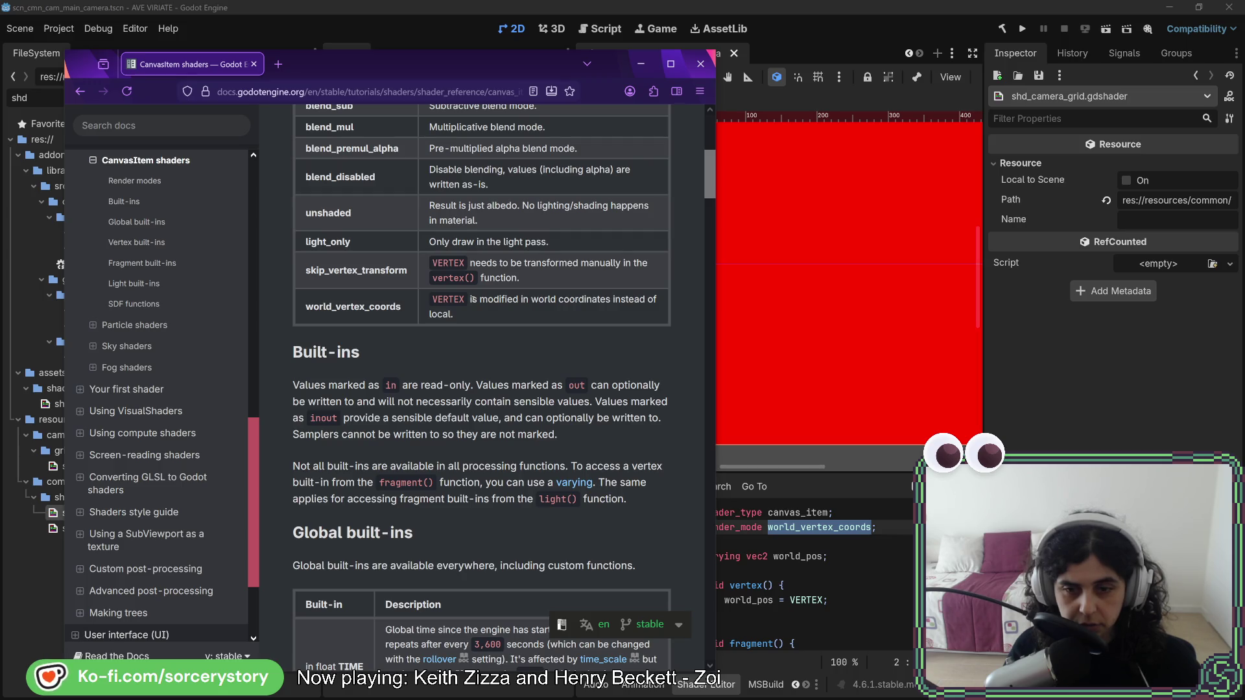
Compare the editor with the docs' Vertex built-ins MODEL_MATRIX sample, ending back in Godot.
left_click(796, 87)
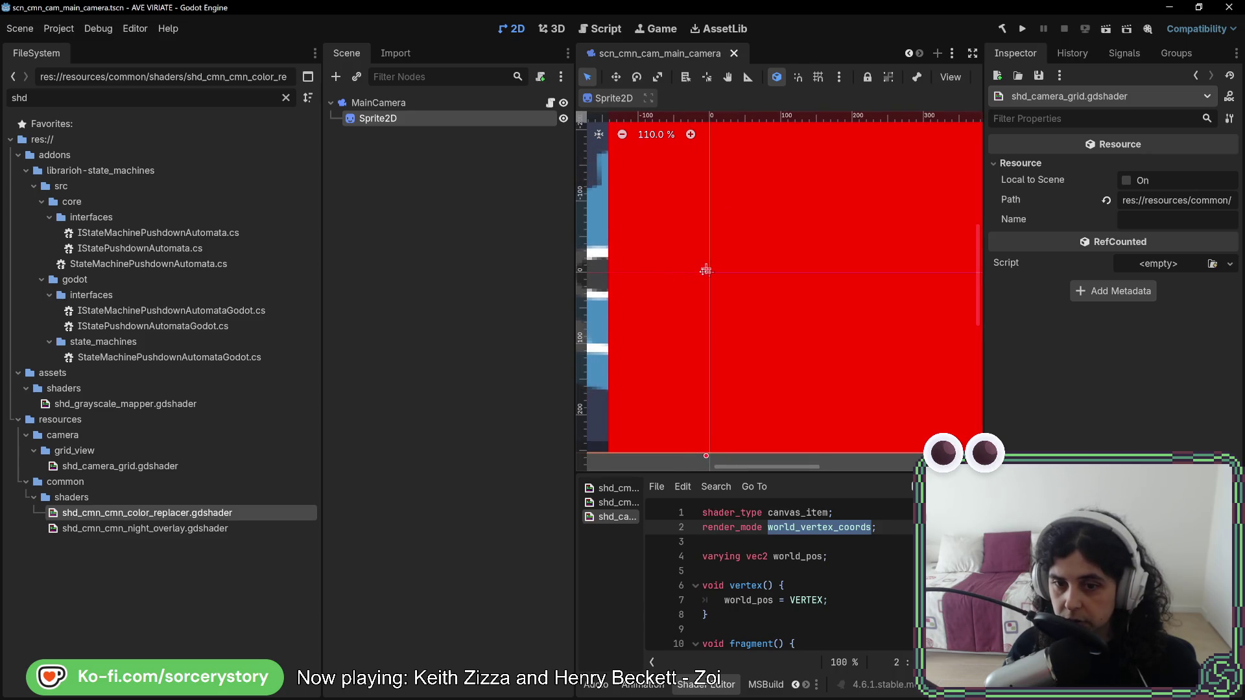
key("alt+Tab")
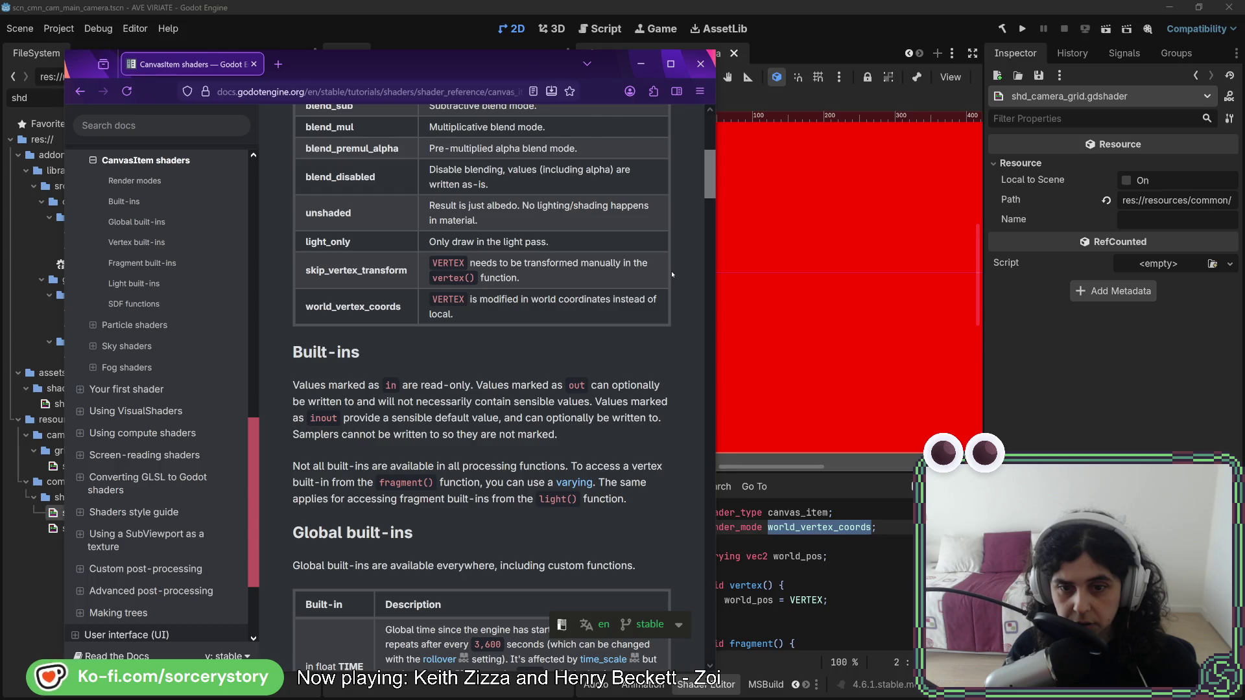
key("alt+Tab")
scroll(785, 581, "down", 2)
scroll(784, 581, "down", 1)
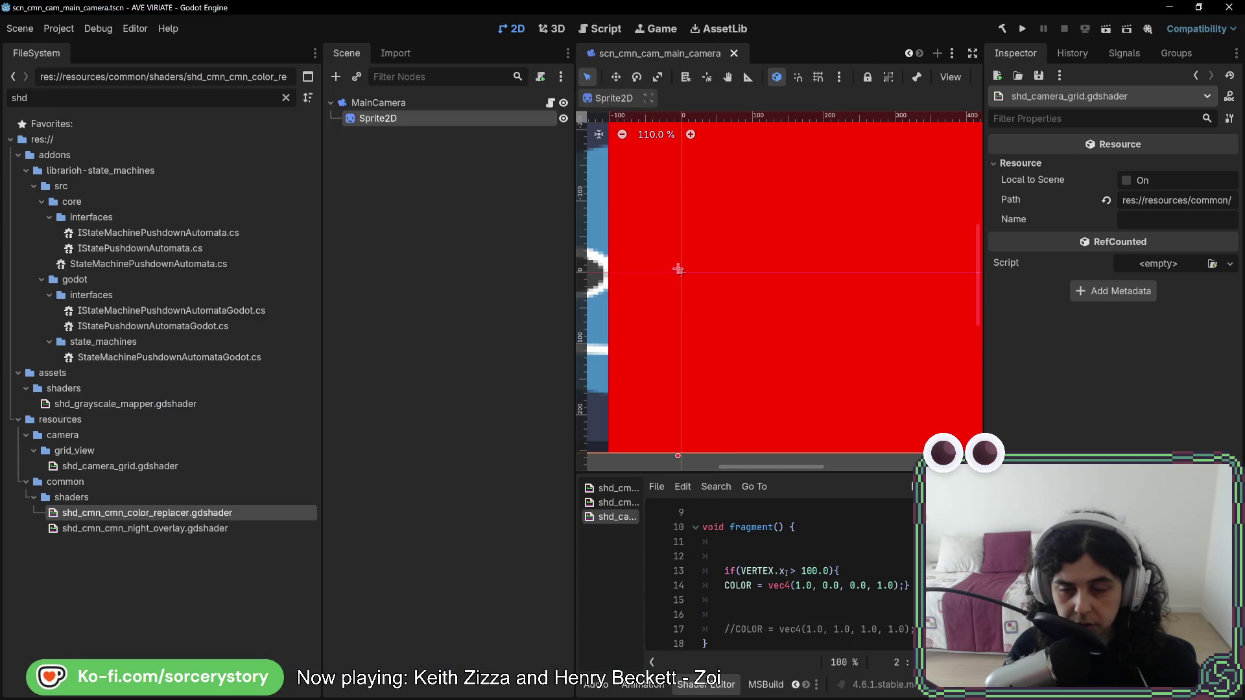
scroll(786, 574, "up", 1)
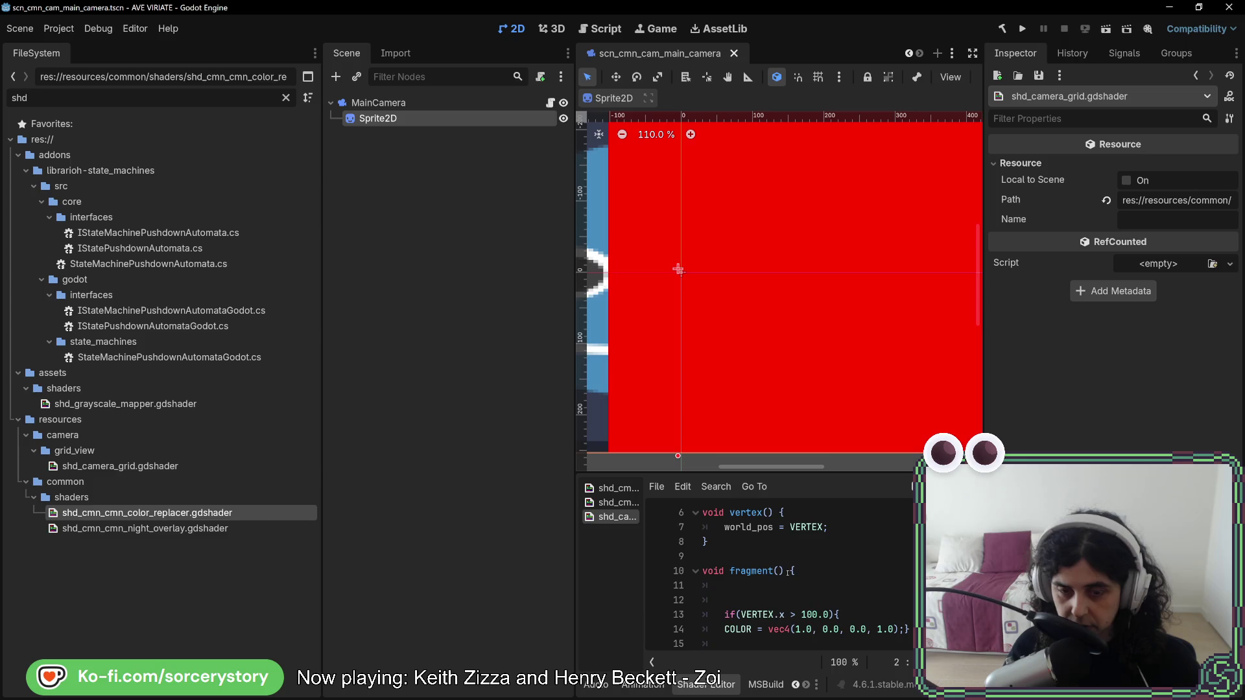
key("alt+Tab")
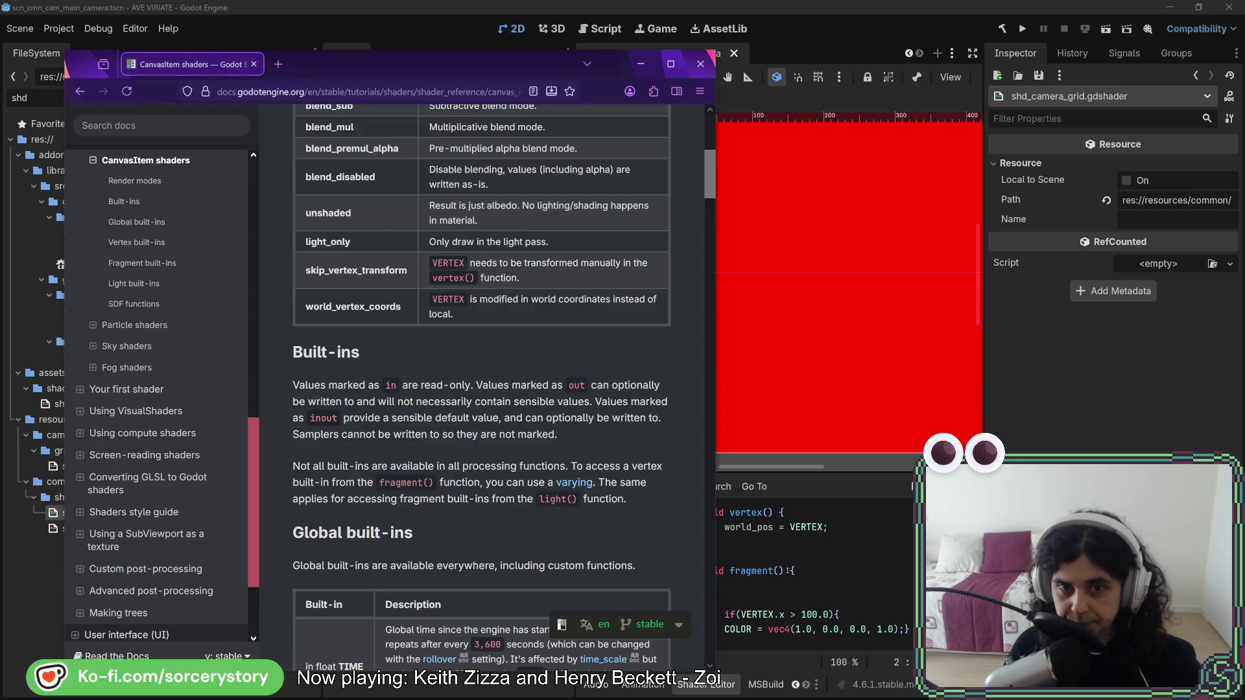
scroll(453, 521, "down", 10)
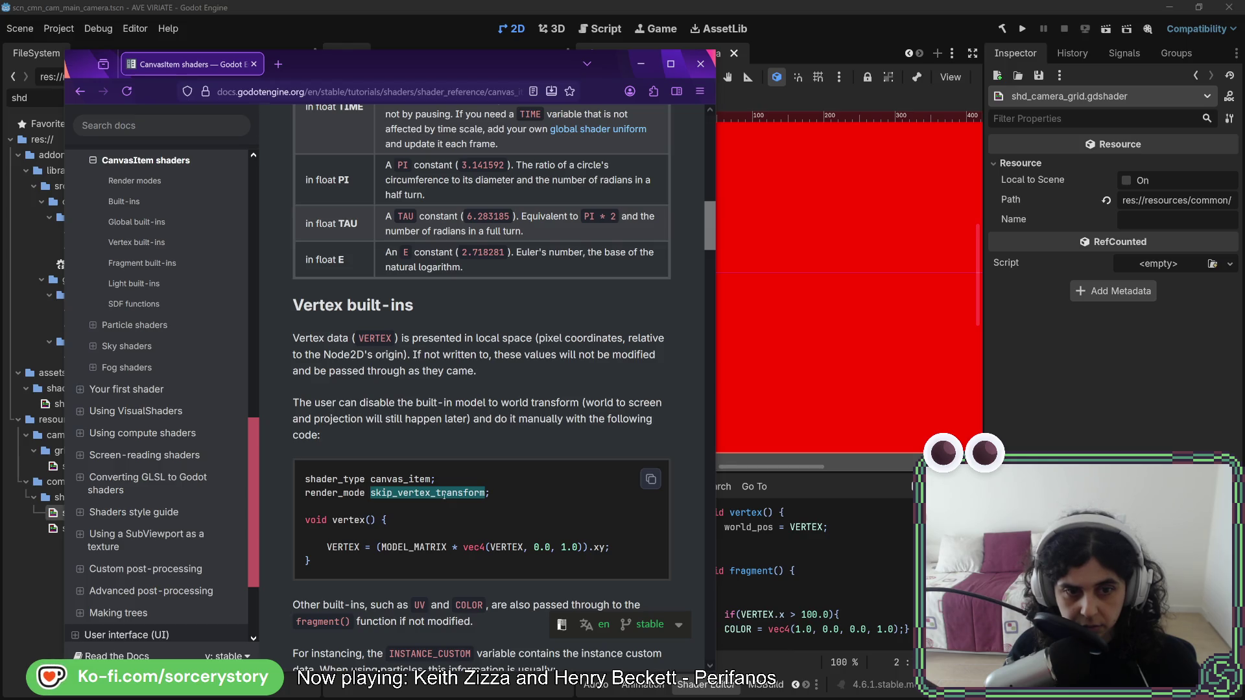
scroll(445, 495, "up", 10)
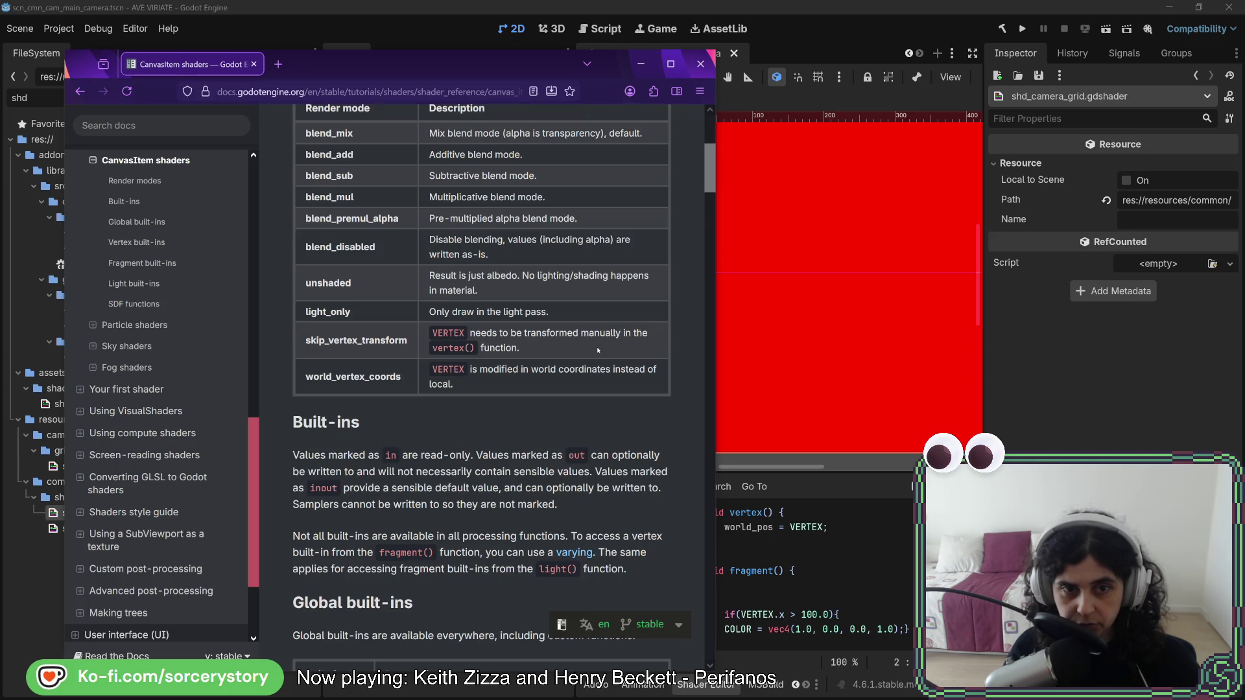
scroll(581, 392, "down", 10)
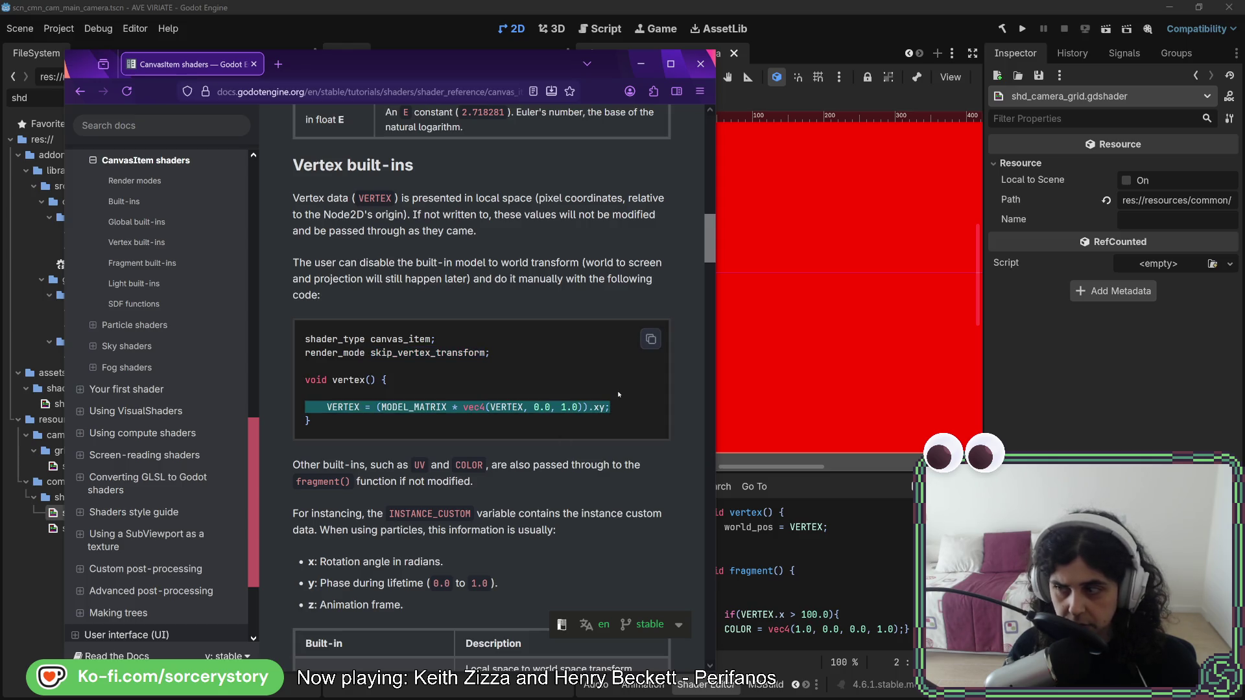
key("alt+Tab")
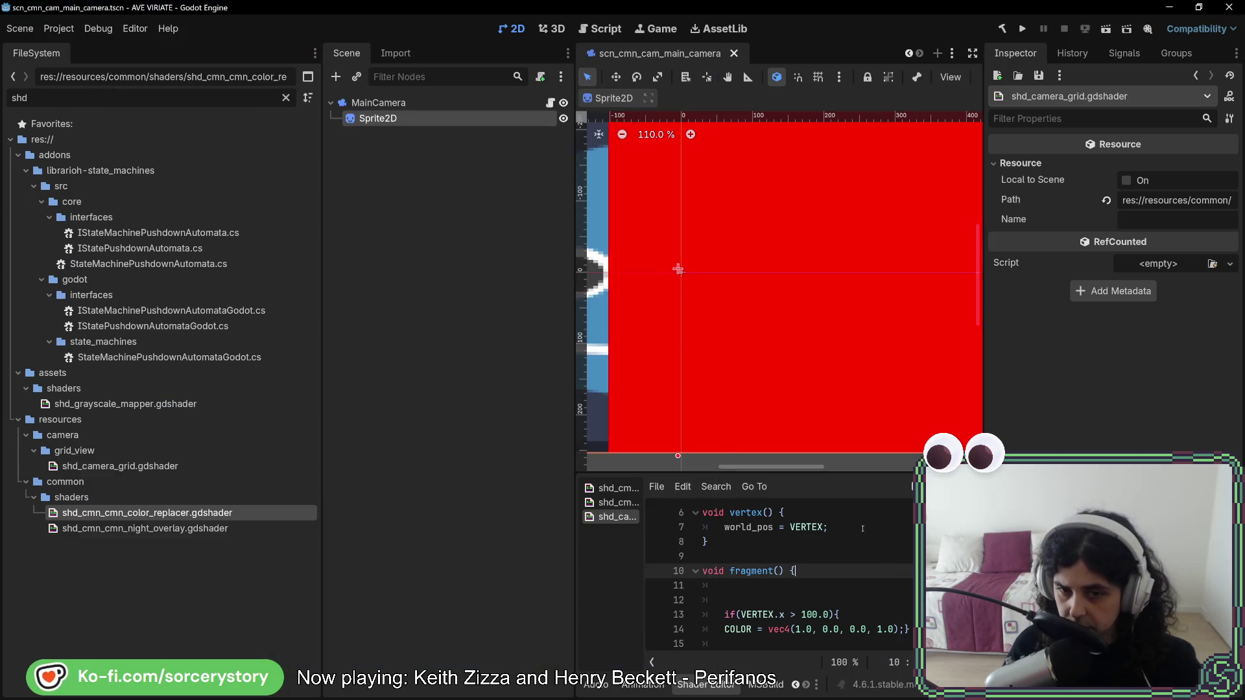
Assign (MODEL_MATRIX * vec4(VERTEX, 0.0, 1.0)).xy to world_pos in vertex().
double_click(808, 527)
key("ctrl+v")
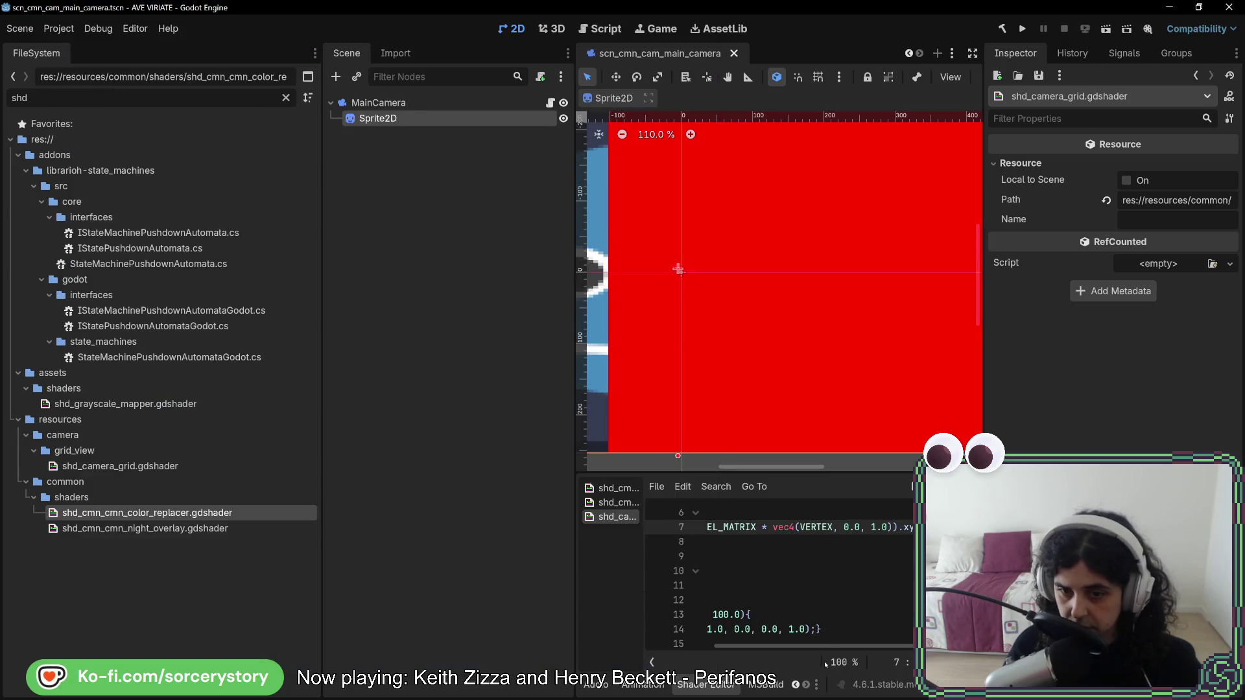
scroll(826, 648, "left", 2)
scroll(795, 571, "up", 2)
left_click(794, 571)
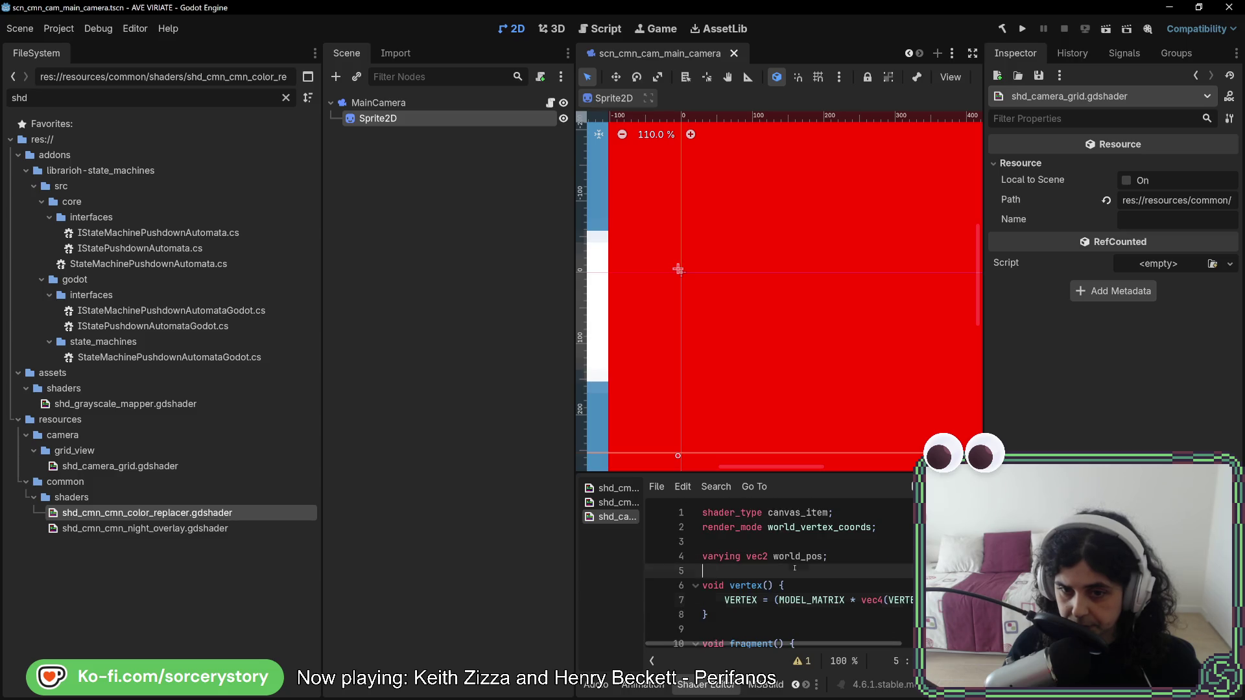
double_click(799, 557)
key("ctrl+c")
double_click(741, 600)
key("ctrl+v")
Test world_pos.x in the if condition and raise the threshold to 200.0.
scroll(750, 607, "down", 1)
scroll(750, 607, "down", 3)
double_click(758, 556)
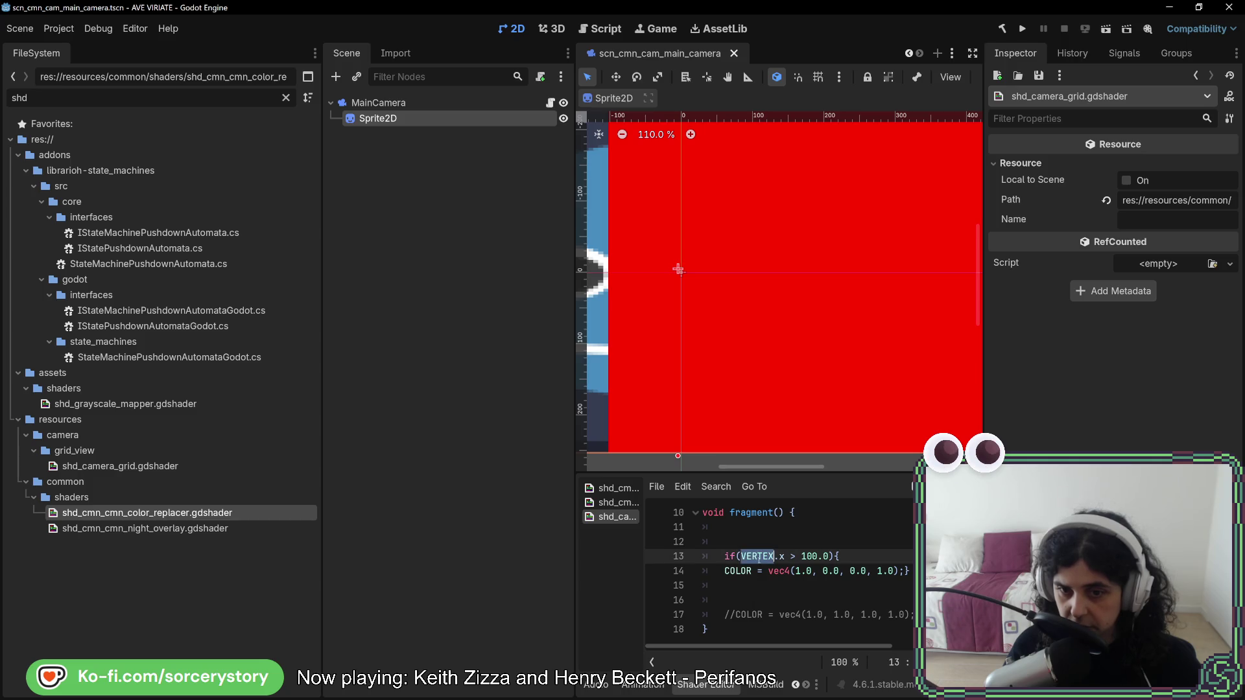
key("ctrl+v")
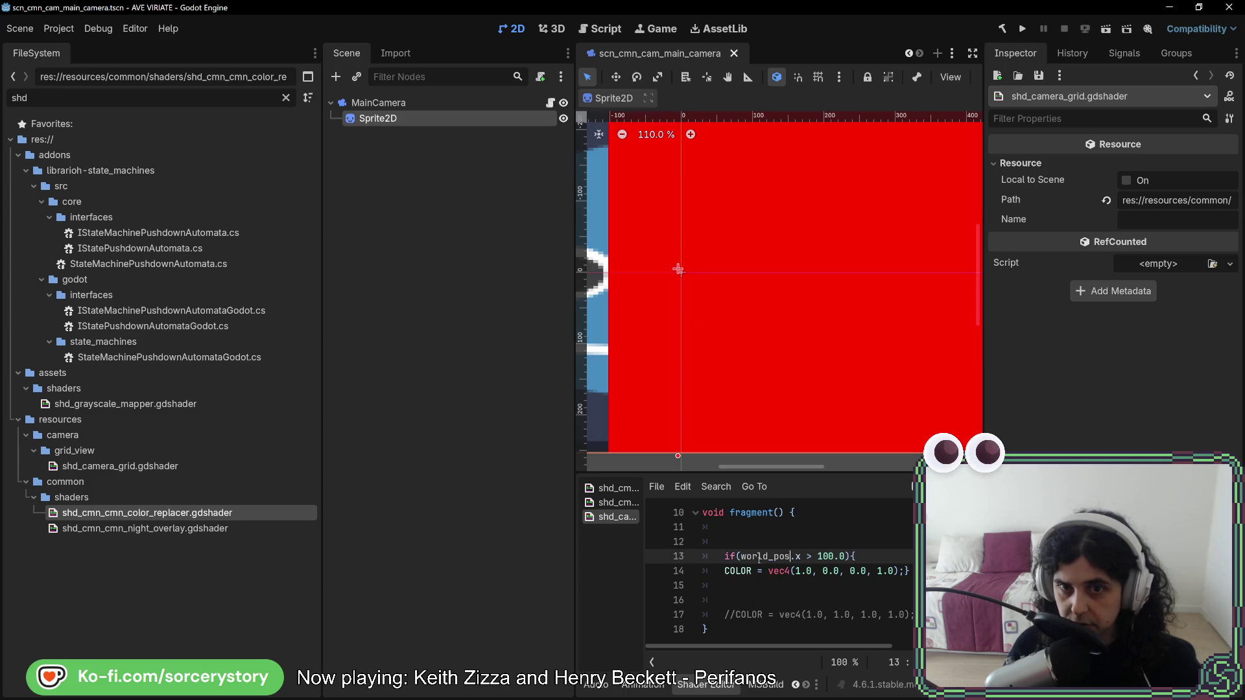
scroll(772, 396, "down", 4)
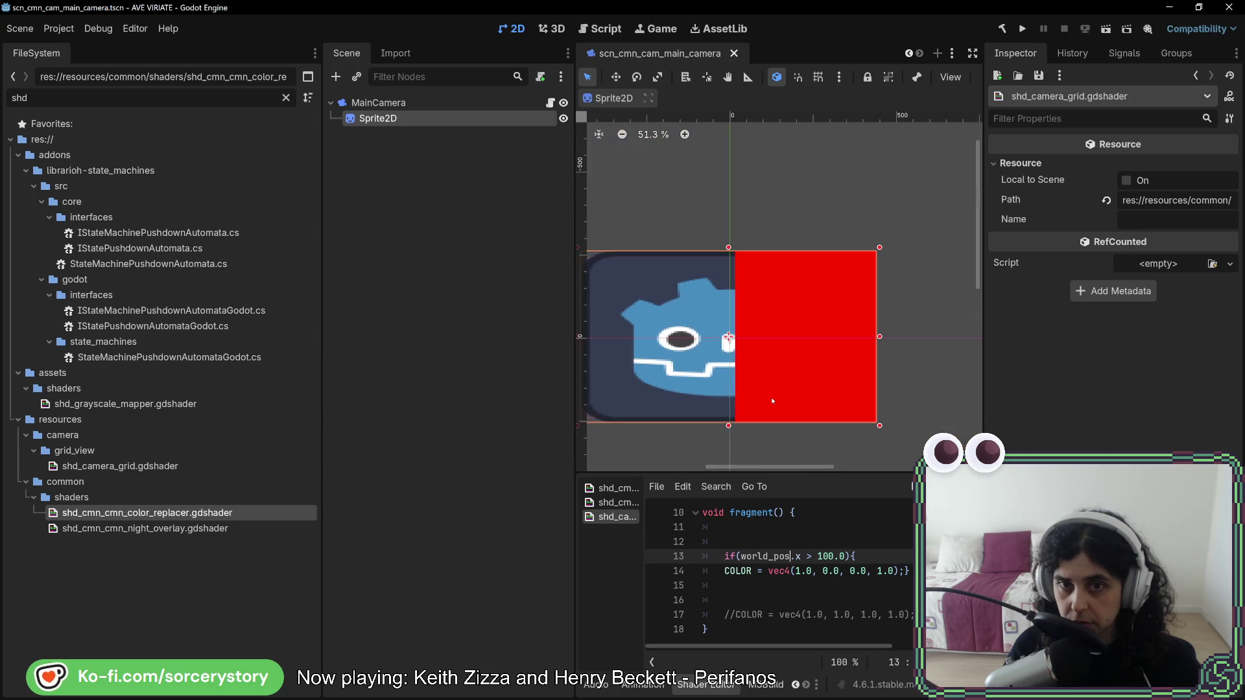
left_click_drag(734, 432, 798, 379)
scroll(750, 244, "up", 10)
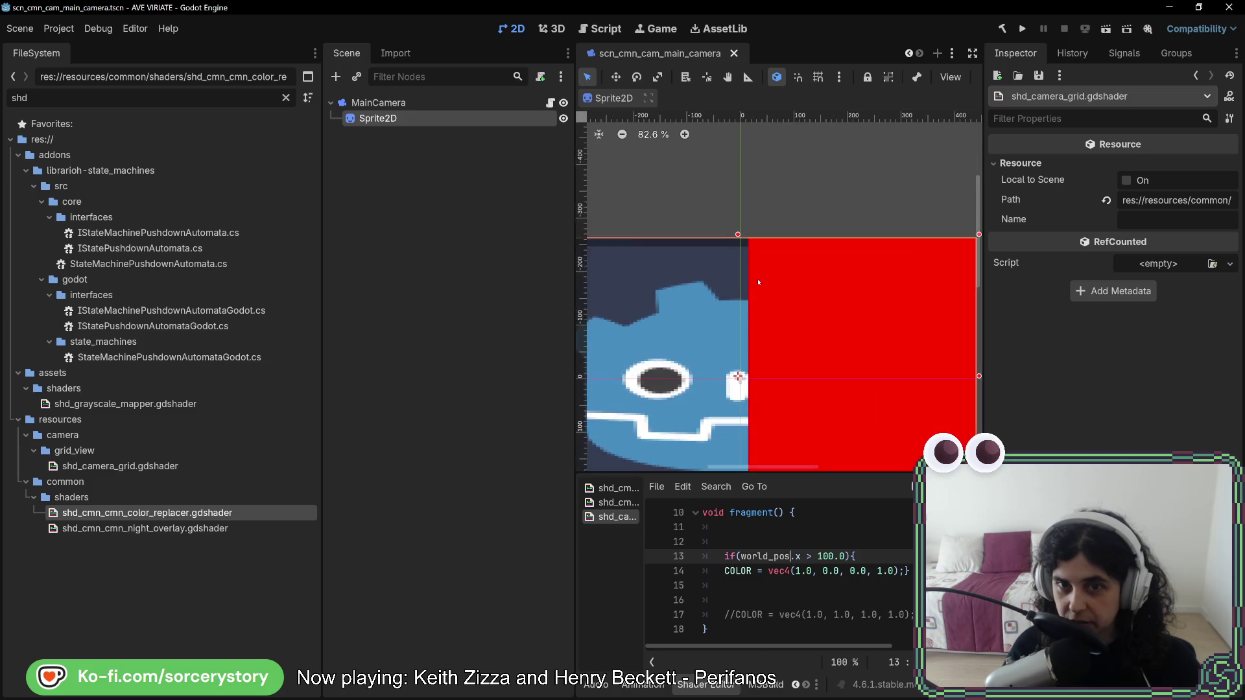
left_click_drag(737, 220, 734, 301)
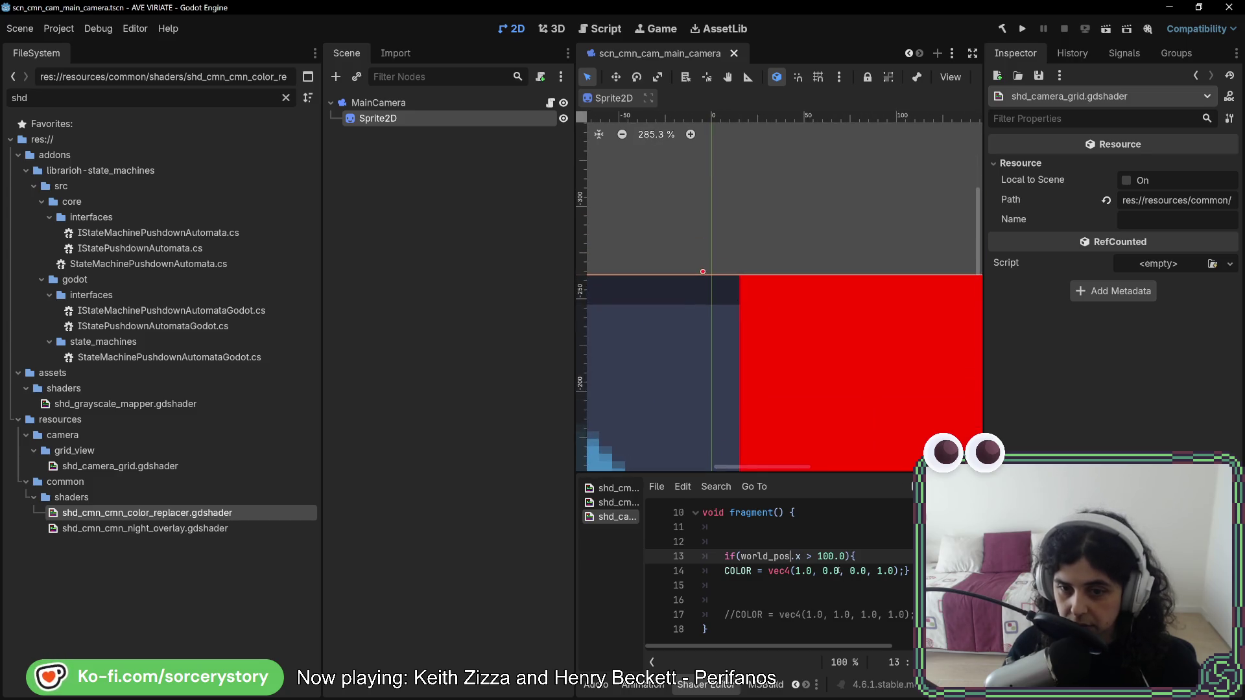
type("2")
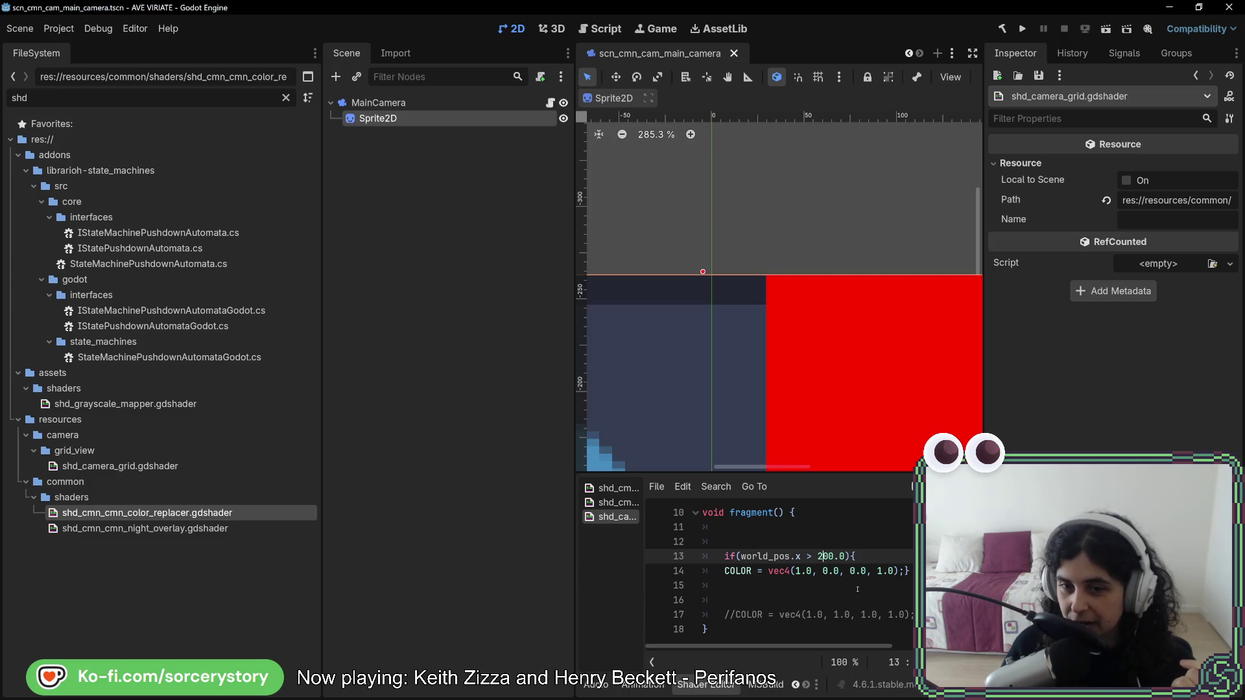
Delete the render_mode world_vertex_coords; line and check that only the sprite's right strip is red.
scroll(857, 589, "up", 2)
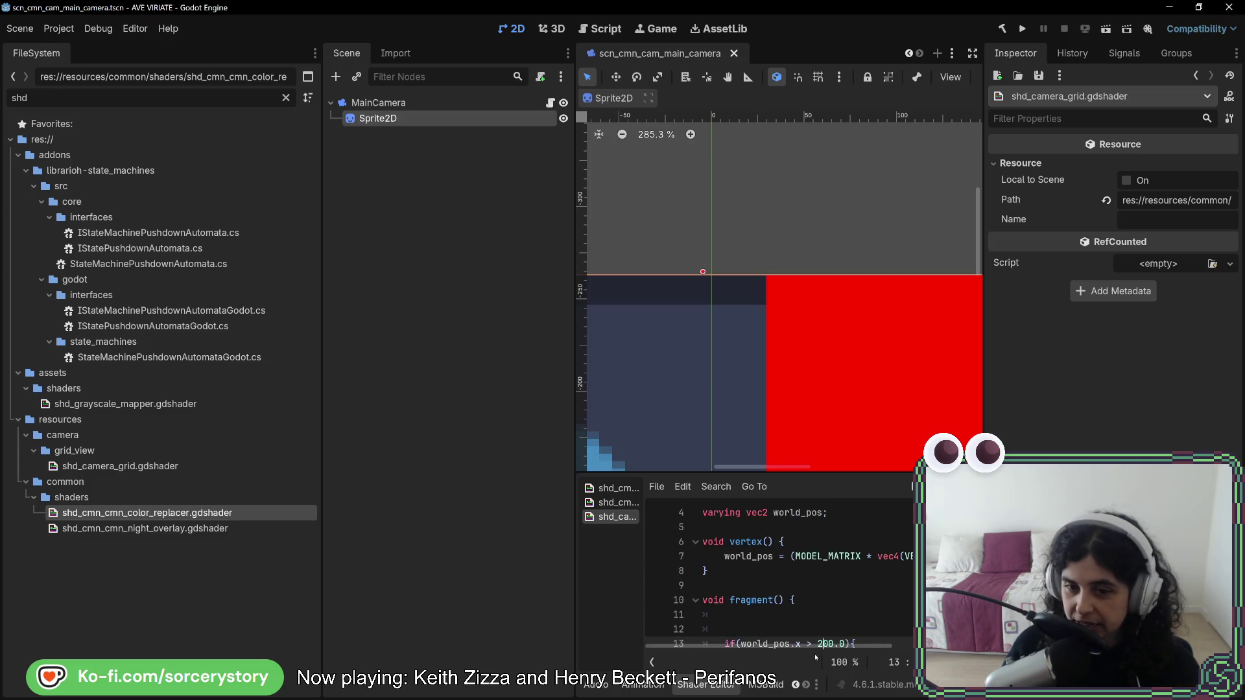
scroll(842, 530, "up", 1)
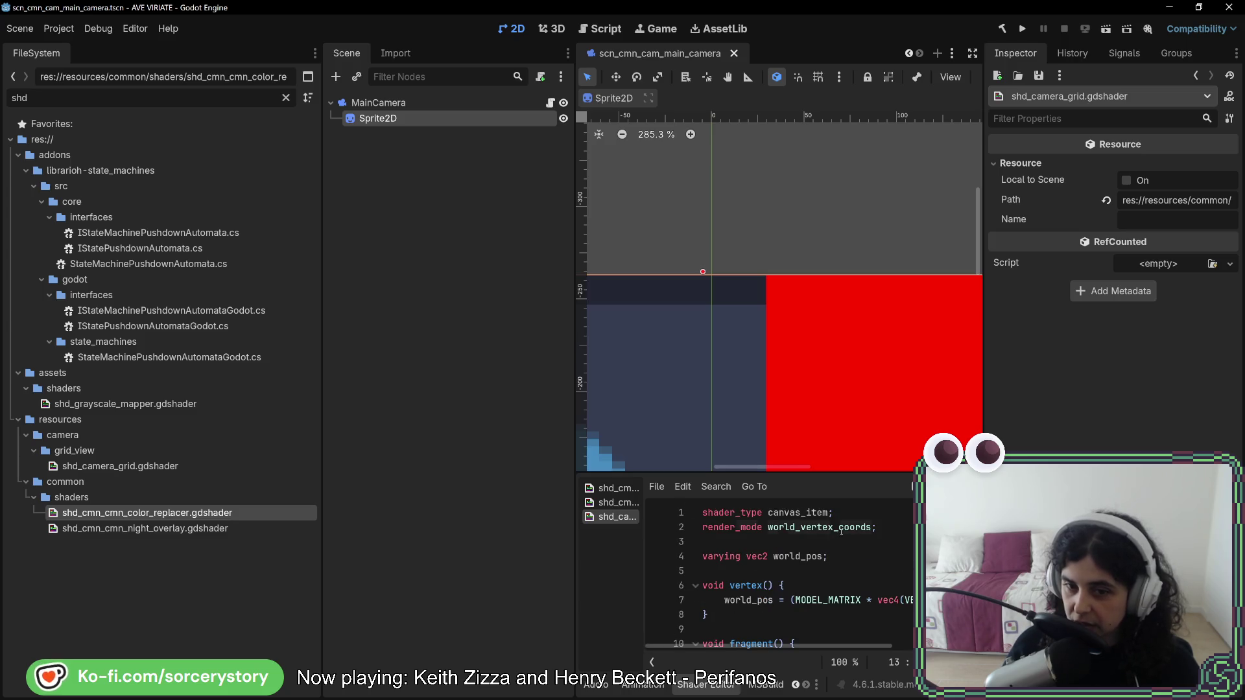
double_click(842, 528)
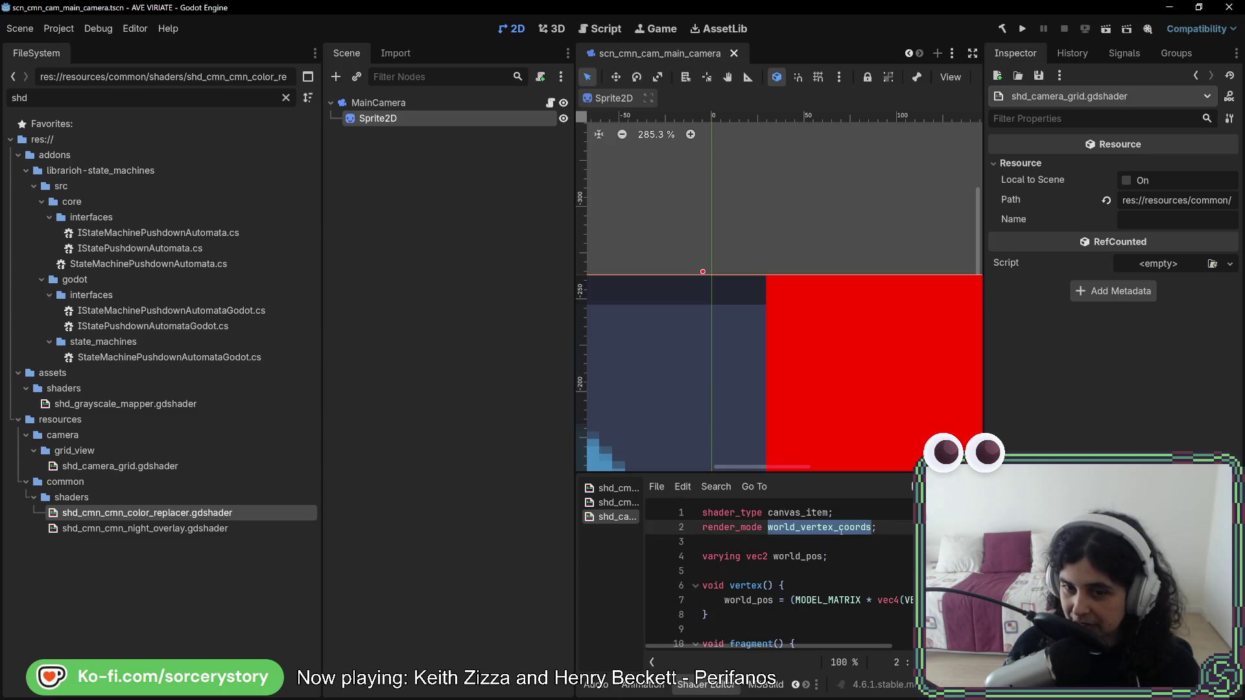
left_click_drag(888, 525, 886, 513)
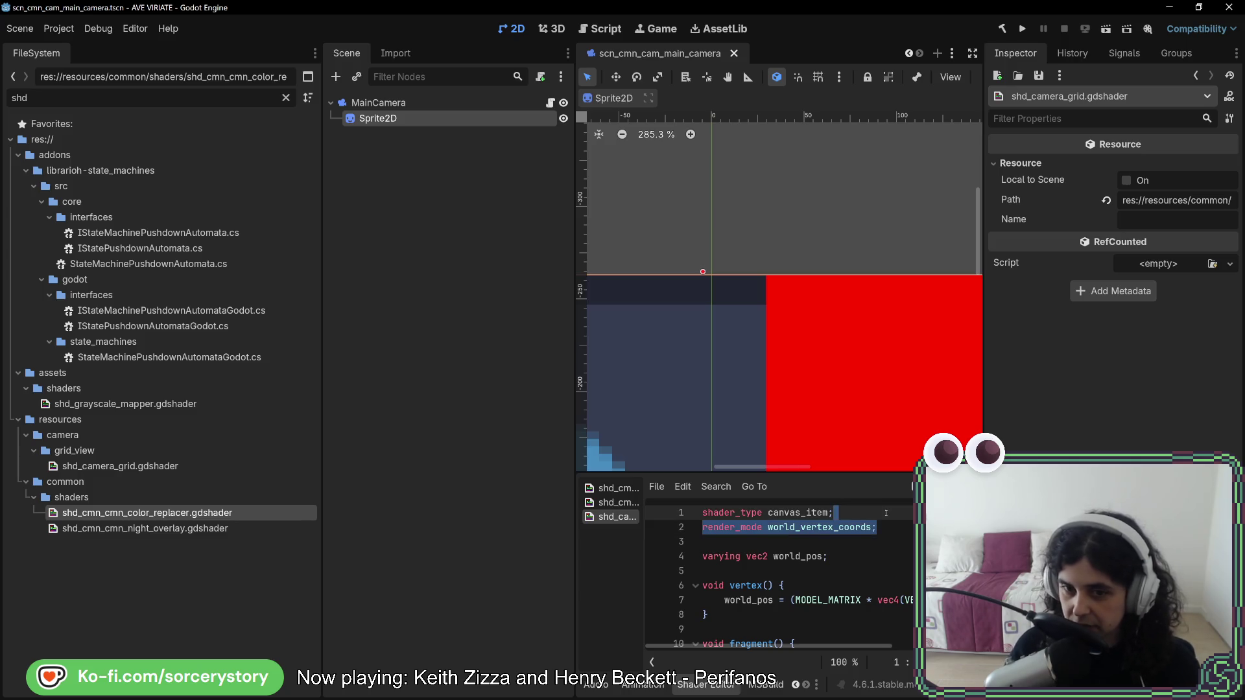
key("BackSpace")
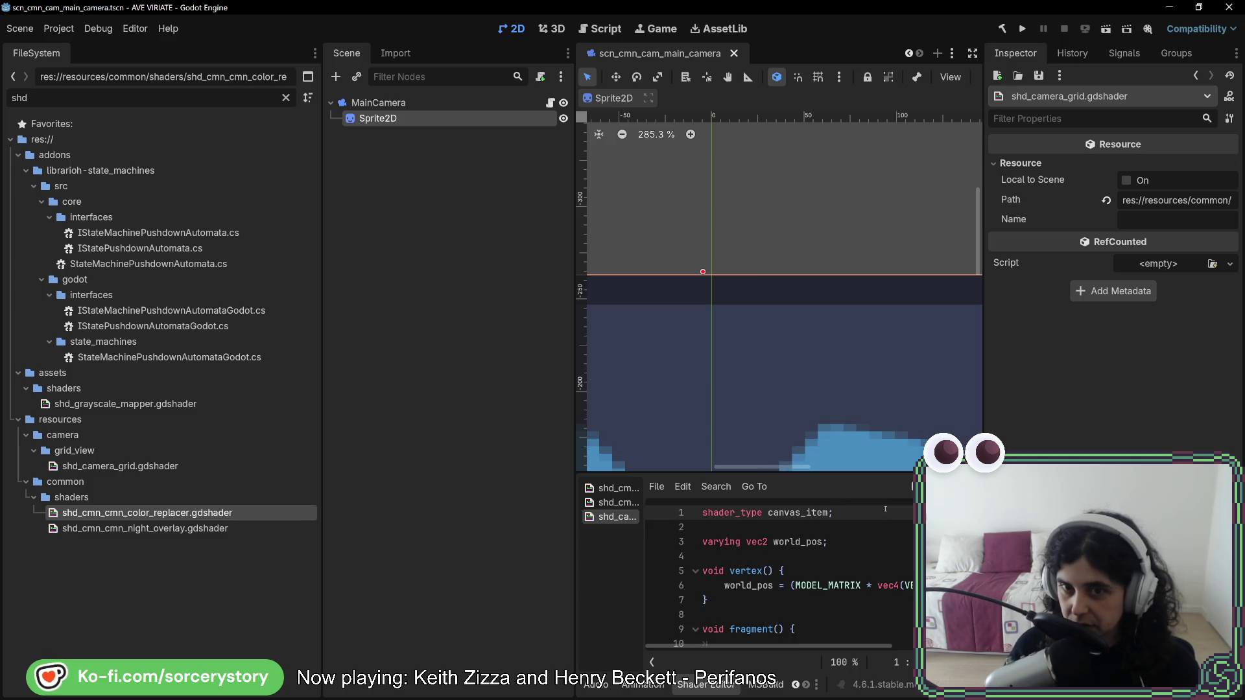
scroll(868, 443, "down", 6)
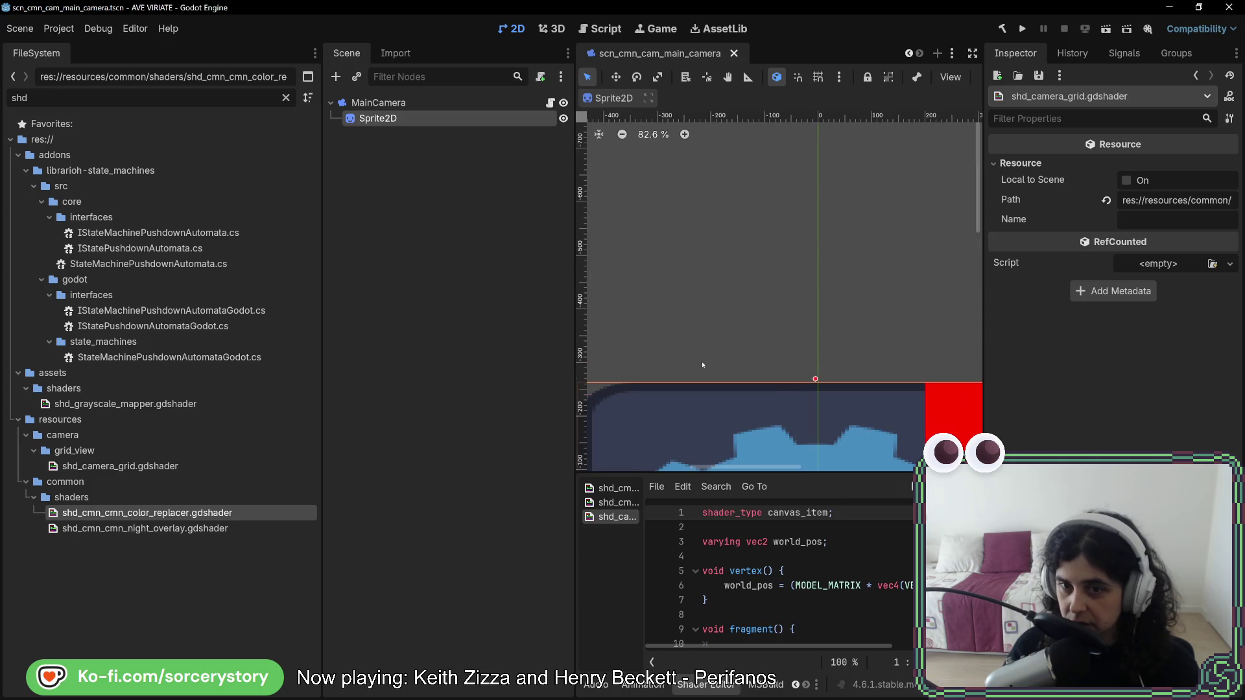
mouse_move(791, 395)
left_mouse_down()
mouse_move(730, 270)
mouse_move(737, 228)
left_mouse_up()
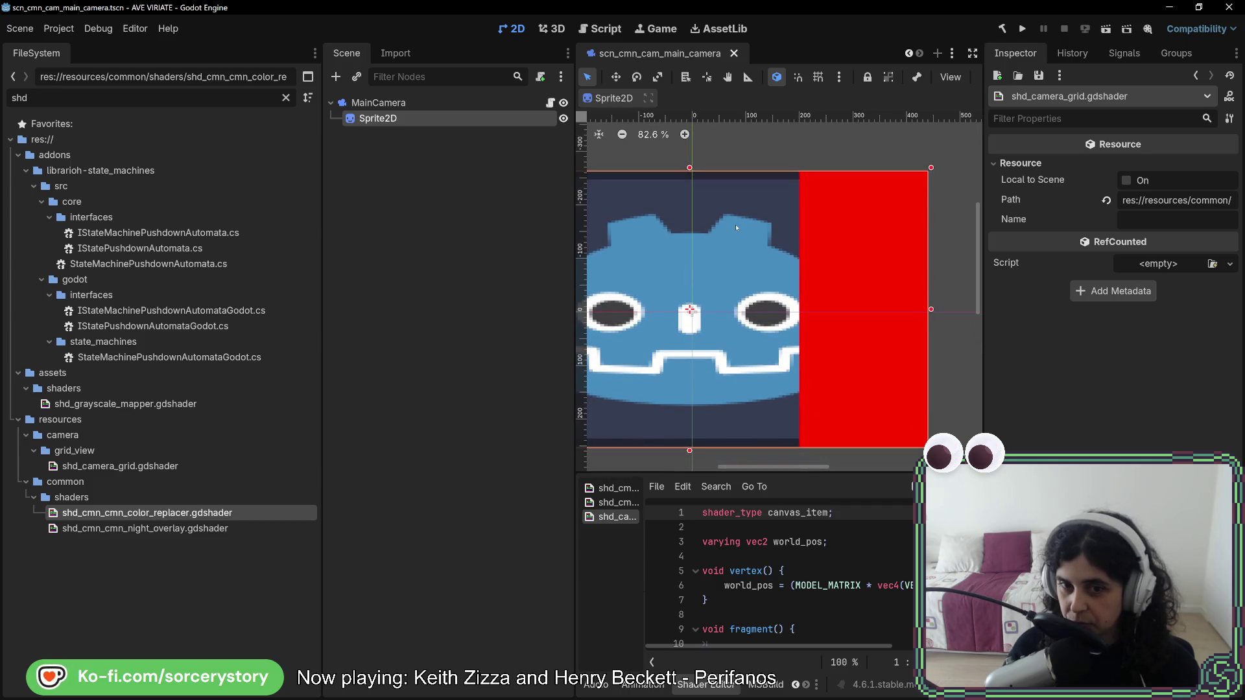
scroll(733, 238, "up", 1)
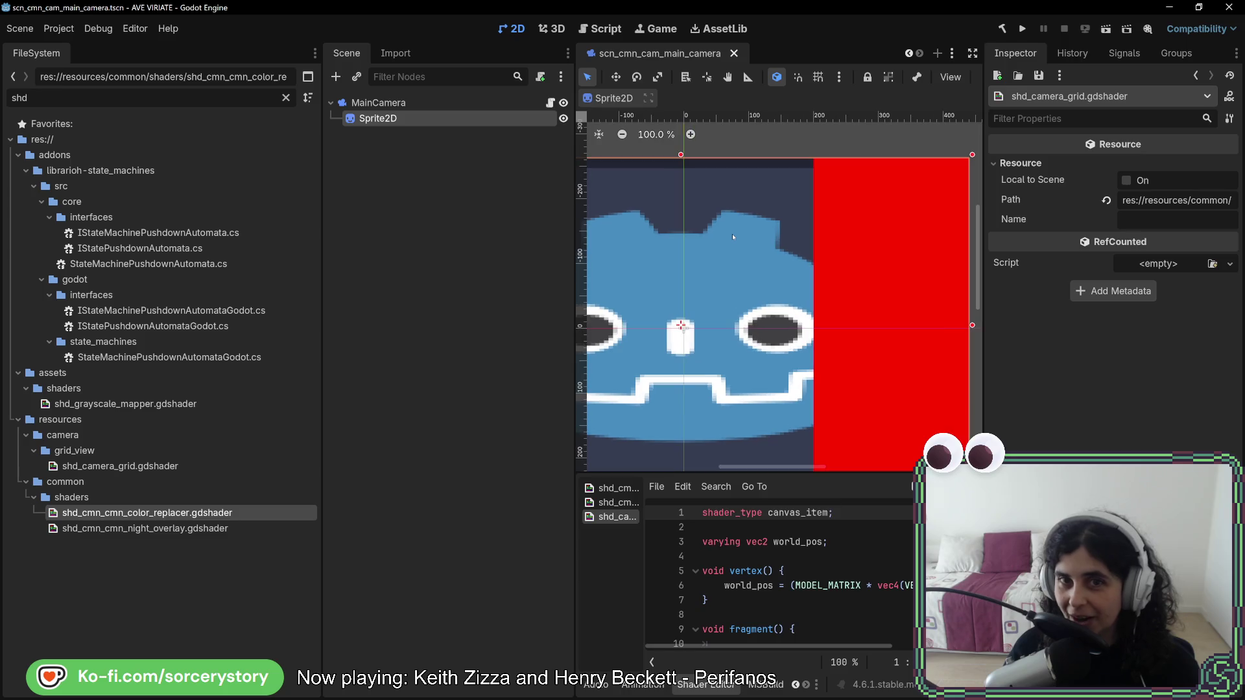
scroll(892, 576, "down", 3)
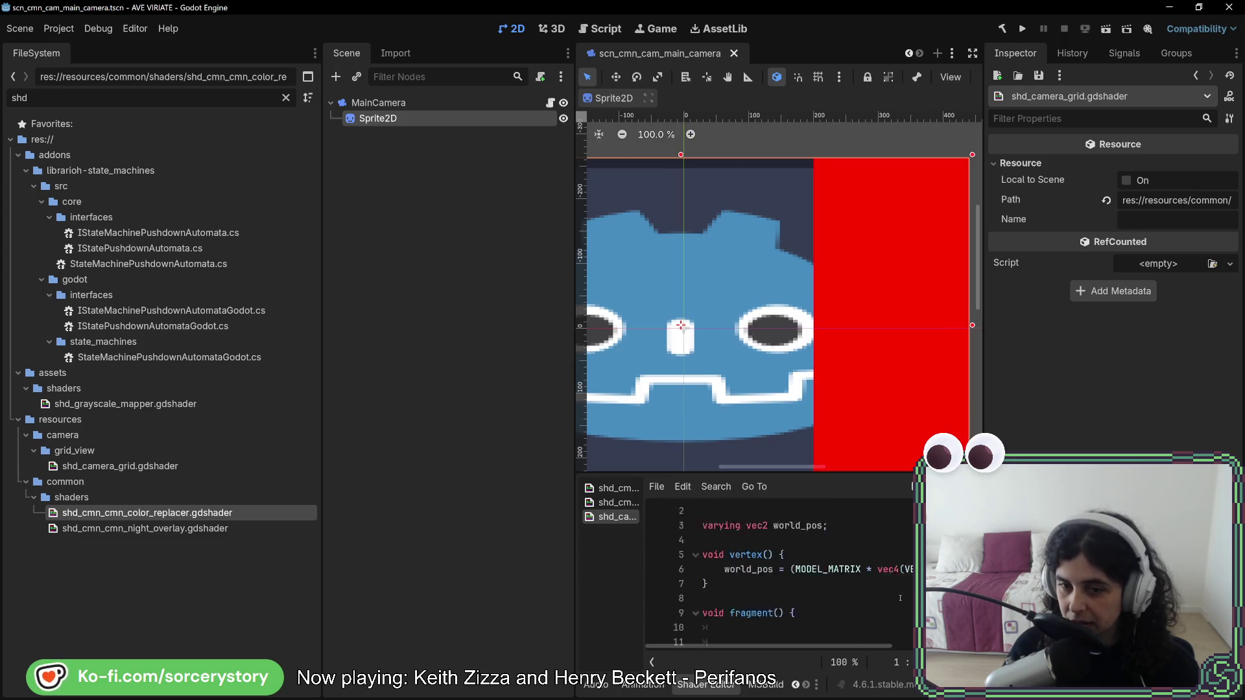
scroll(778, 292, "up", 5)
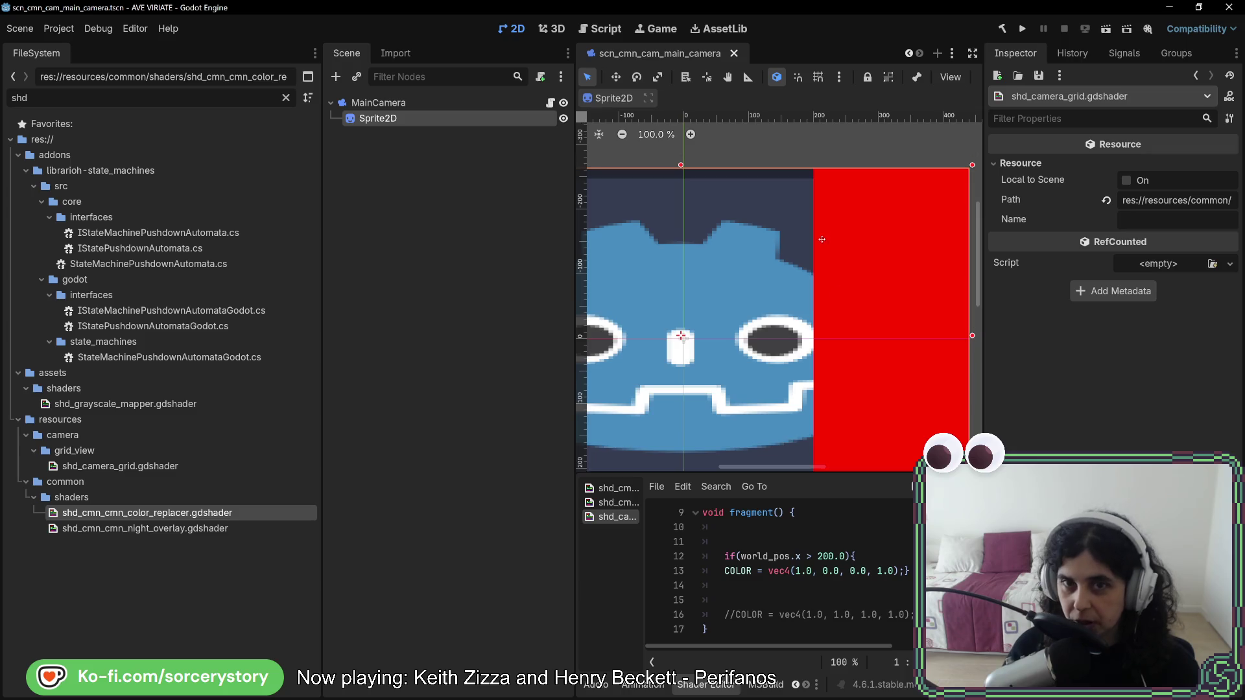
right_click(416, 99)
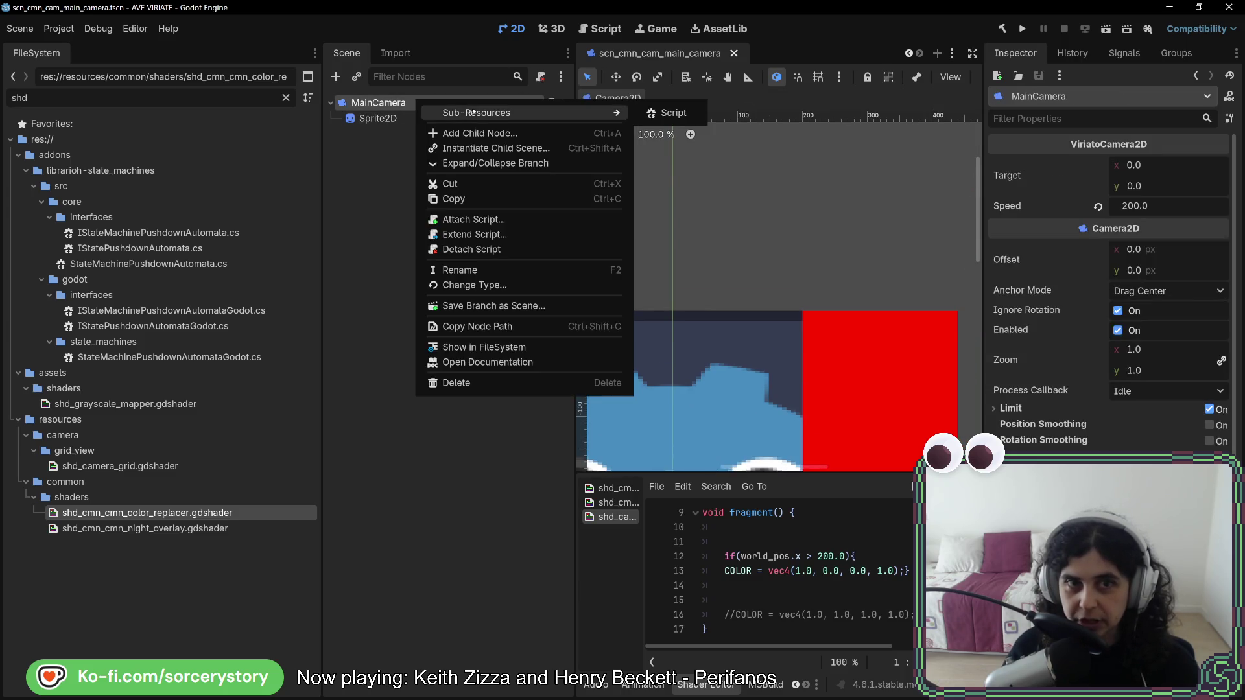
Add a Sprite2D child under MainCamera, creating Sprite2D2, and select it.
left_click(514, 134)
left_click(385, 373)
double_click(385, 376)
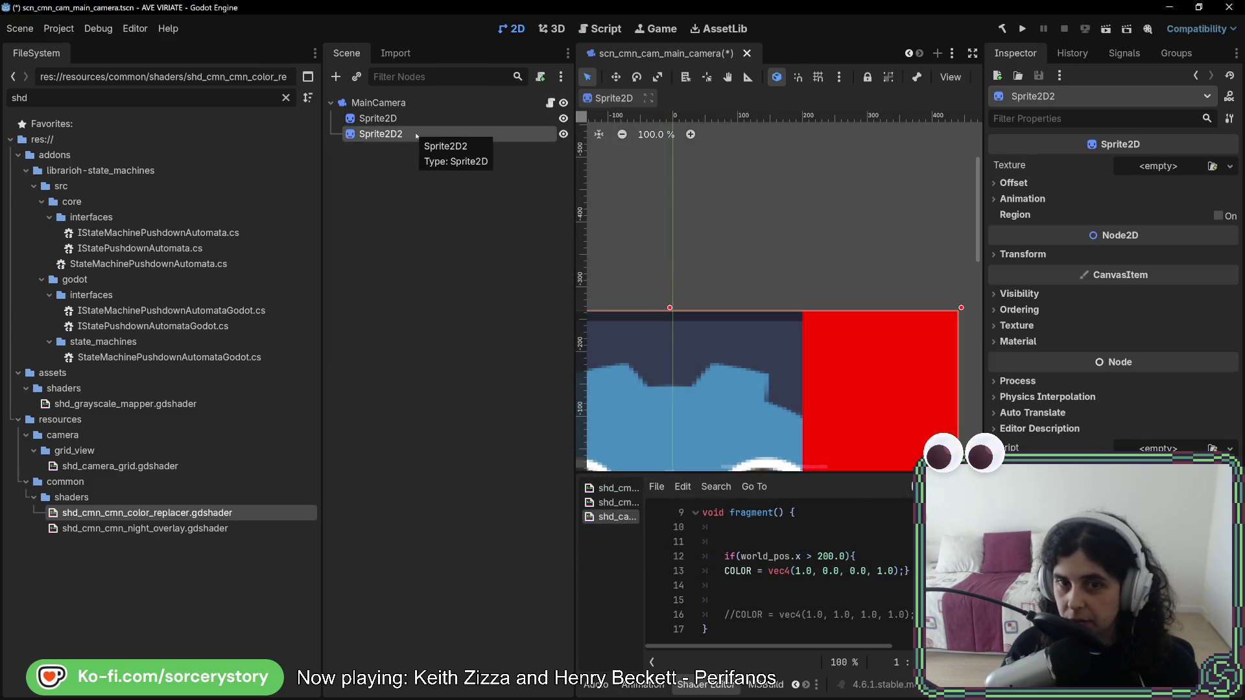
left_click(445, 147)
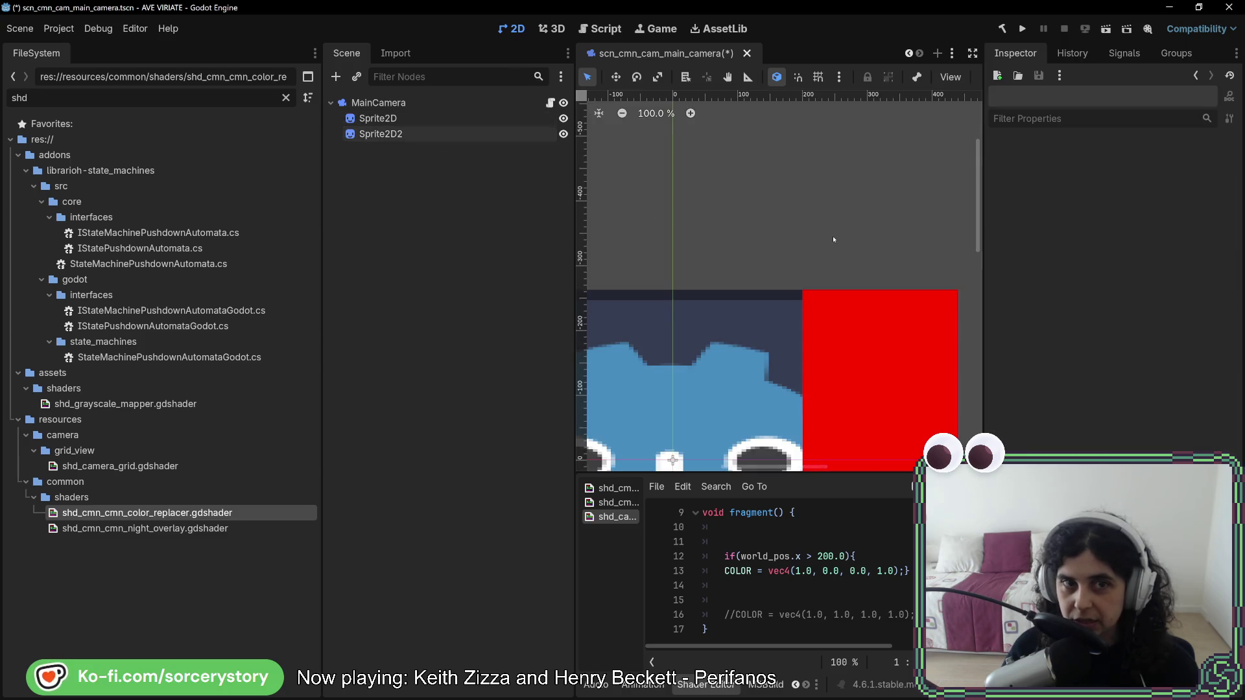
double_click(383, 133)
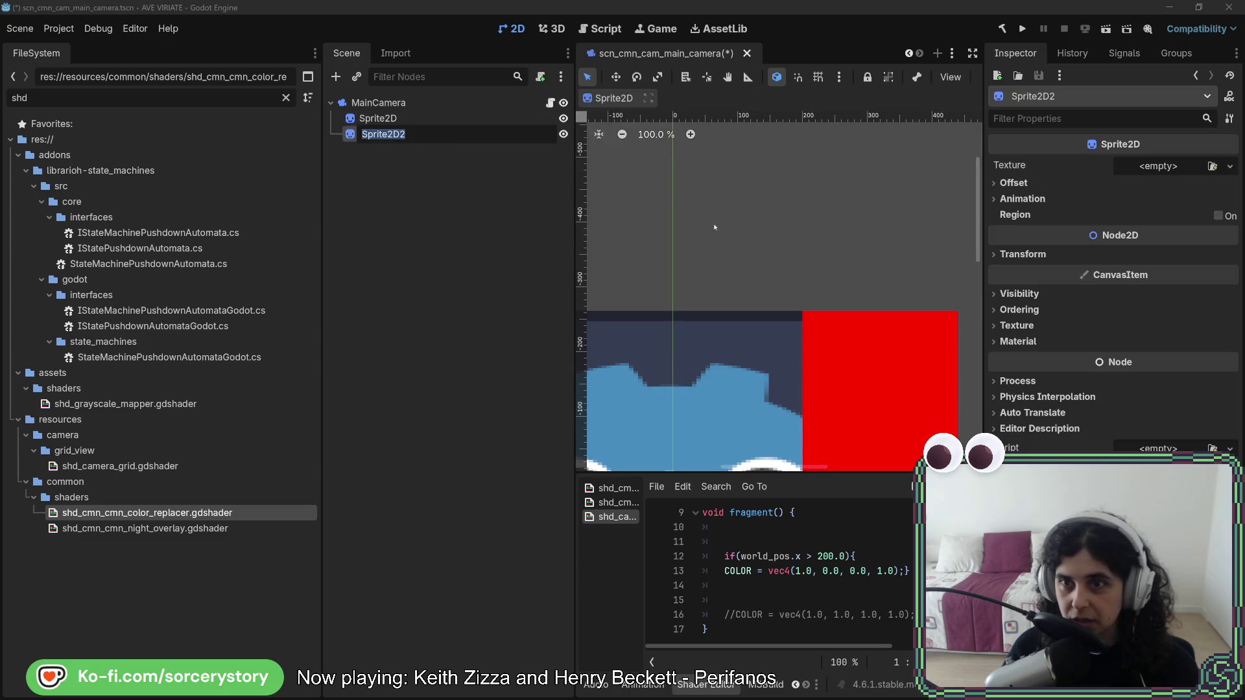
Load icon.svg as Sprite2D2's texture and expand its Transform and Visibility sections.
scroll(714, 227, "down", 4)
left_click(1212, 166)
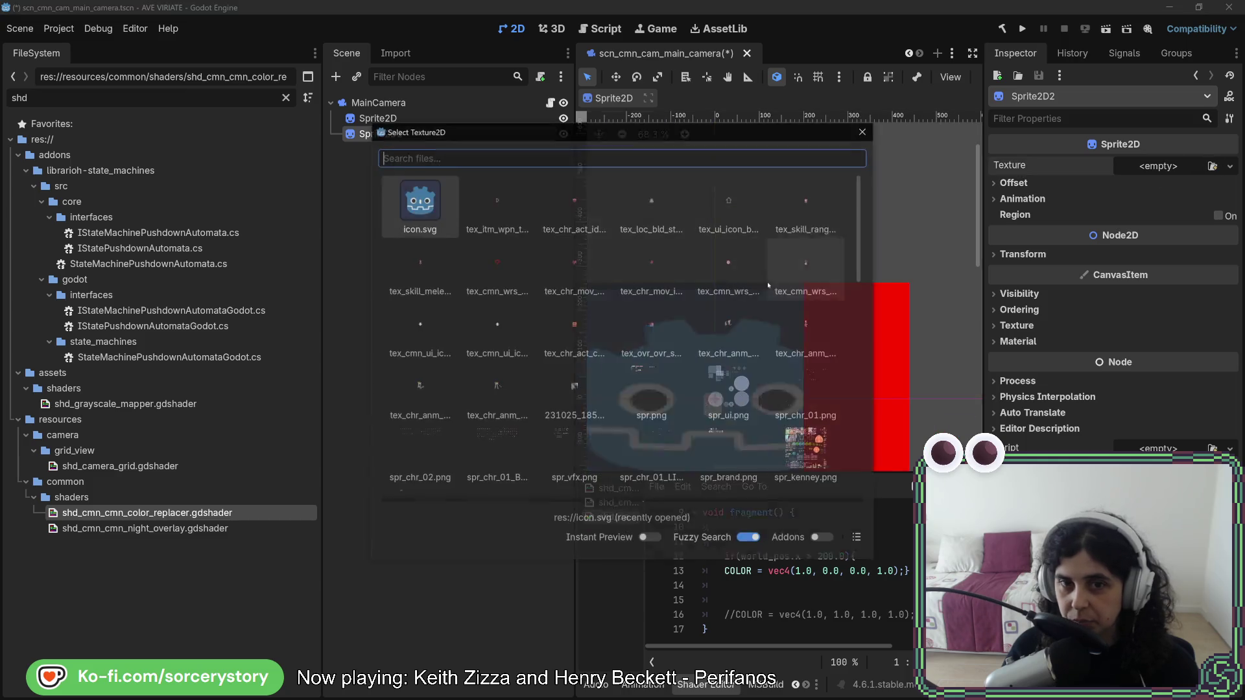
double_click(420, 202)
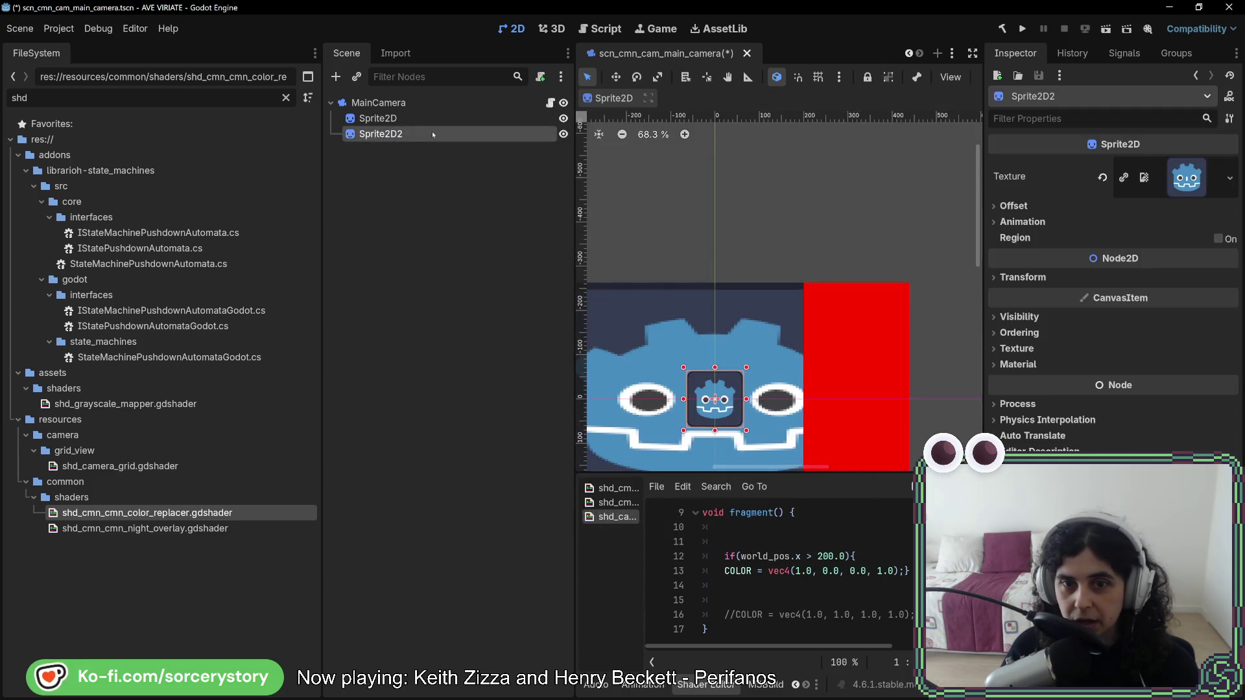
left_click(1023, 278)
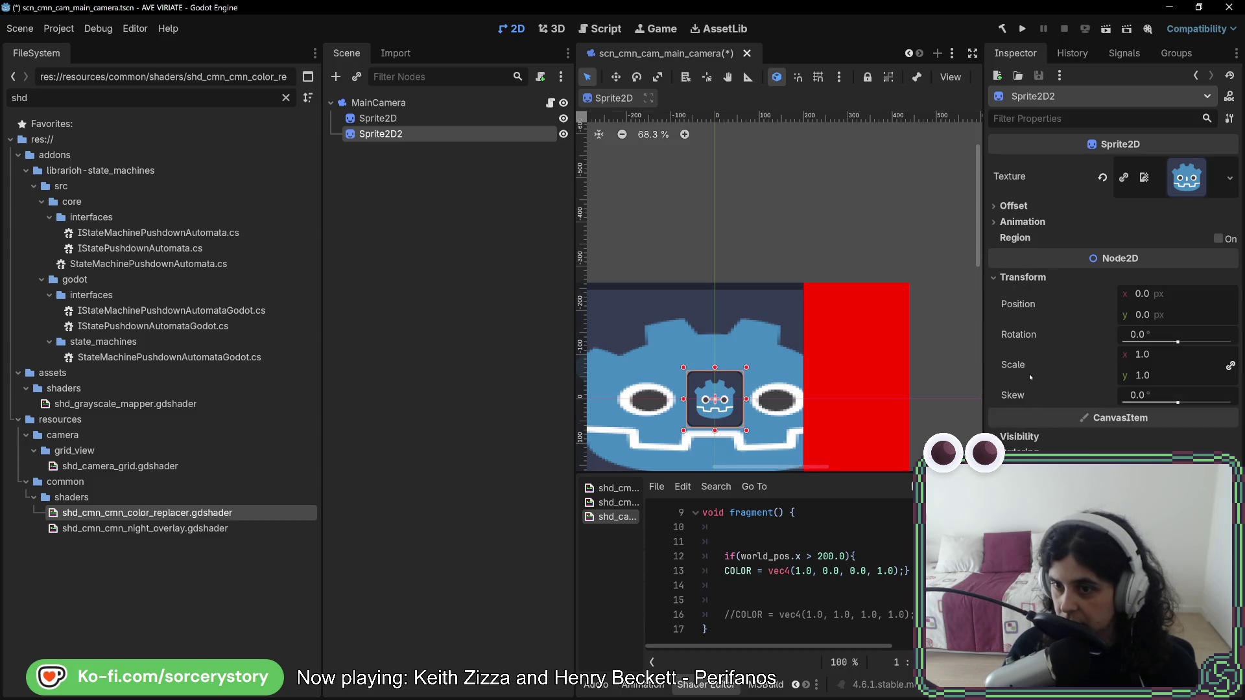
left_click(1028, 438)
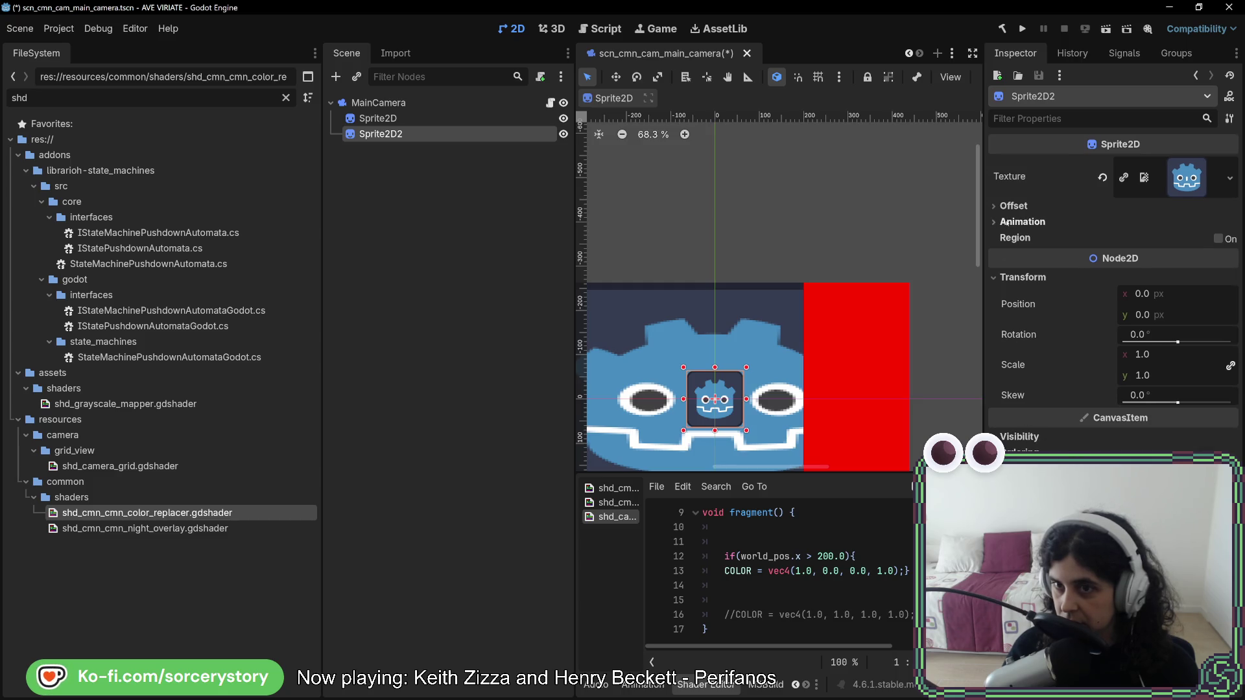
Check the 128×128 texture's details, then drag the small icon above the red area.
mouse_move(1009, 252)
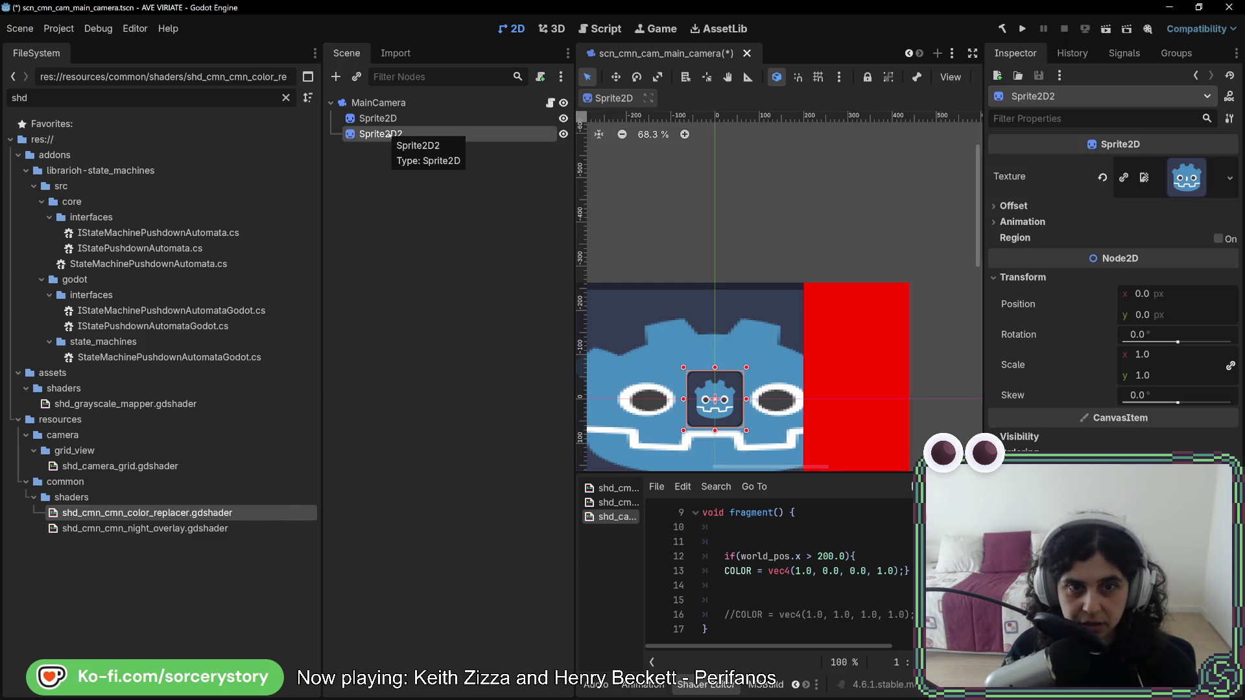
left_click(1187, 177)
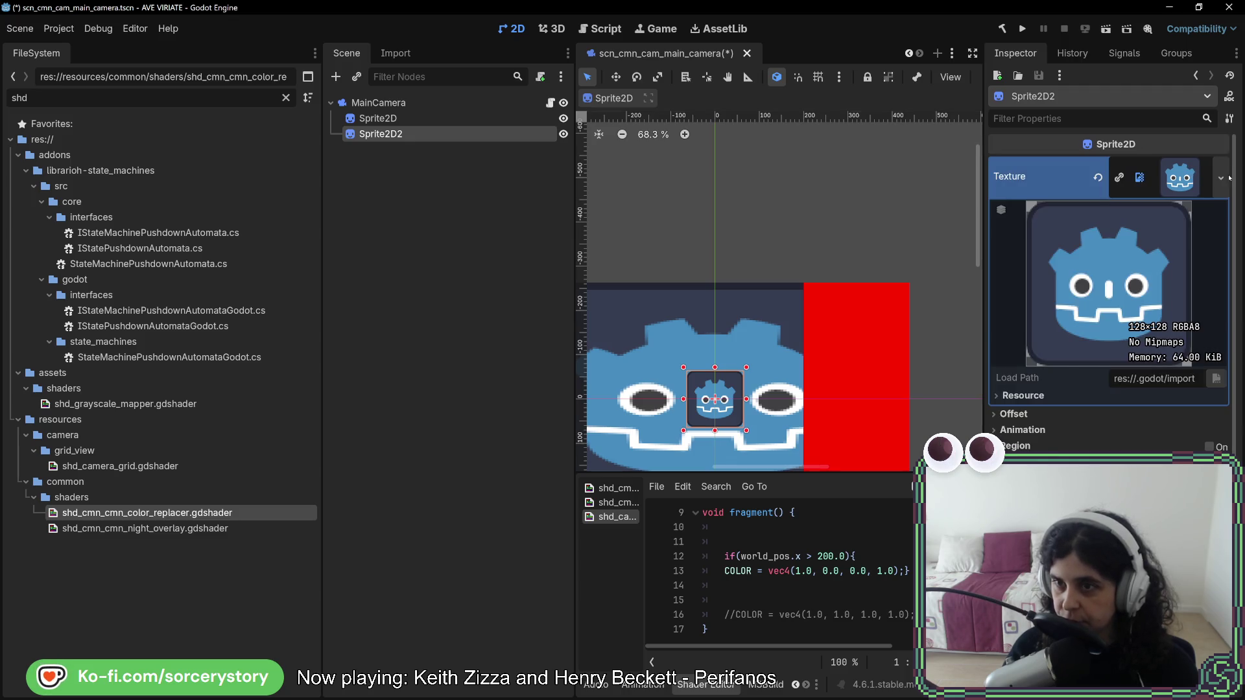
left_click(1222, 177)
left_click(733, 383)
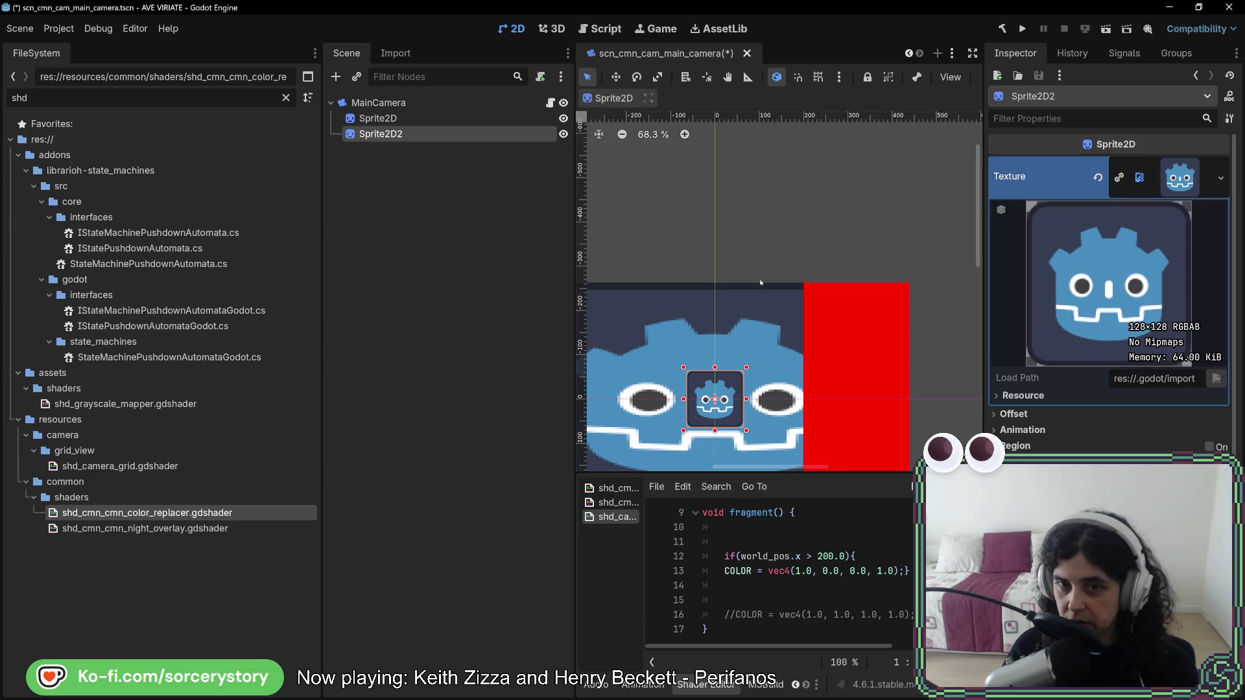
mouse_move(732, 382)
left_mouse_down()
mouse_move(762, 252)
mouse_move(752, 236)
left_mouse_up()
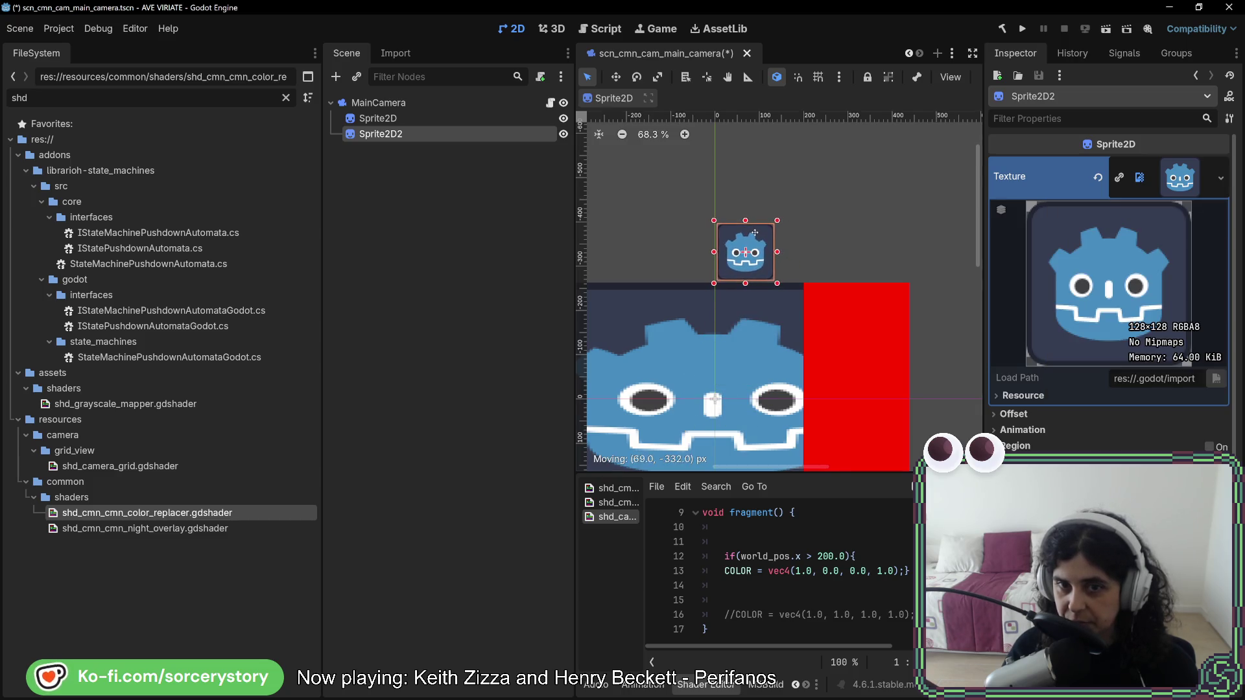
Nudge Sprite2D2 left and down to sit just above the large sprite, then reselect Sprite2D.
scroll(745, 246, "up", 6)
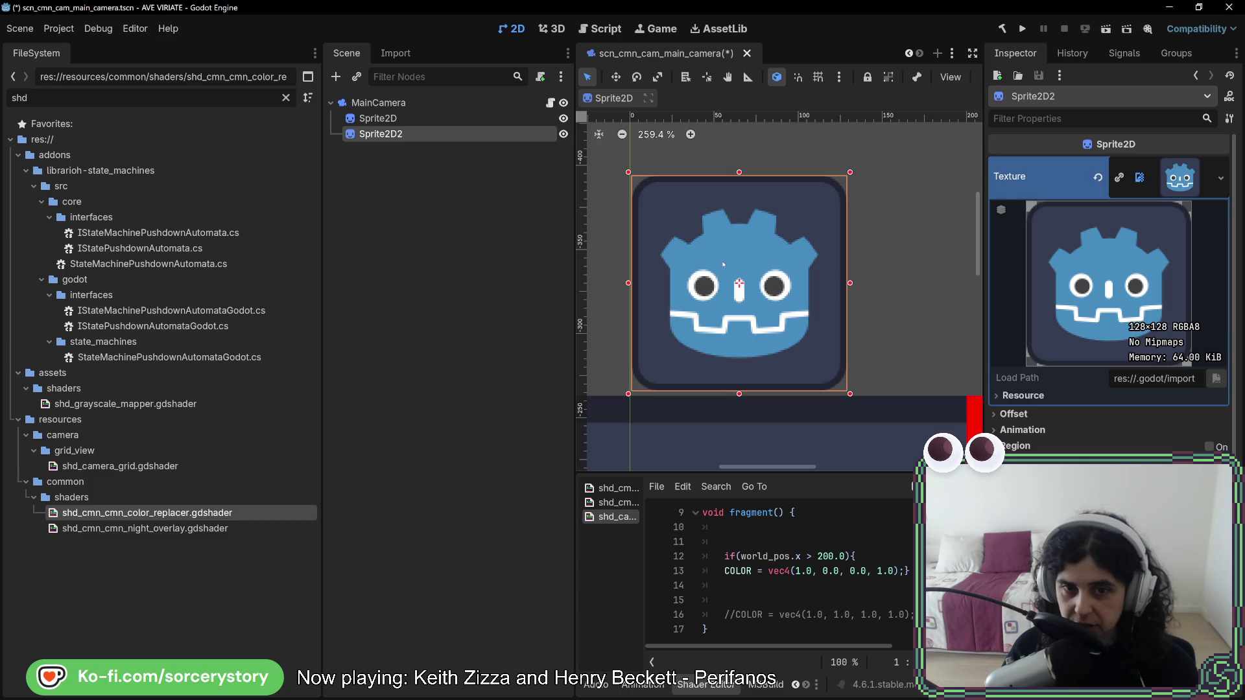
key("Left")
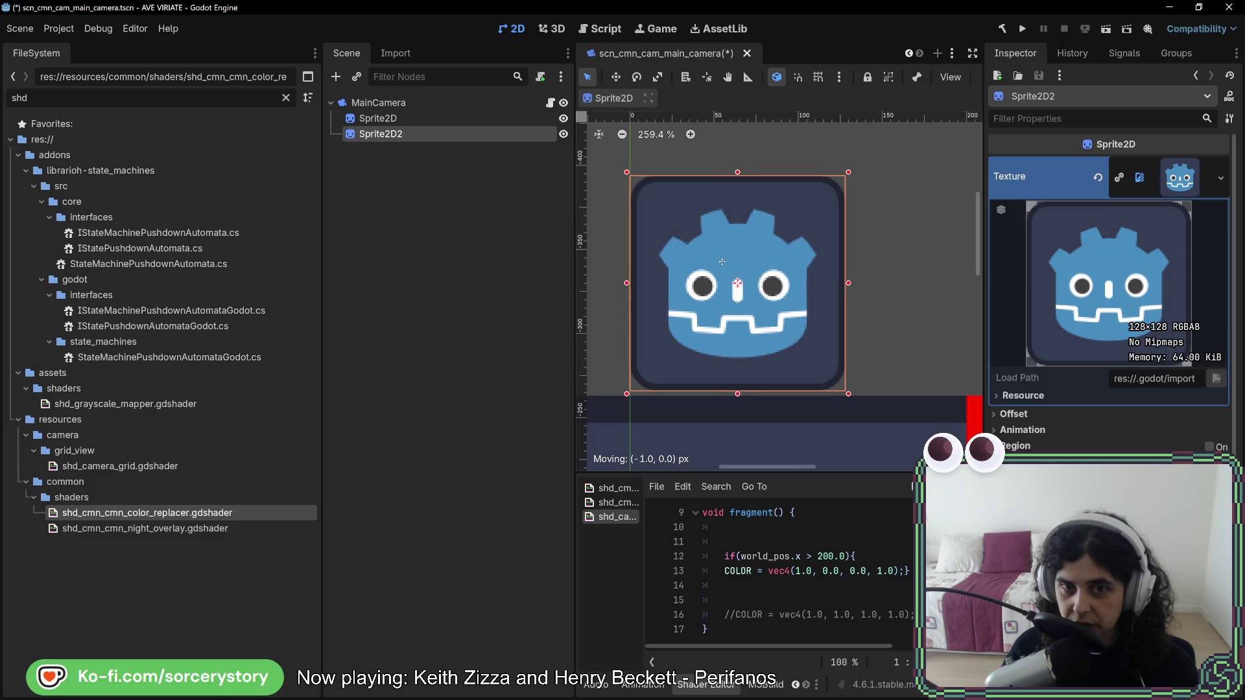
key("Down")
key("Down")
key("Down")
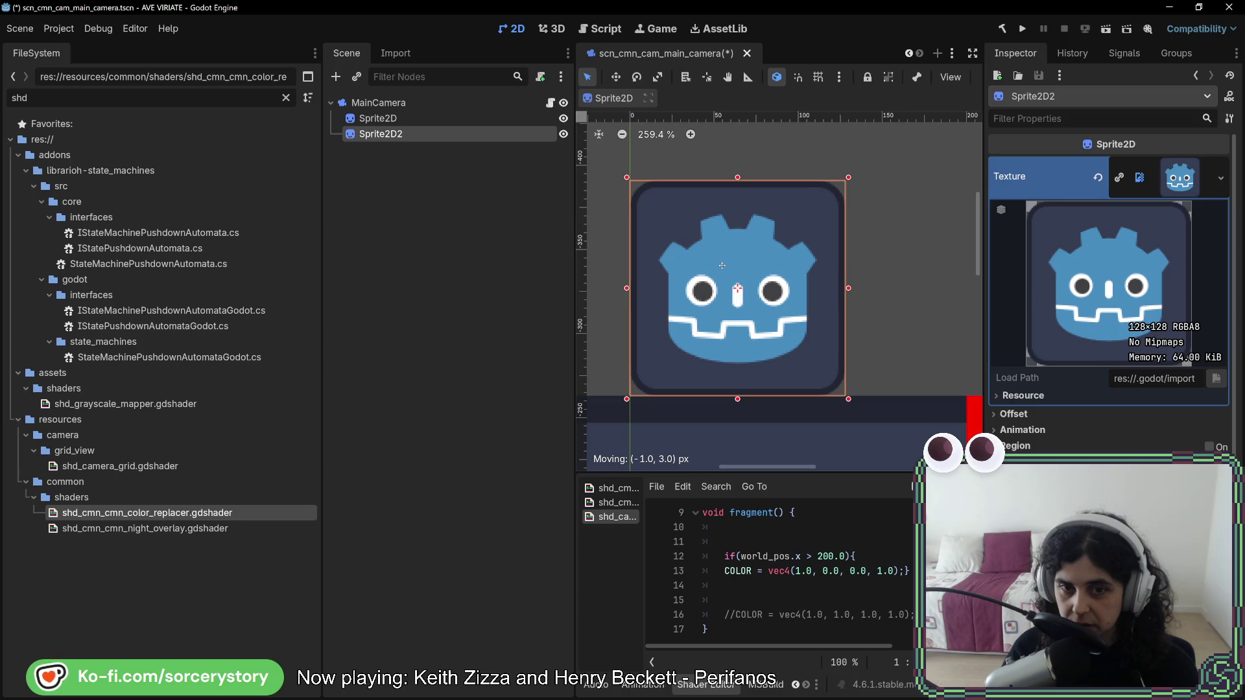
left_click(871, 302)
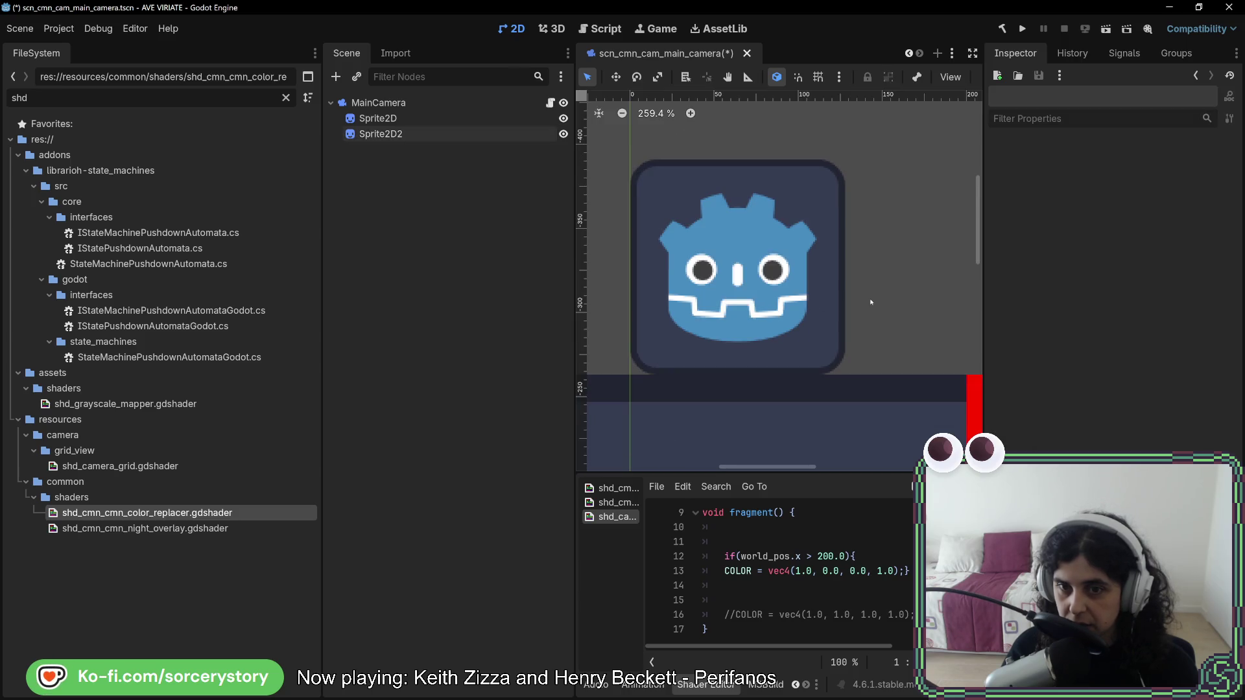
scroll(869, 310, "down", 5)
left_click(389, 118)
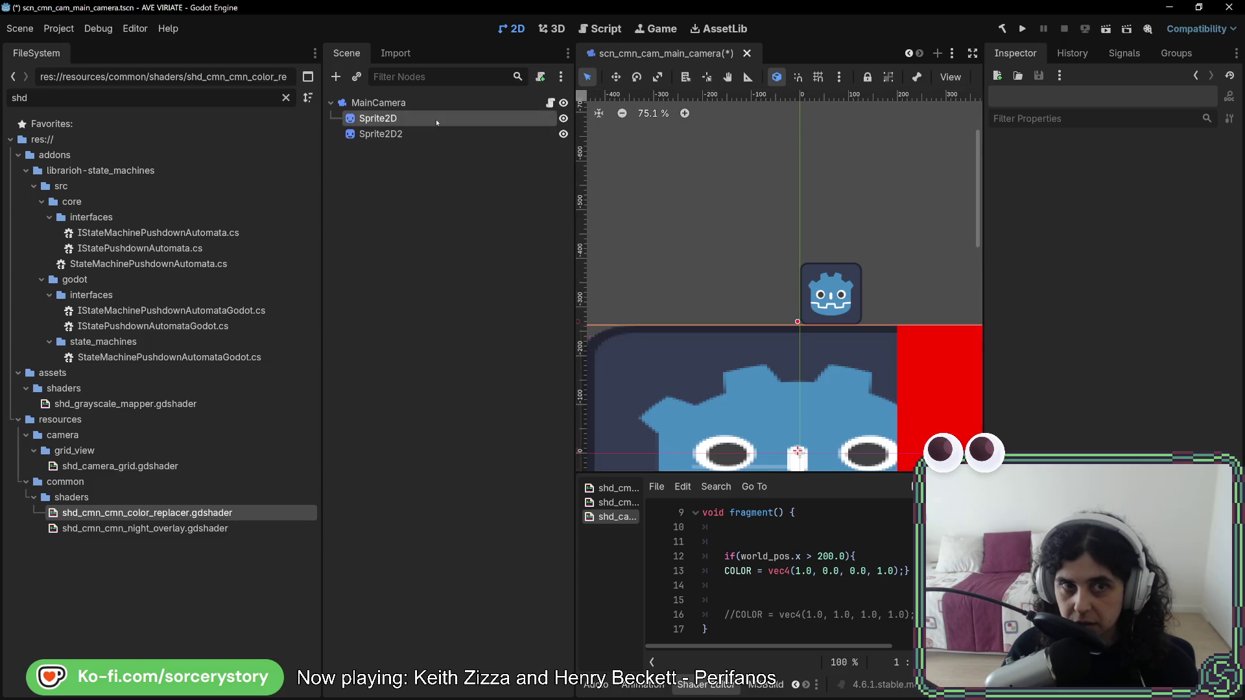
left_click_drag(818, 556, 829, 541)
Lower the x threshold from 200.0 to 128.0 and add a blank line after the shader_type line.
type("128")
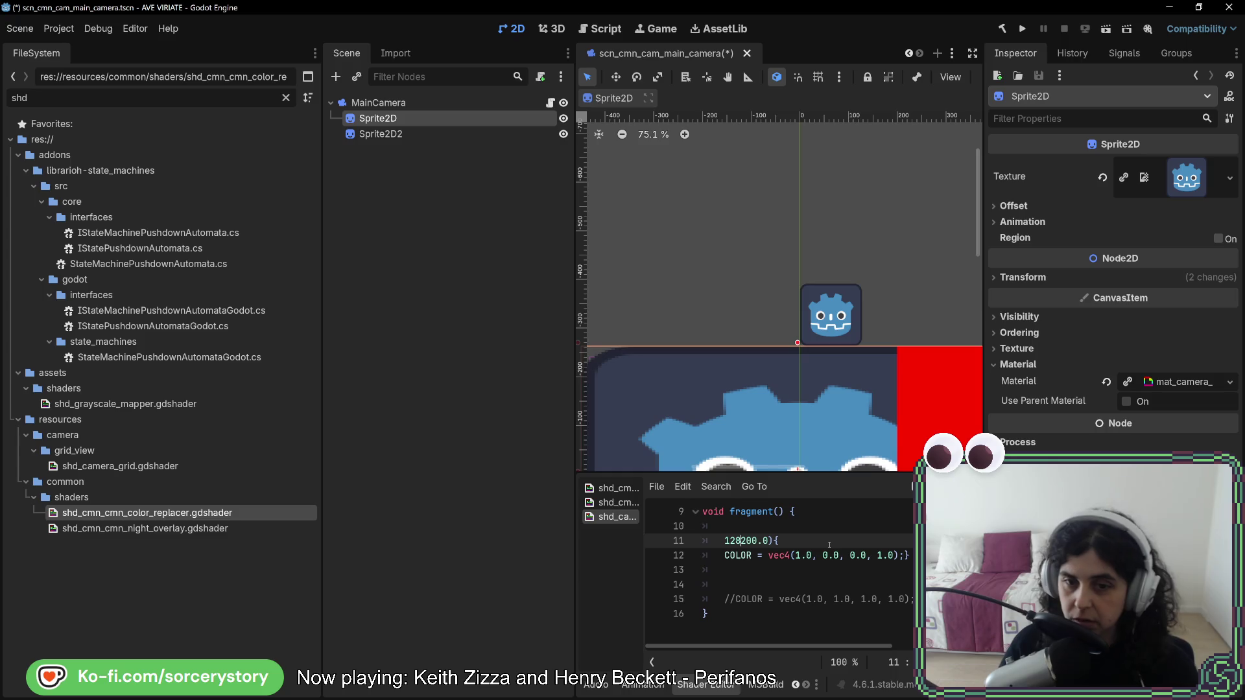
key("ctrl+z")
double_click(824, 561)
type("12")
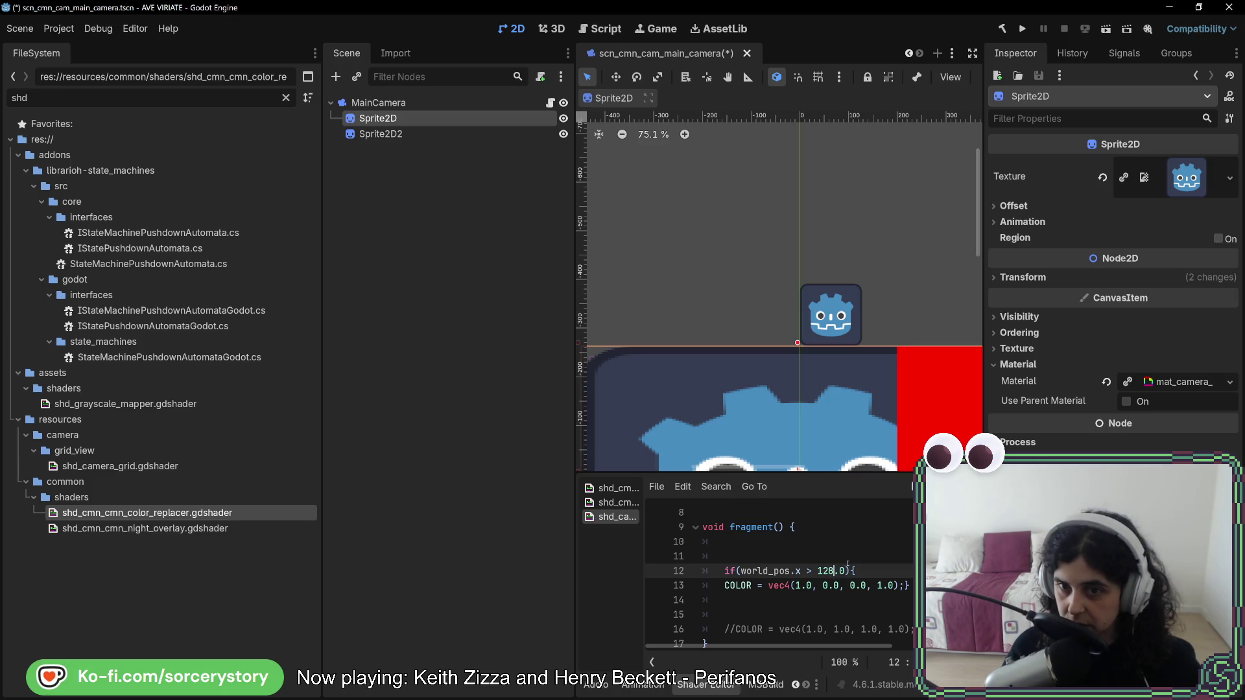
scroll(841, 617, "up", 3)
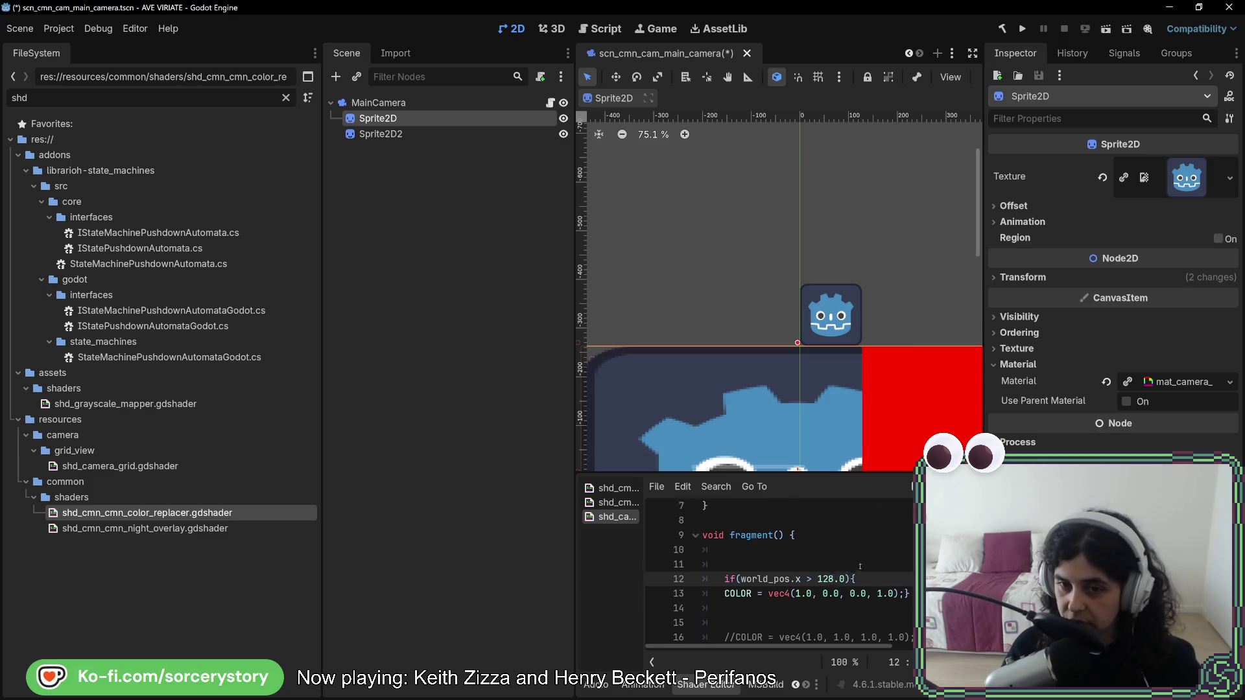
left_click(858, 514)
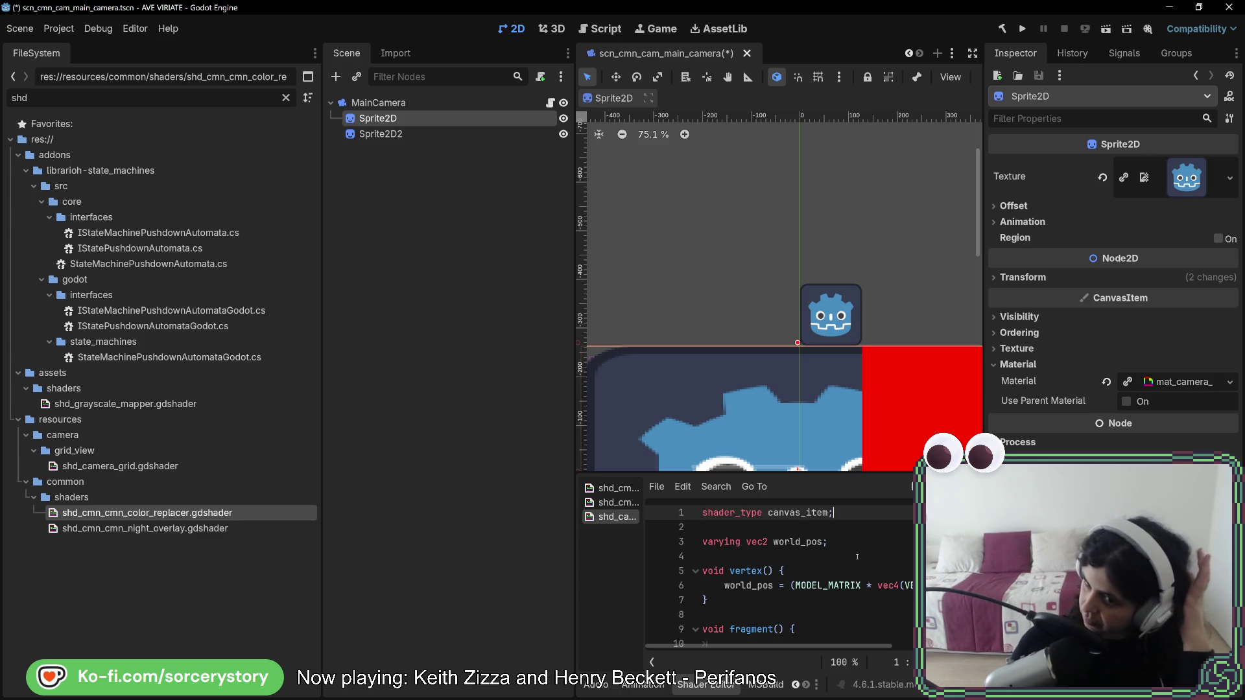
key("Return")
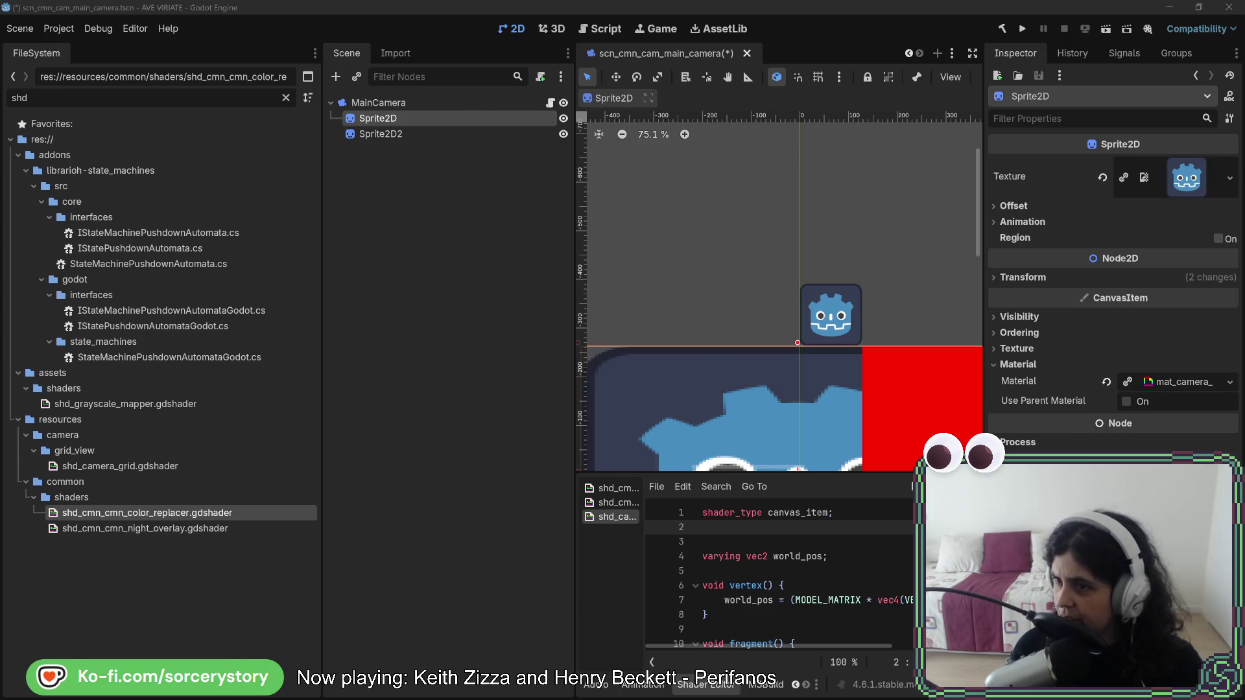
Check the world_vertex_coords entry in the CanvasItem render modes table of the docs.
key("alt+Tab")
scroll(486, 420, "up", 10)
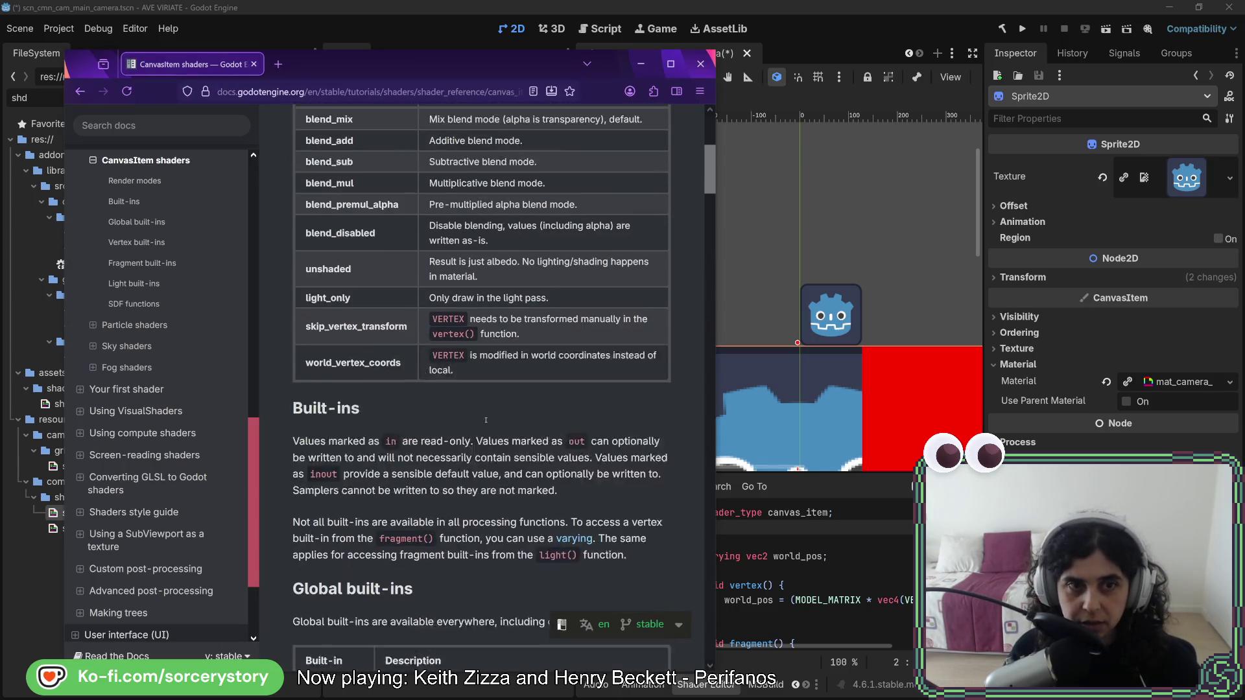
double_click(353, 377)
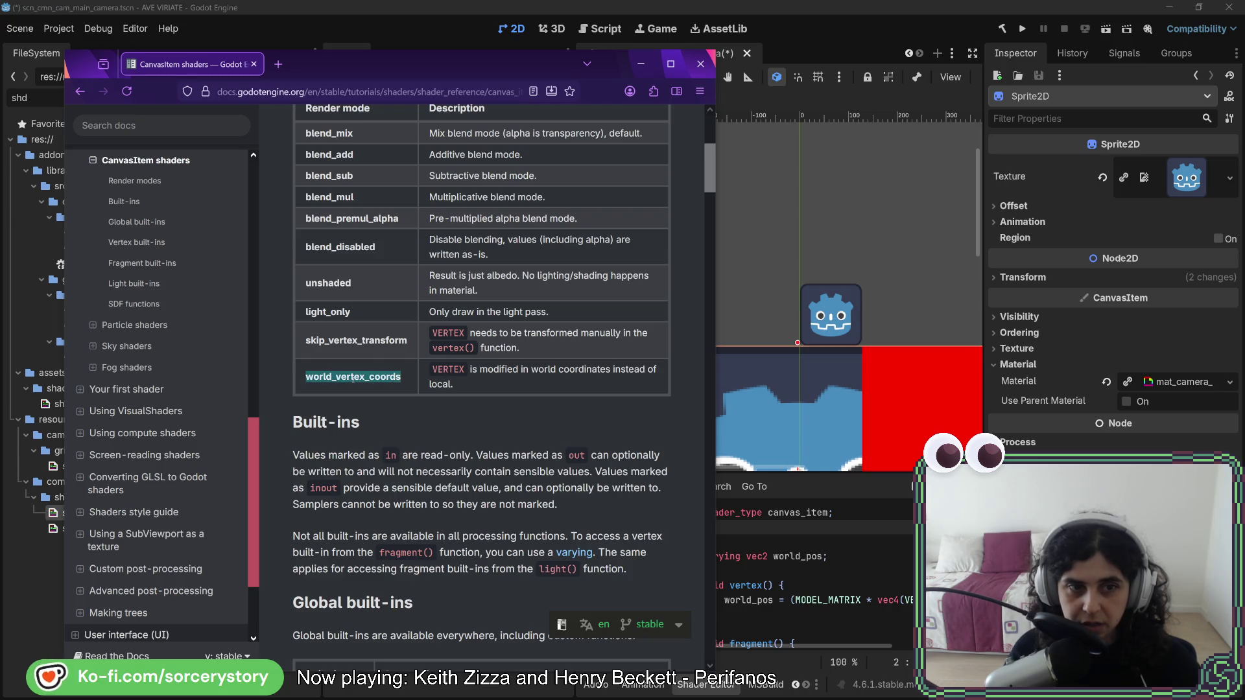
scroll(390, 395, "up", 5)
scroll(435, 416, "down", 1)
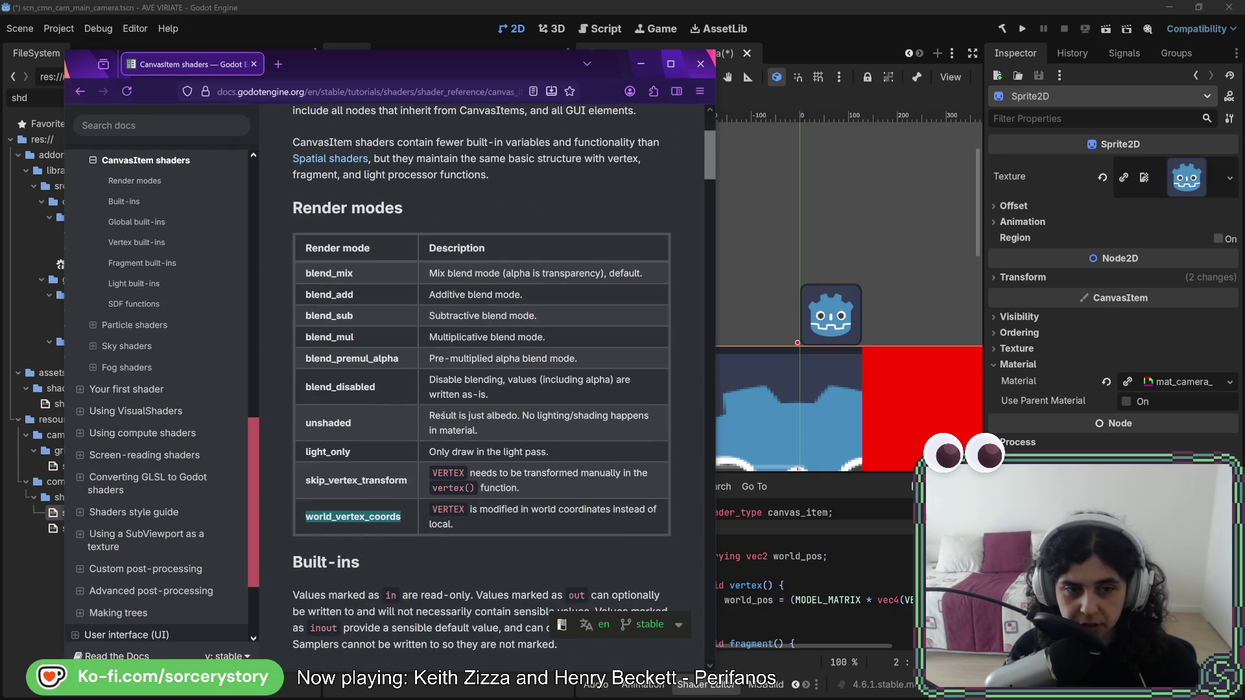
key("alt+Tab")
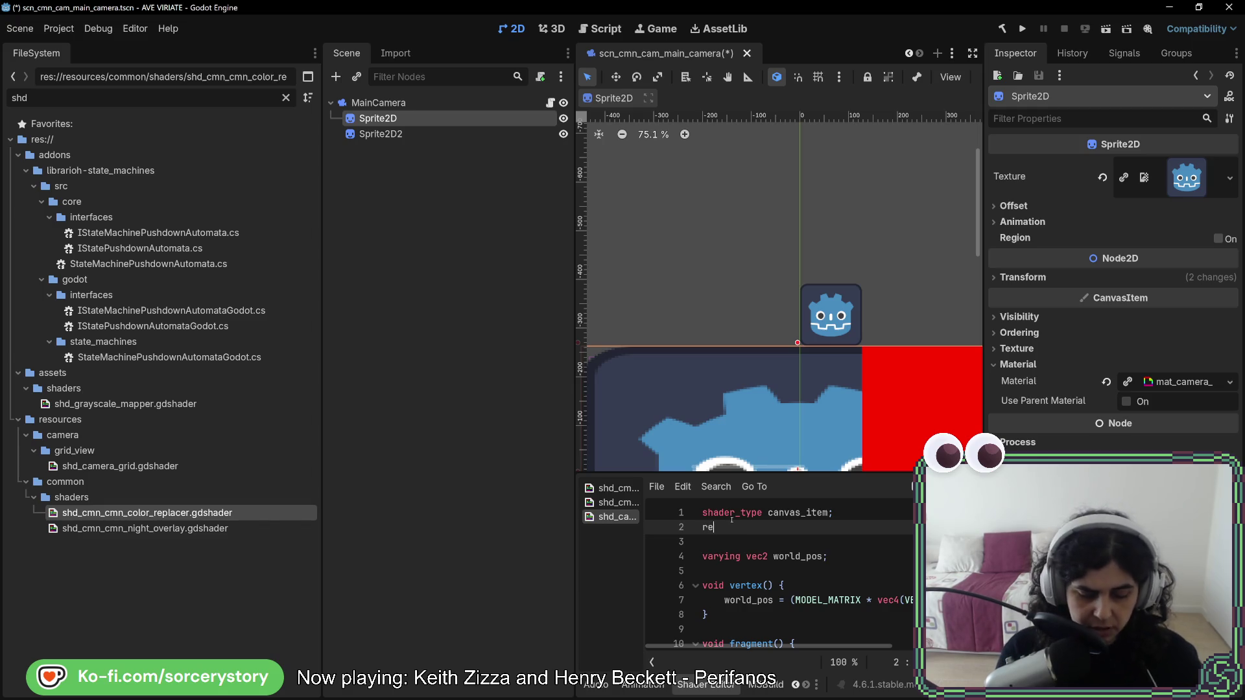
Add render_mode world_vertex_coords; as the shader's second line.
type("nder_")
key("Return")
type("world_vertex_coords;")
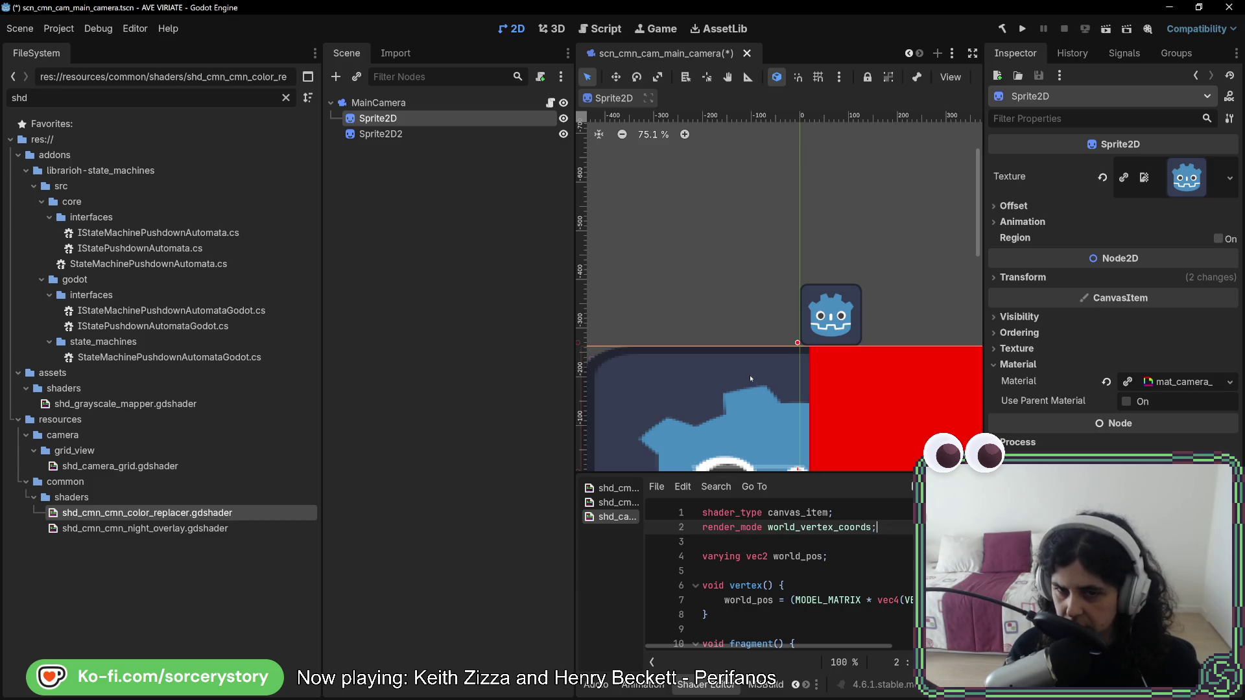
left_click_drag(736, 310, 642, 277)
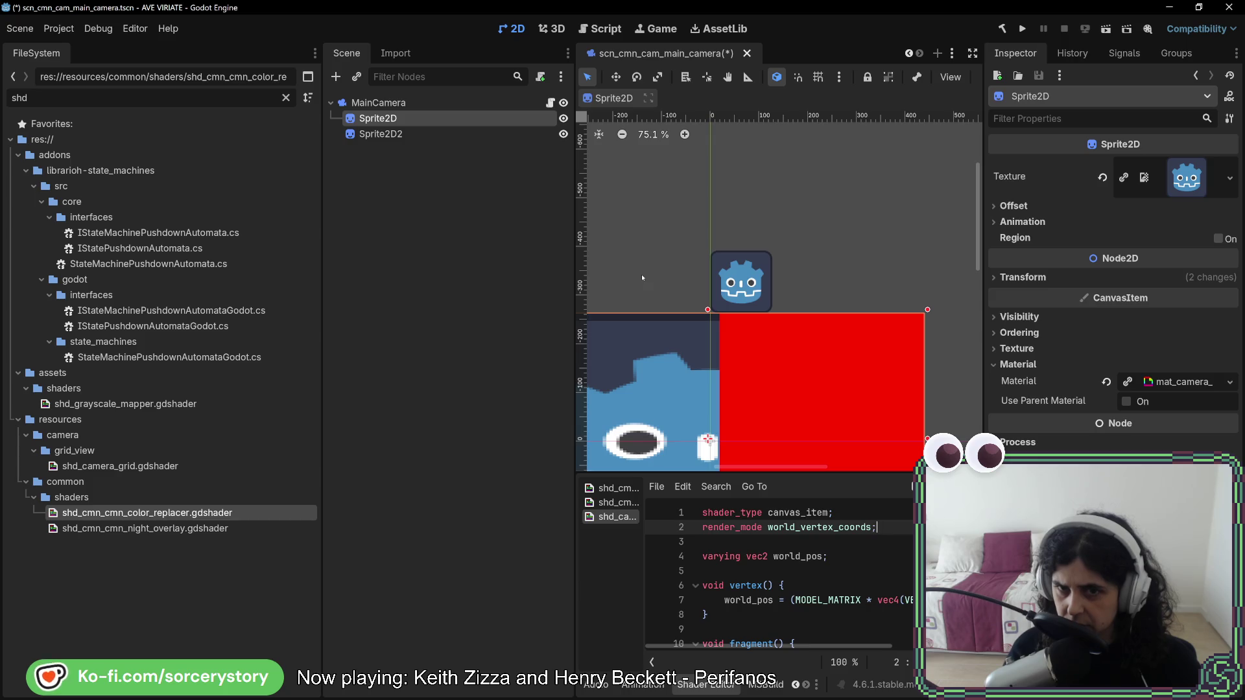
scroll(660, 296, "up", 10)
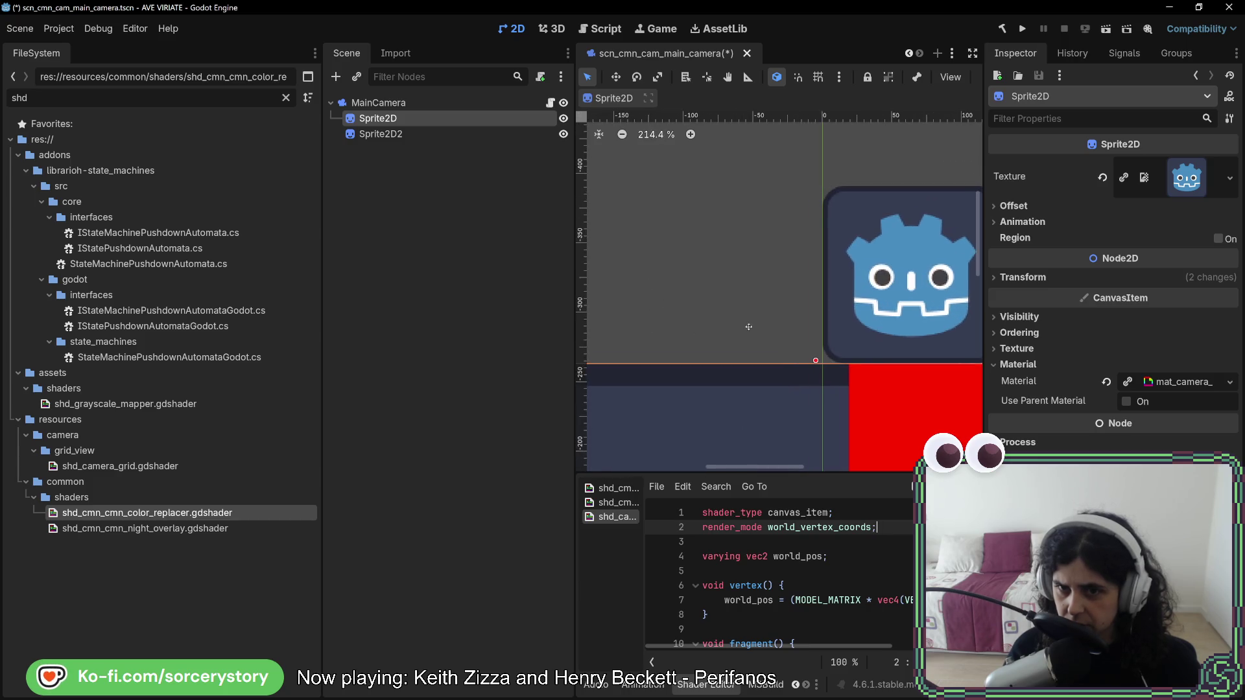
left_click_drag(748, 327, 633, 319)
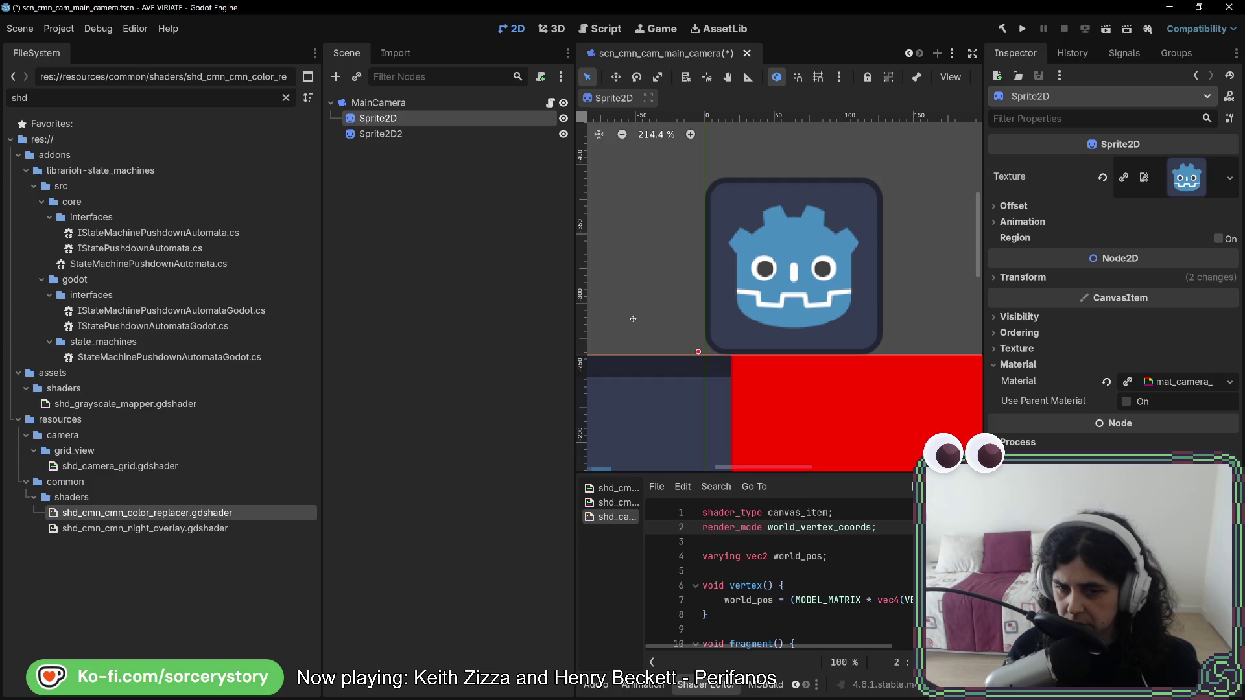
Toggle the render_mode line with Ctrl+K to compare results, leaving it commented out.
left_click_drag(881, 527, 881, 515)
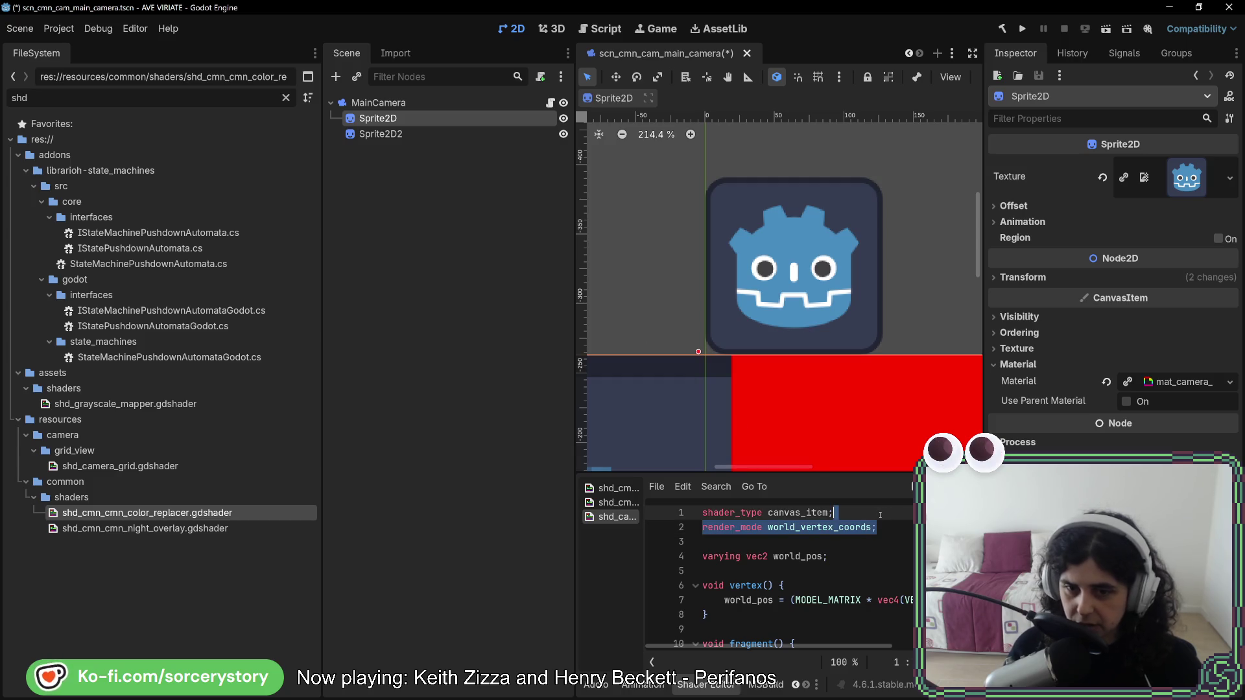
left_click(850, 528)
key("ctrl+k")
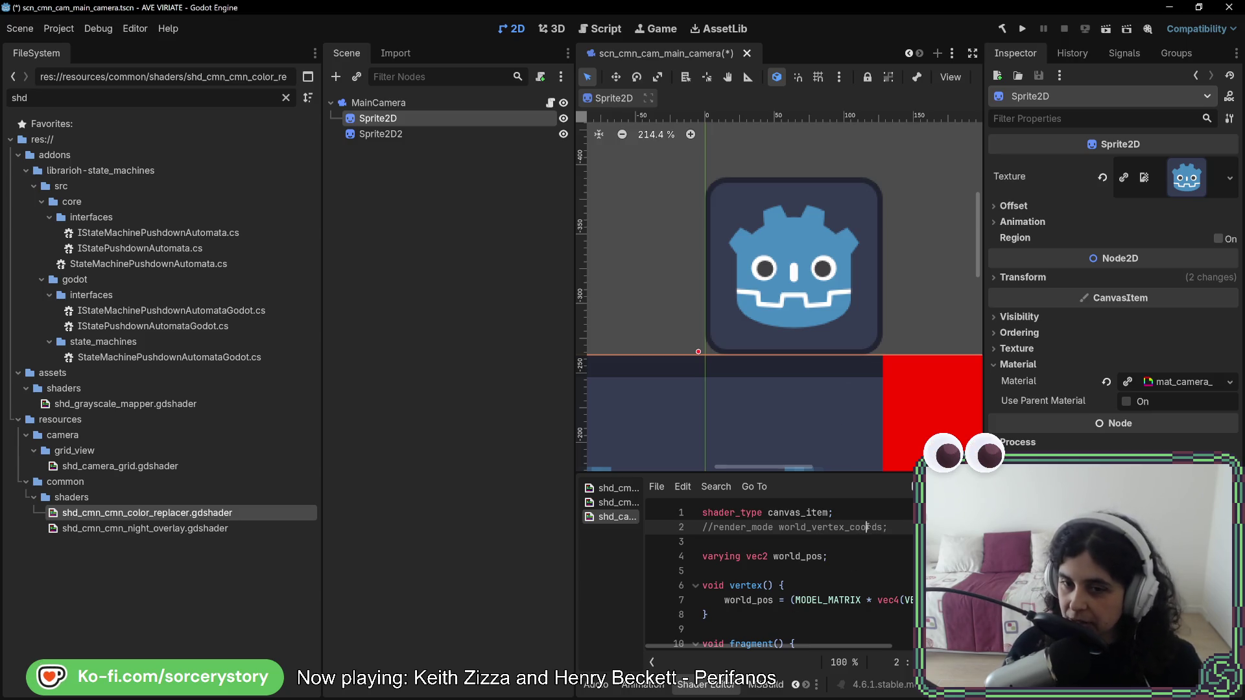
key("ctrl+k")
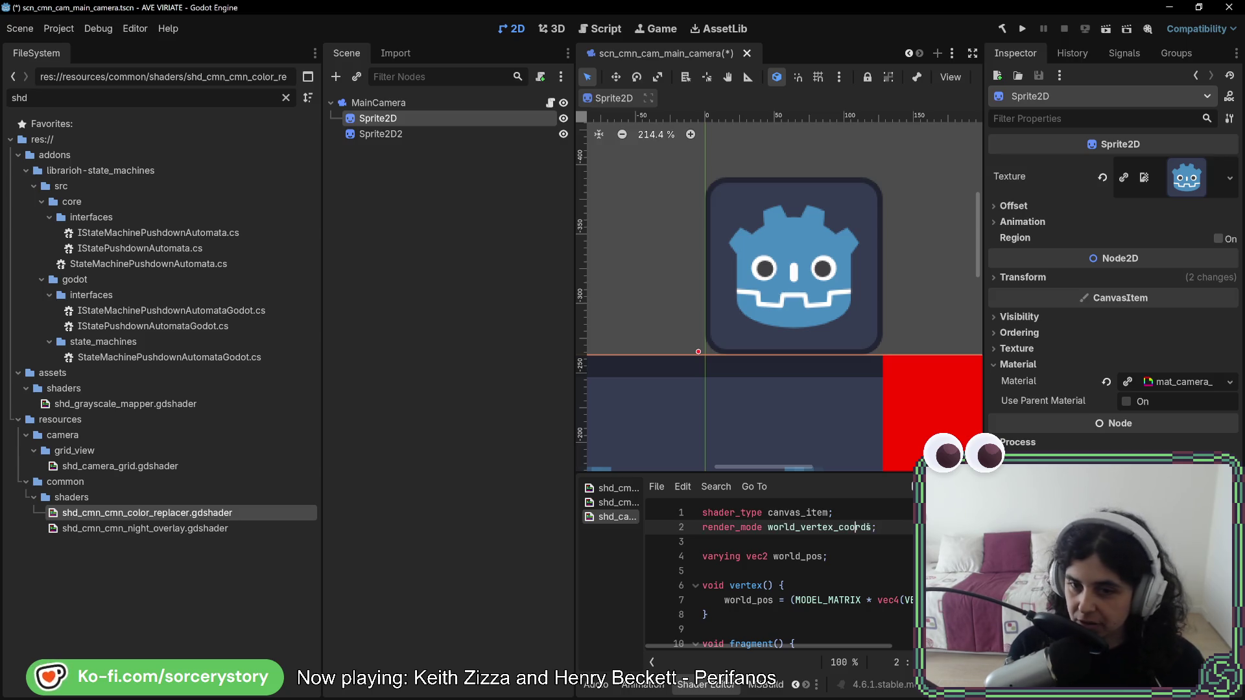
key("ctrl+k")
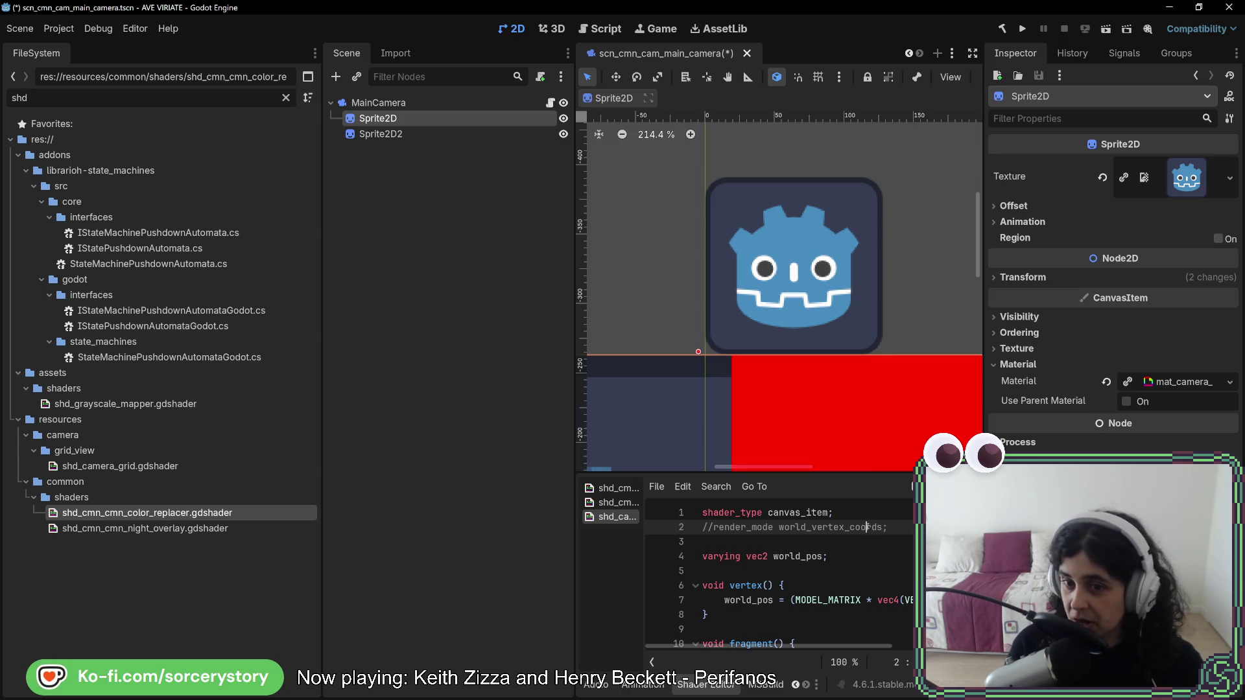
scroll(866, 539, "down", 1)
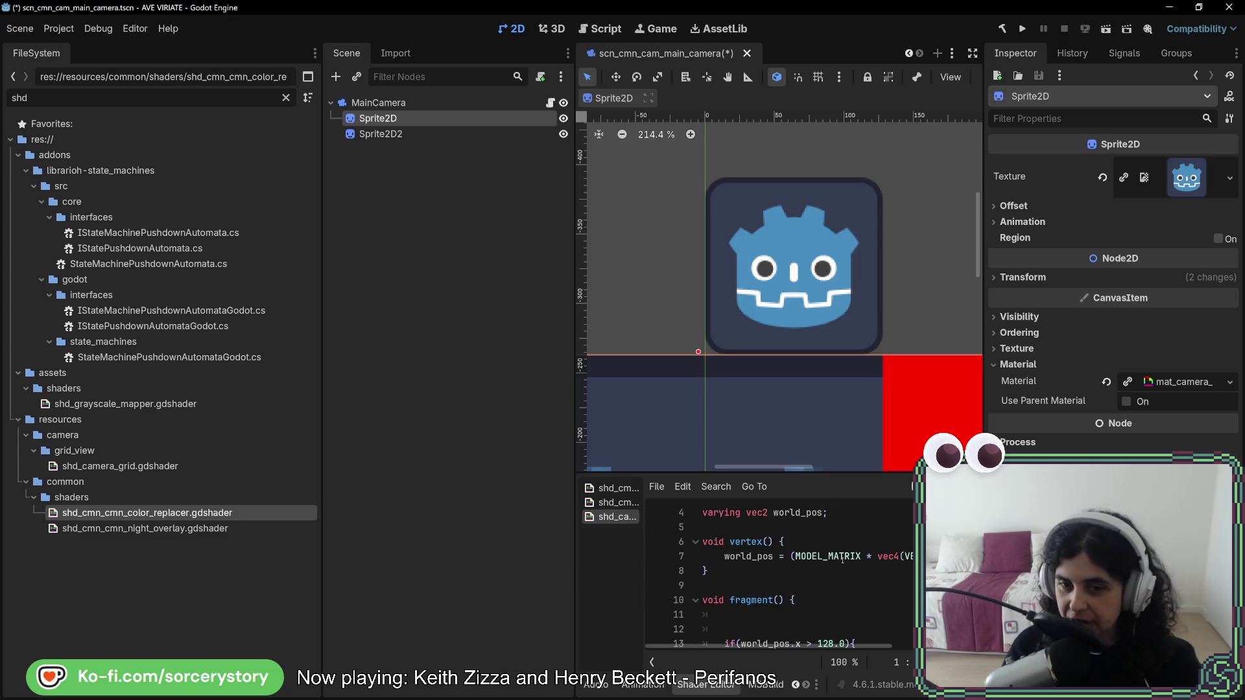
Close the world_pos x > 128 if block and open an empty else block after it.
scroll(837, 556, "down", 2)
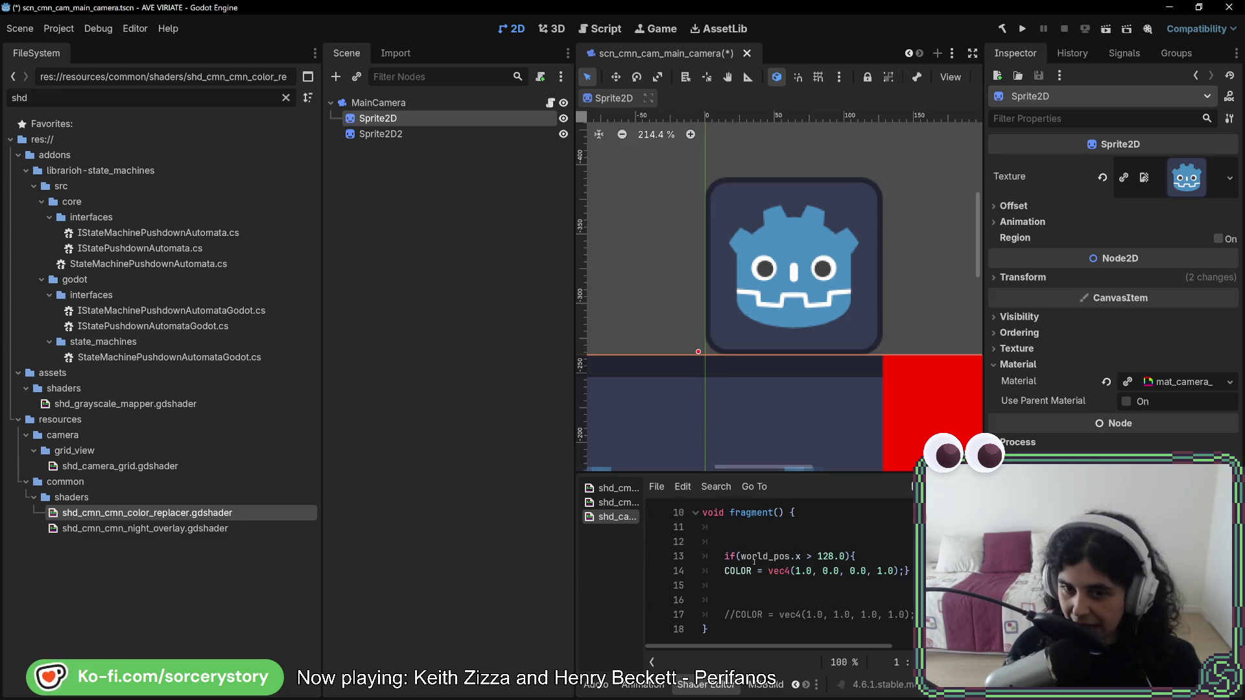
double_click(765, 556)
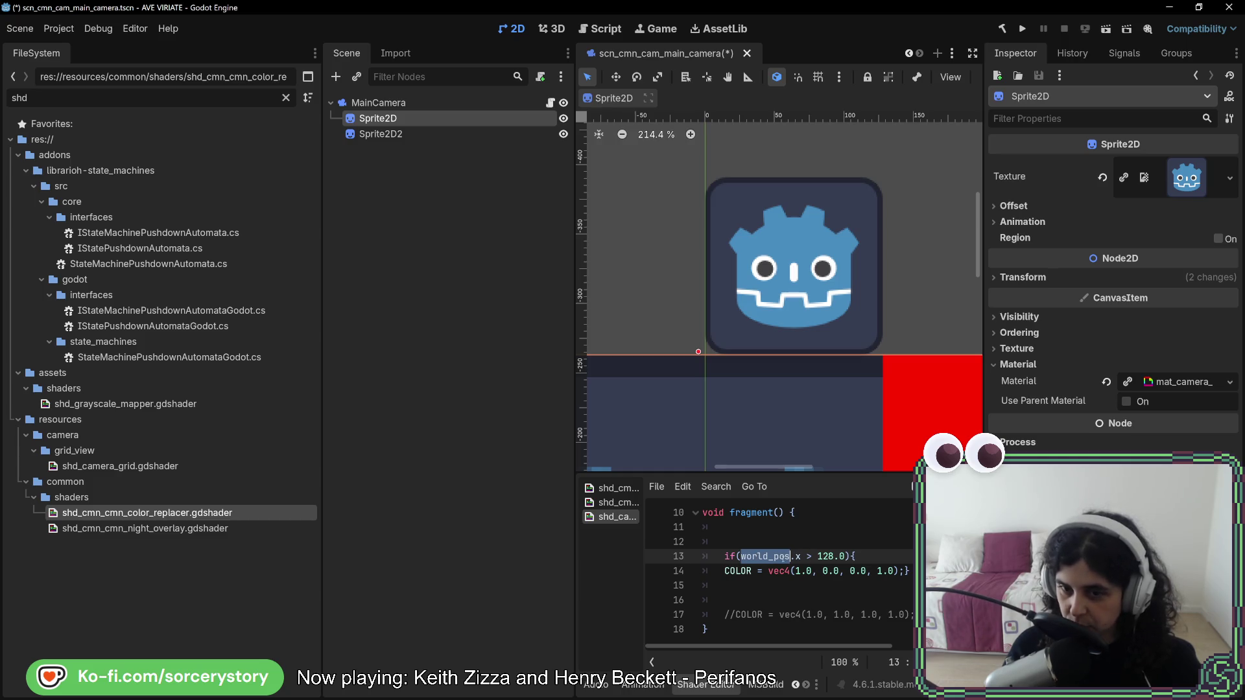
left_click(907, 571)
key("Return")
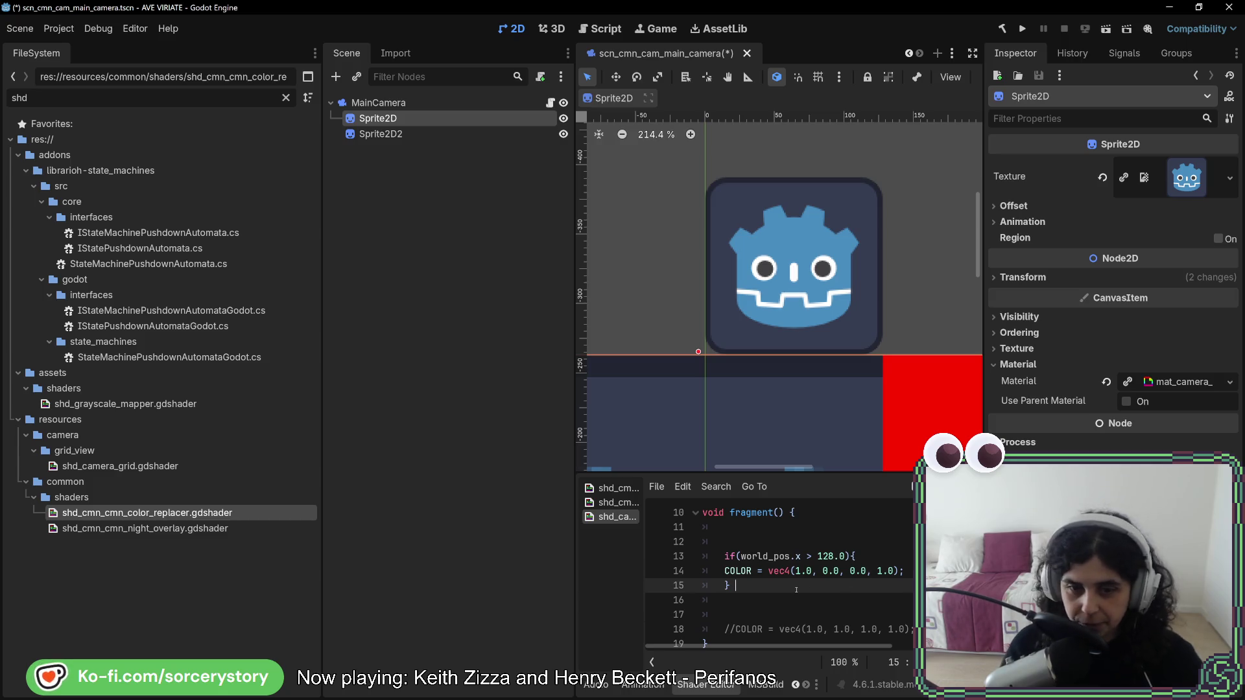
type("else {")
key("Return")
Turn the commented COLOR line into COLOR = vec4(1.0, 1.0, 1.0, 0.0) inside the else block.
scroll(890, 613, "down", 1)
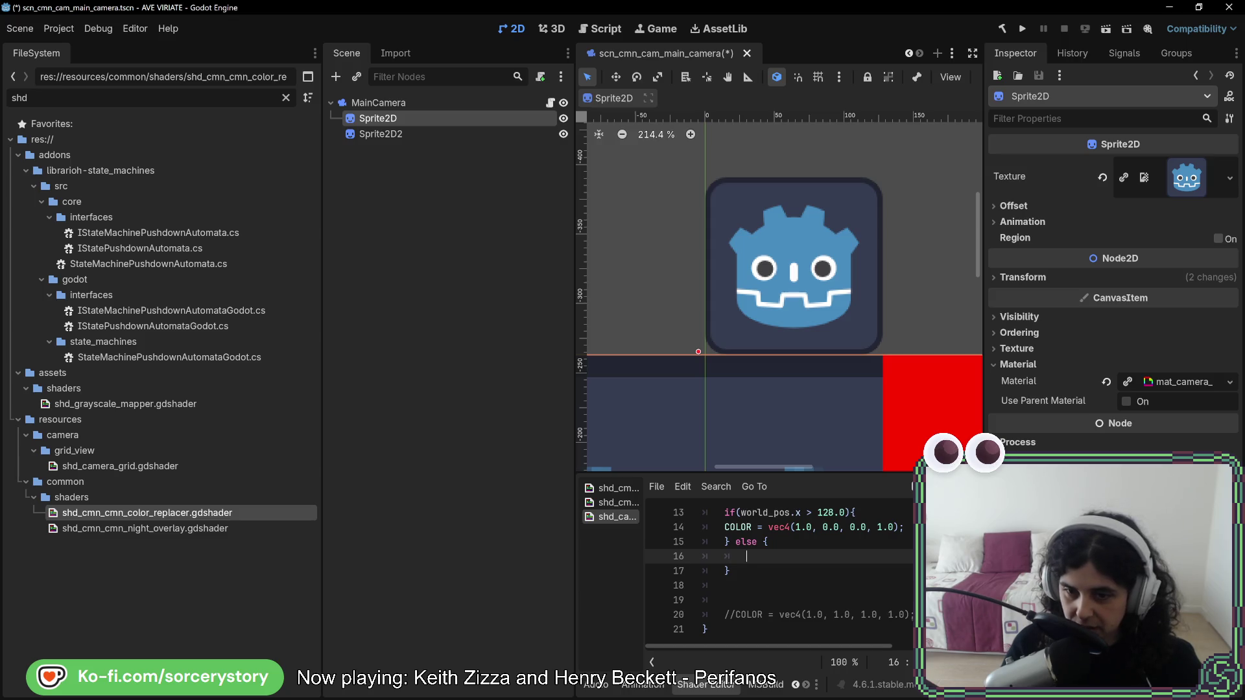
mouse_move(911, 615)
left_mouse_down()
mouse_move(735, 615)
mouse_move(753, 615)
mouse_move(735, 615)
mouse_move(754, 558)
left_mouse_up()
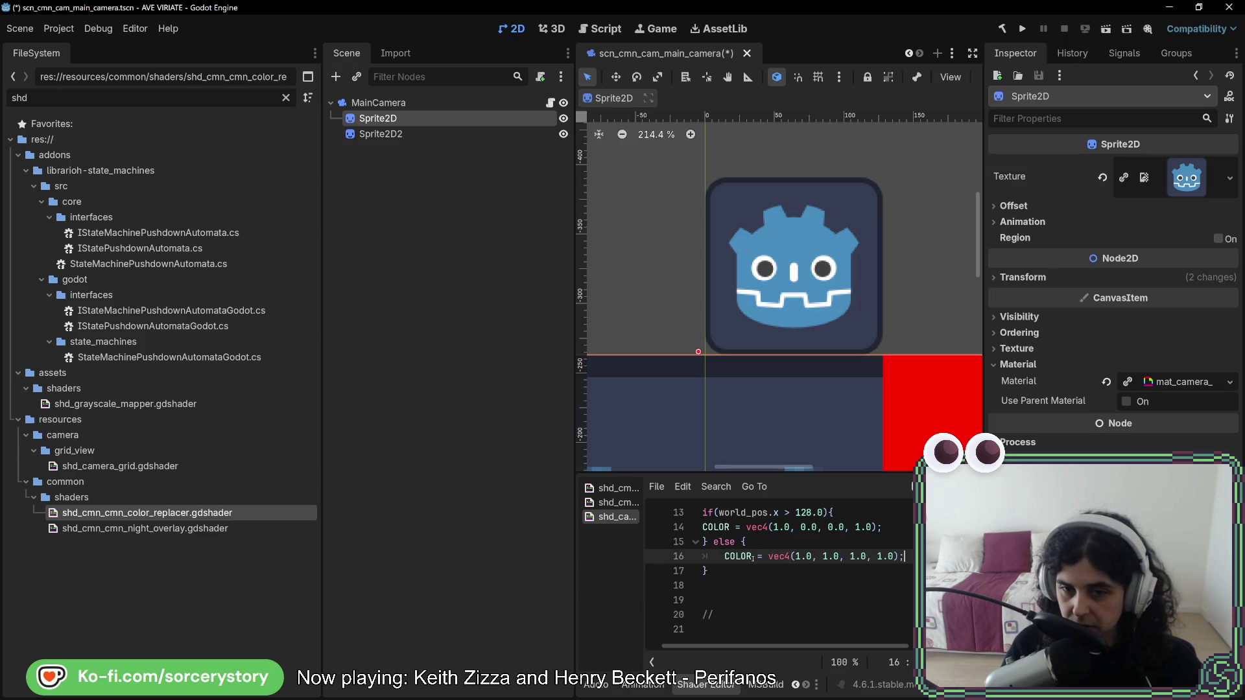
type("0")
double_click(825, 557)
type("0")
double_click(853, 556)
left_click(853, 560)
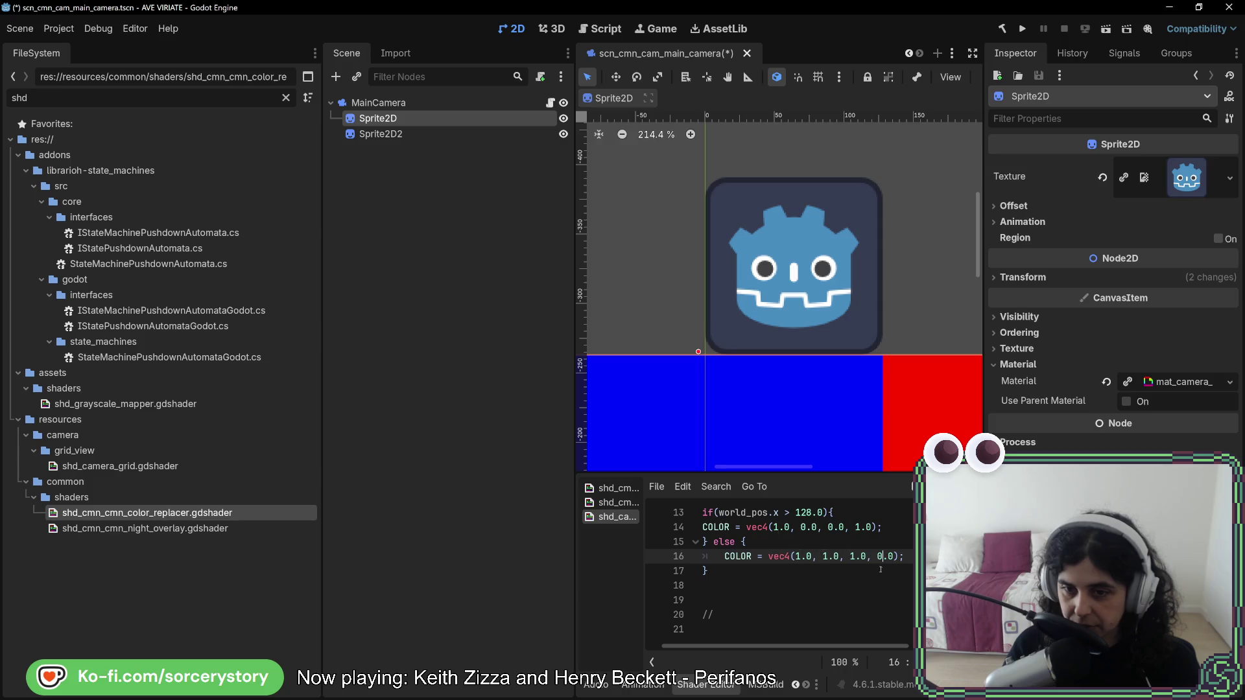
scroll(781, 398, "down", 5)
scroll(781, 399, "down", 6)
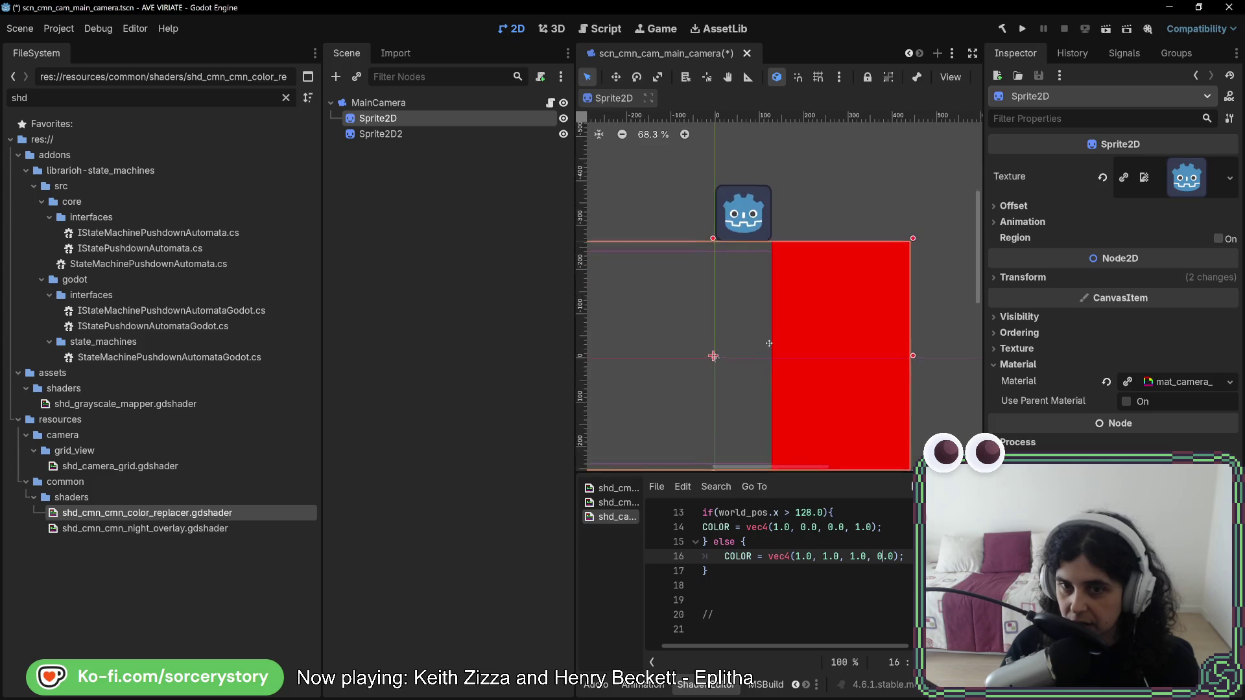
scroll(788, 543, "up", 1)
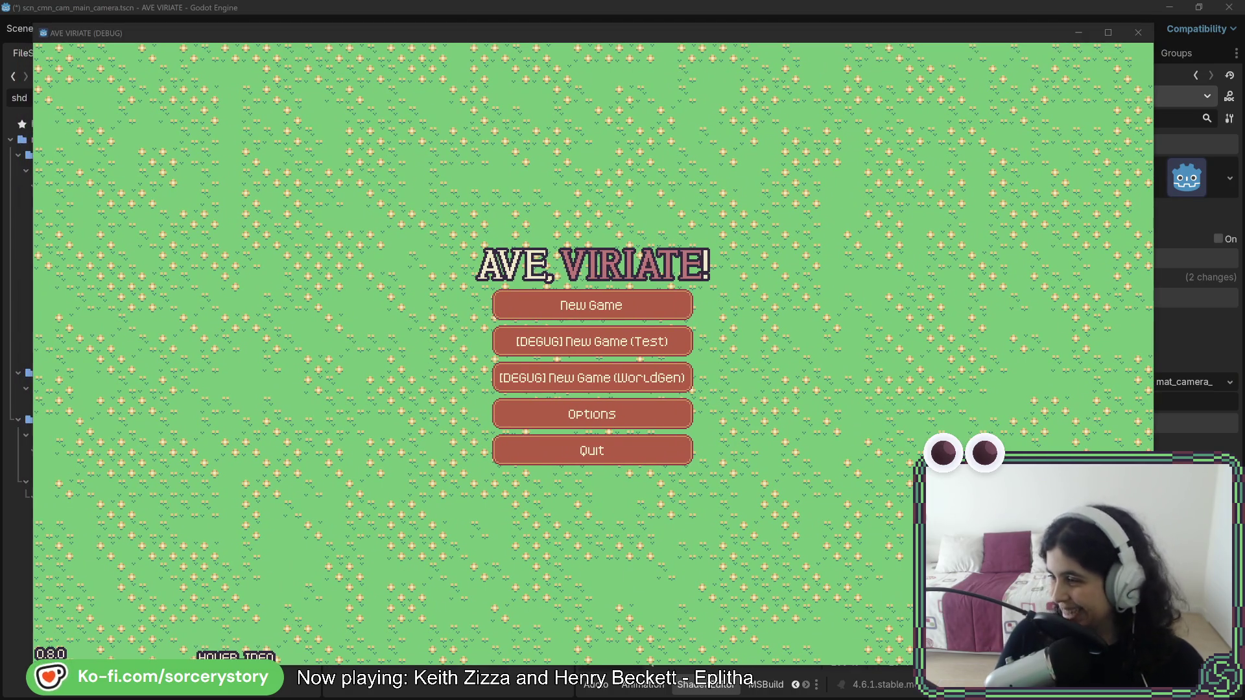
Start a new game, visit the Player Settlement and inspect a few villagers.
left_click(655, 349)
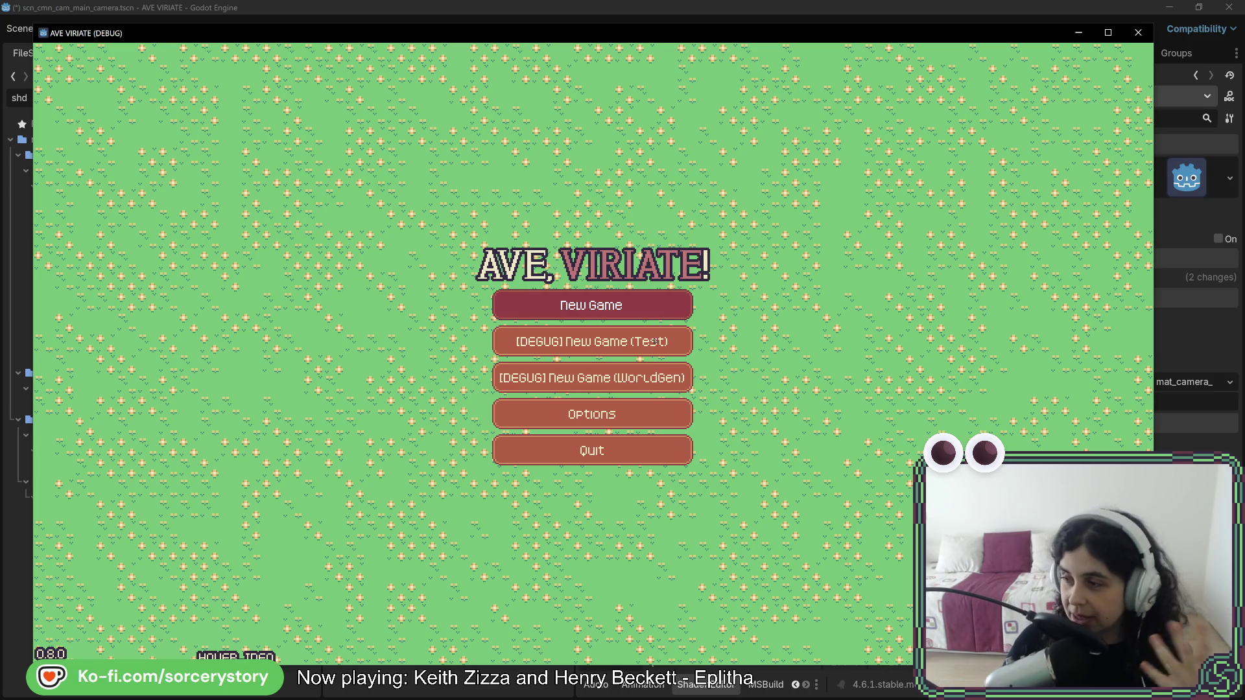
left_click(654, 341)
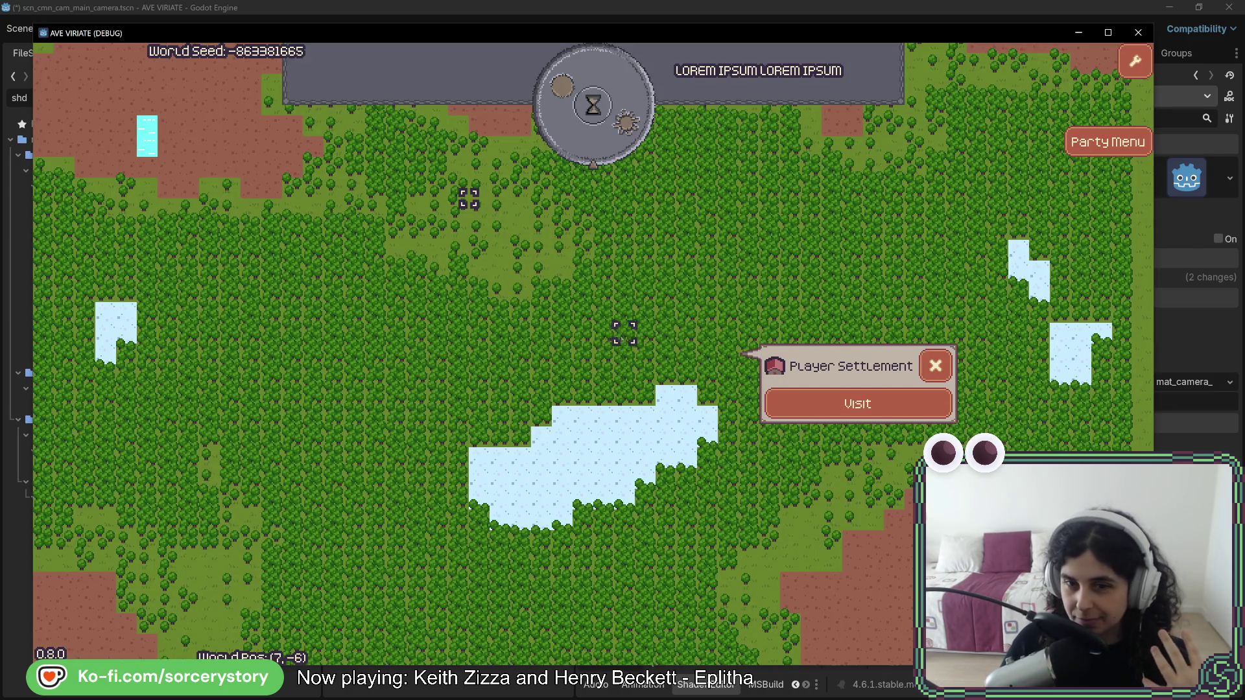
left_click(857, 404)
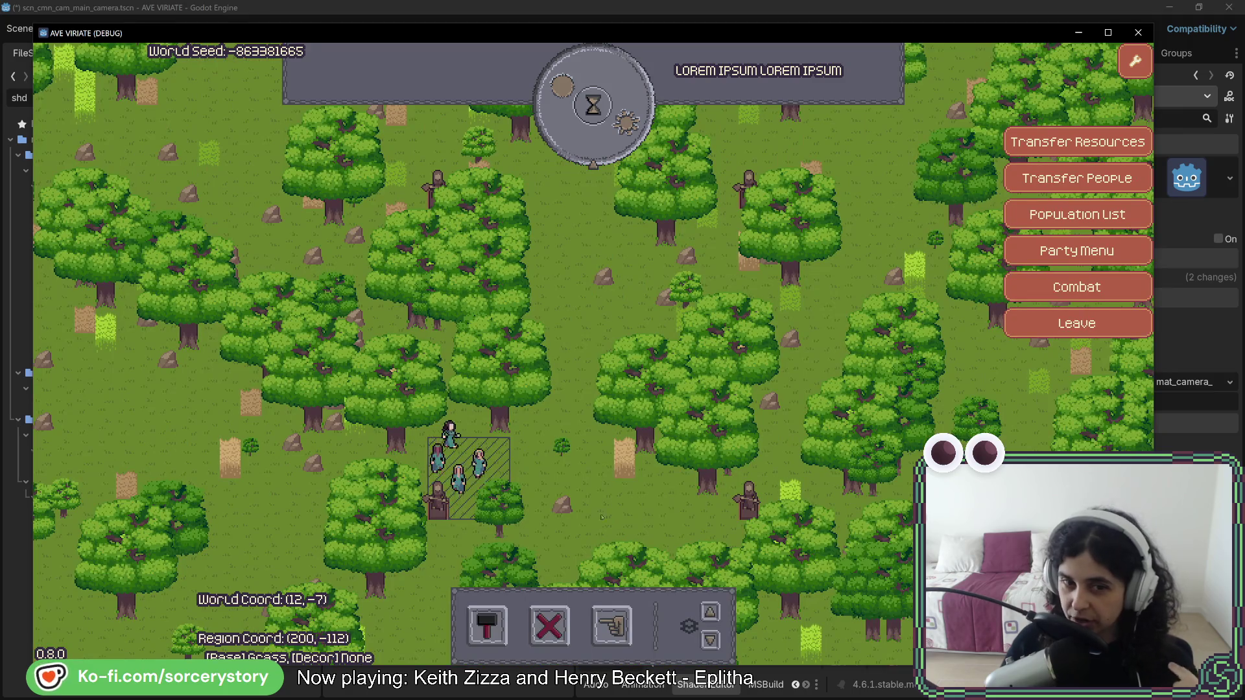
left_click(519, 428)
left_click(537, 403)
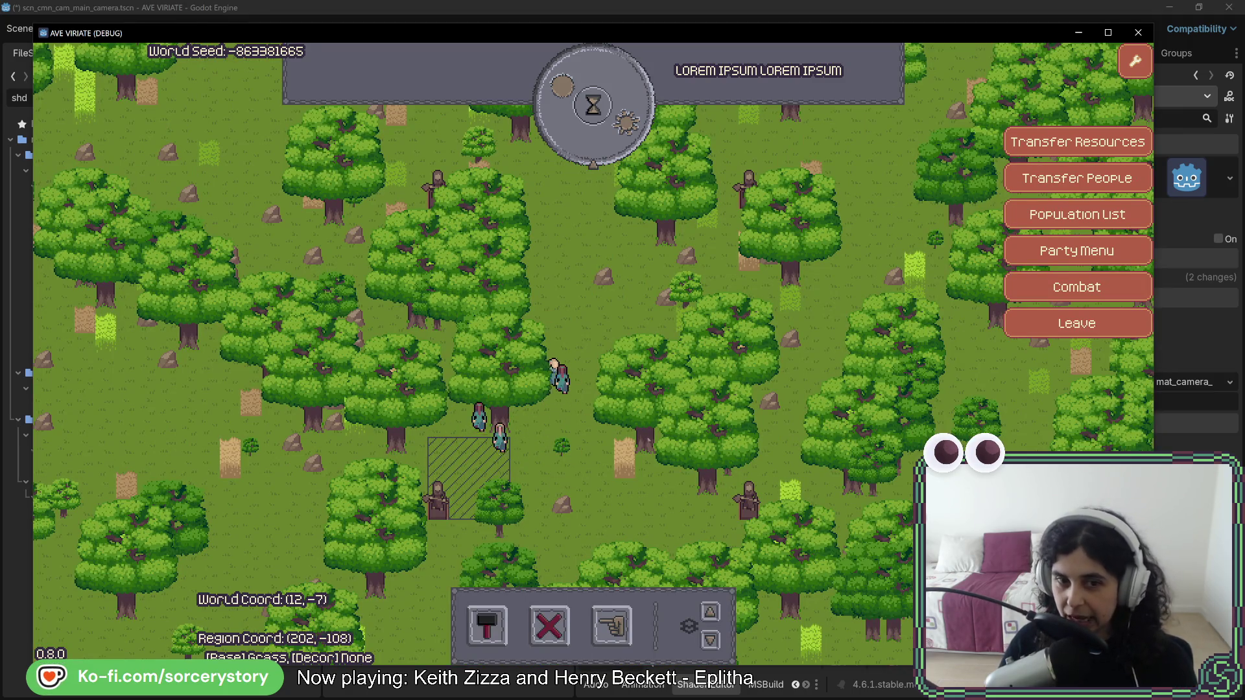
left_click(623, 522)
left_click(657, 502)
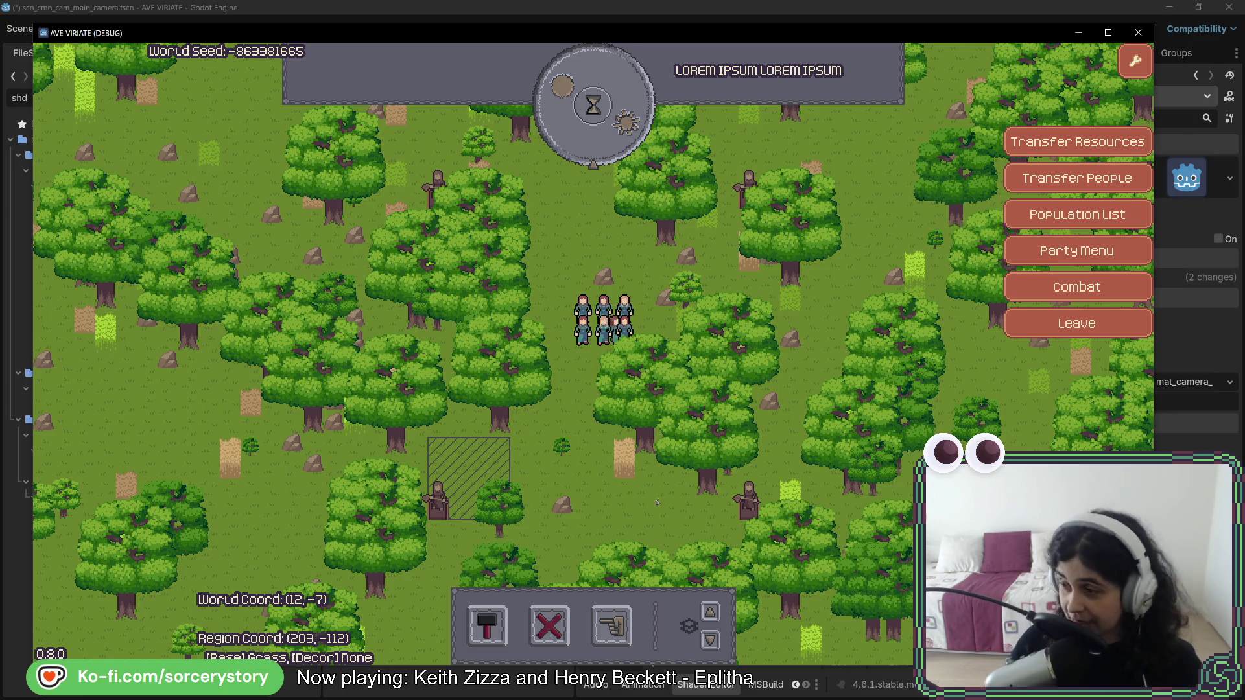
Bring up the hand Designate options and check the extraction option.
left_click(613, 625)
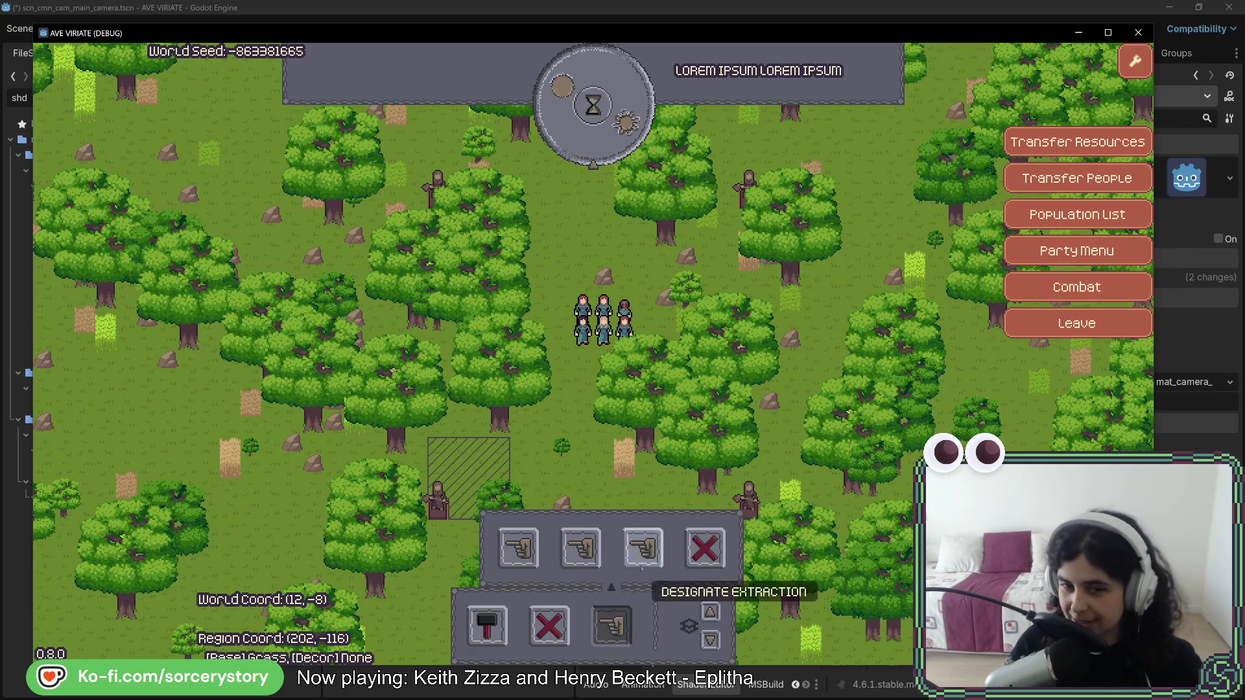
left_click(613, 626)
left_click(613, 626)
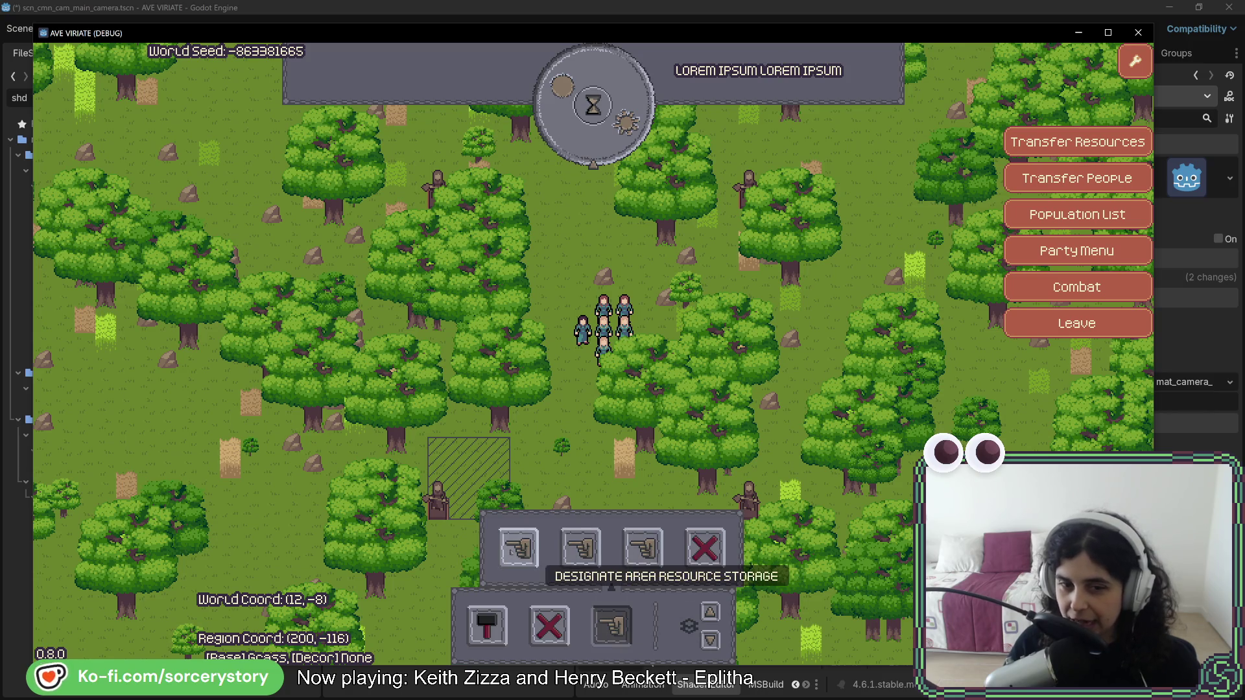
Pan east across the forest and inspect an oak tree's details.
key("w")
key("d")
key("w")
key("d")
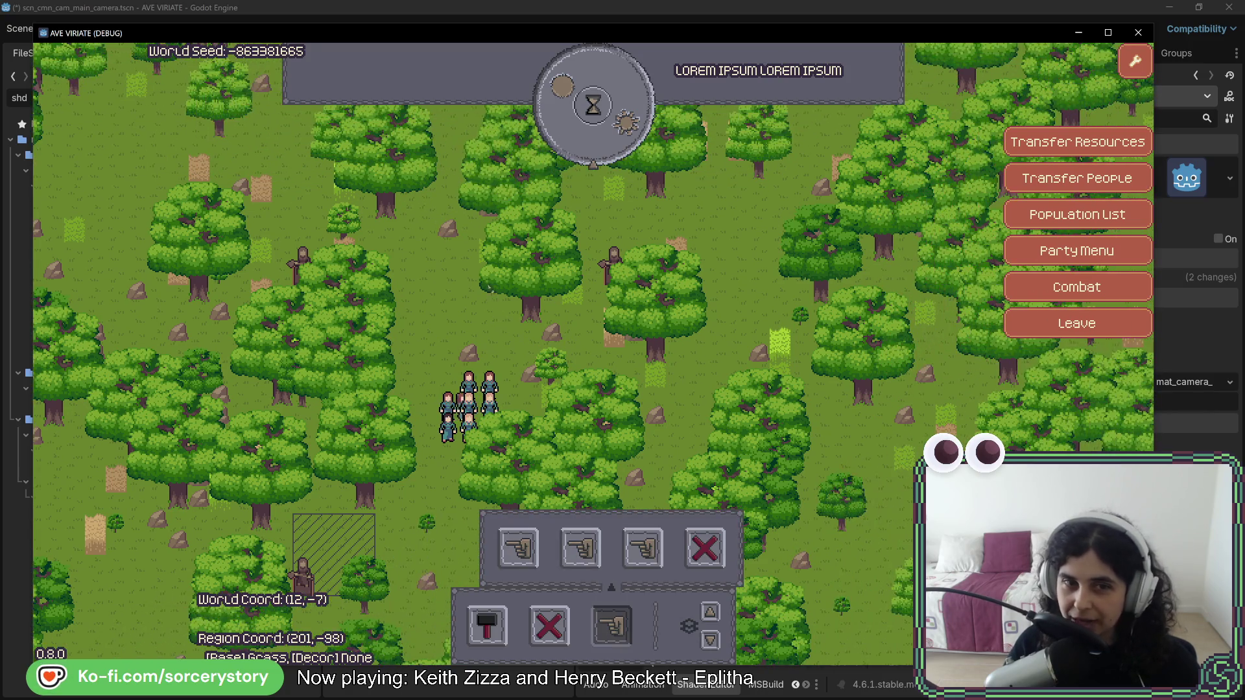
key("s")
key("d")
key("s")
key("d")
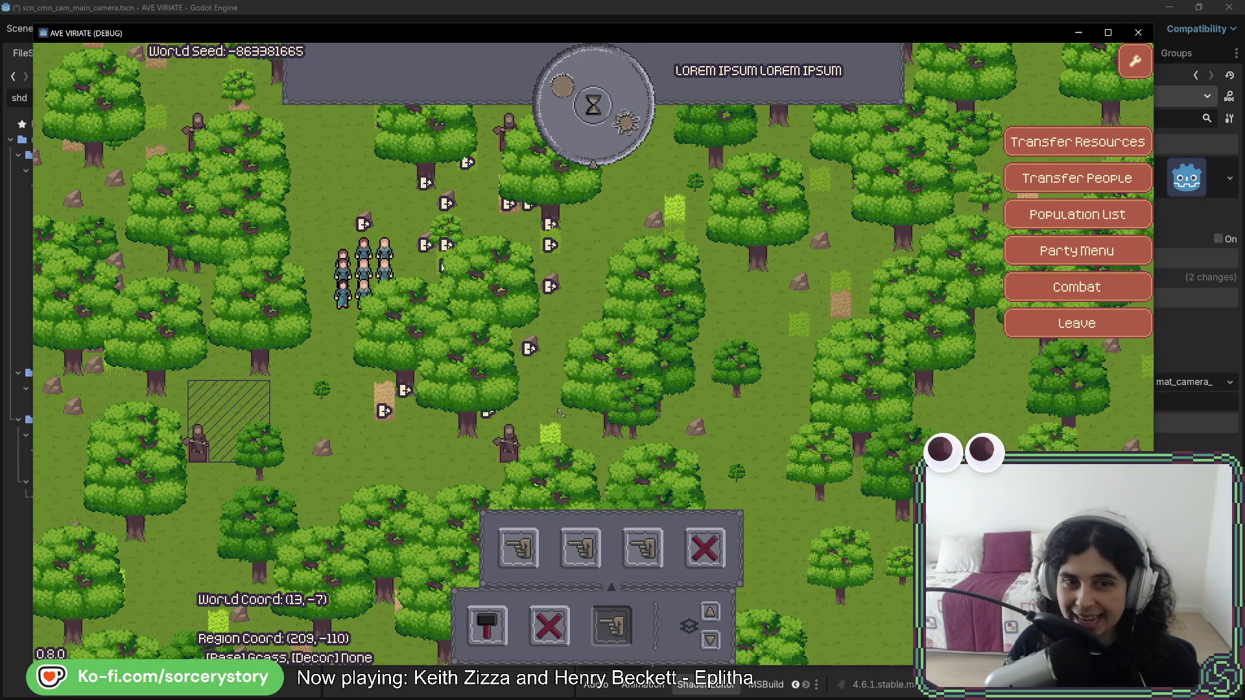
left_click(587, 402)
Pan back west and inspect Character8, a walking character and a nearby entity.
key("s")
key("d")
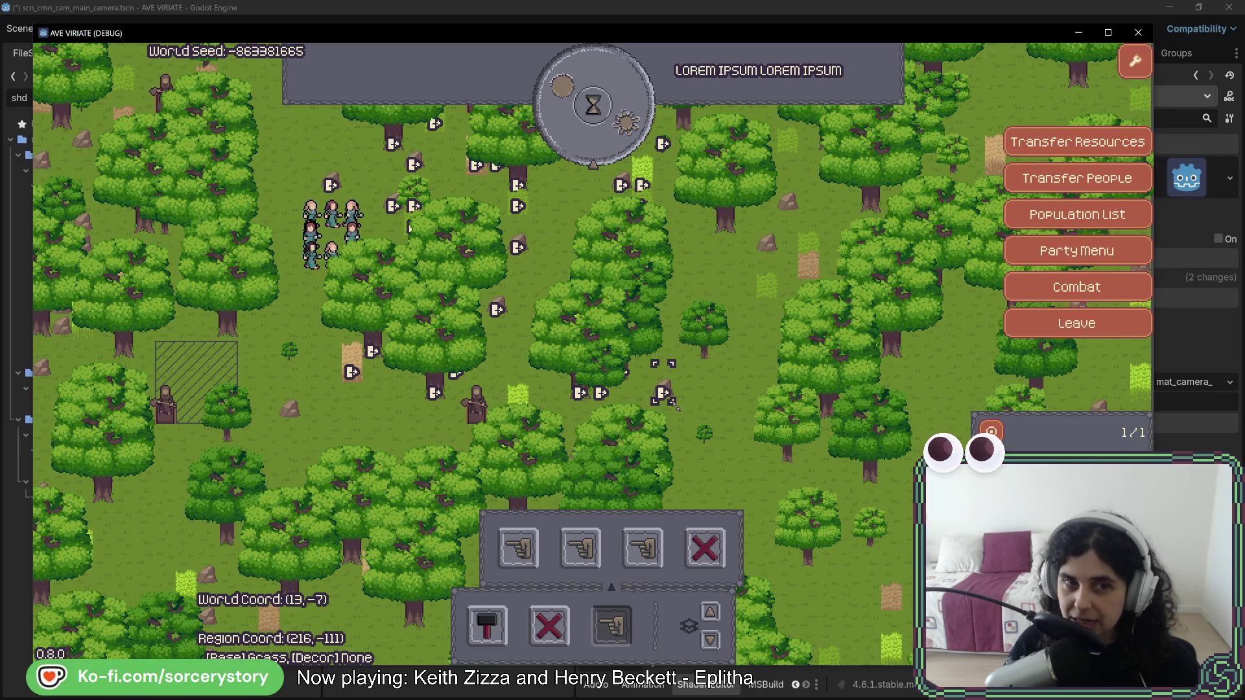
key("w")
key("a")
left_click(524, 302)
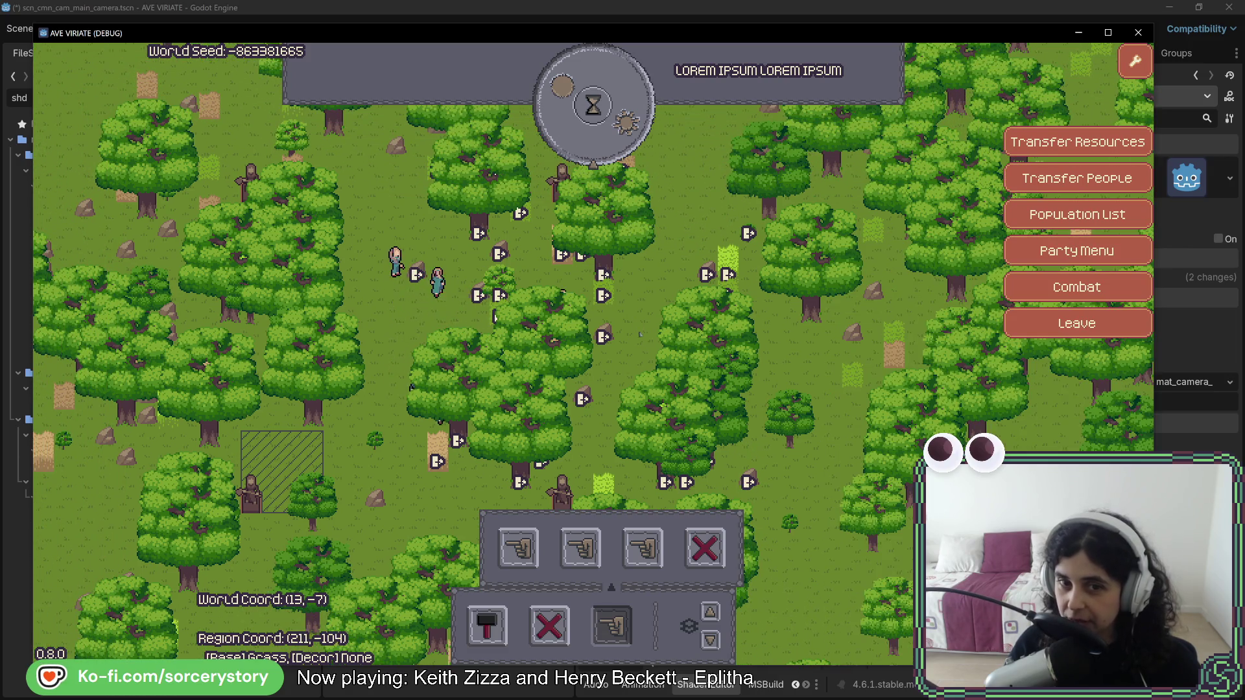
left_click(634, 311)
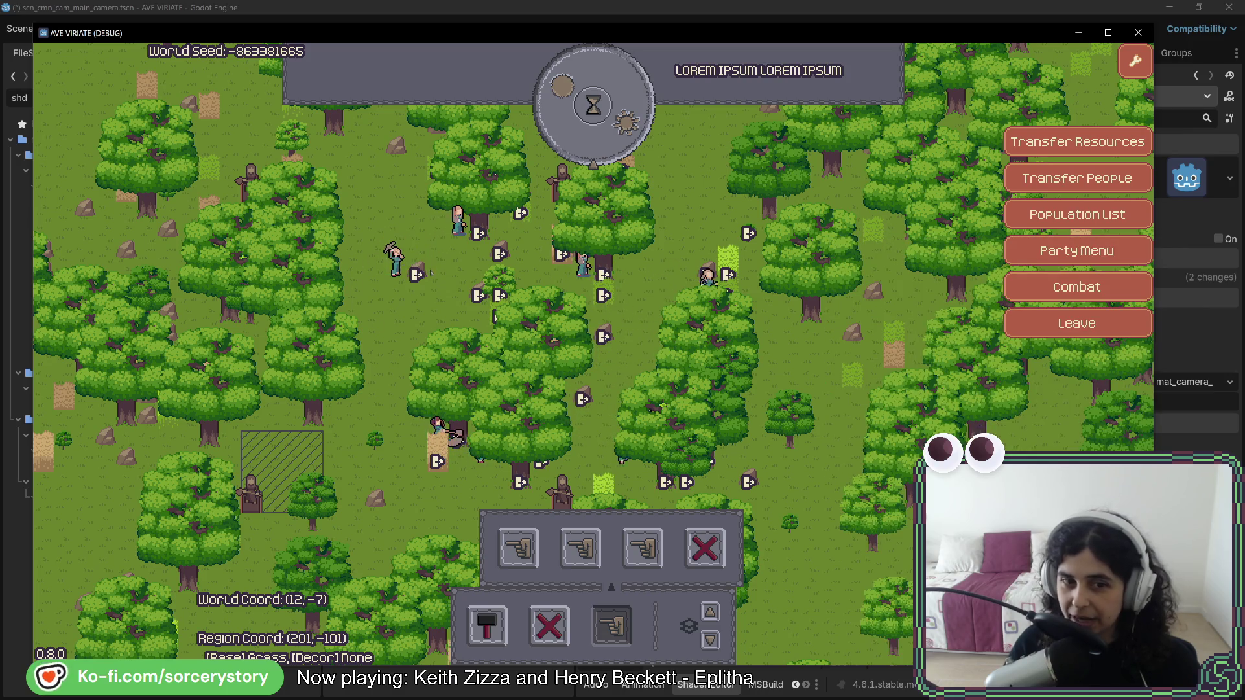
left_click(392, 262)
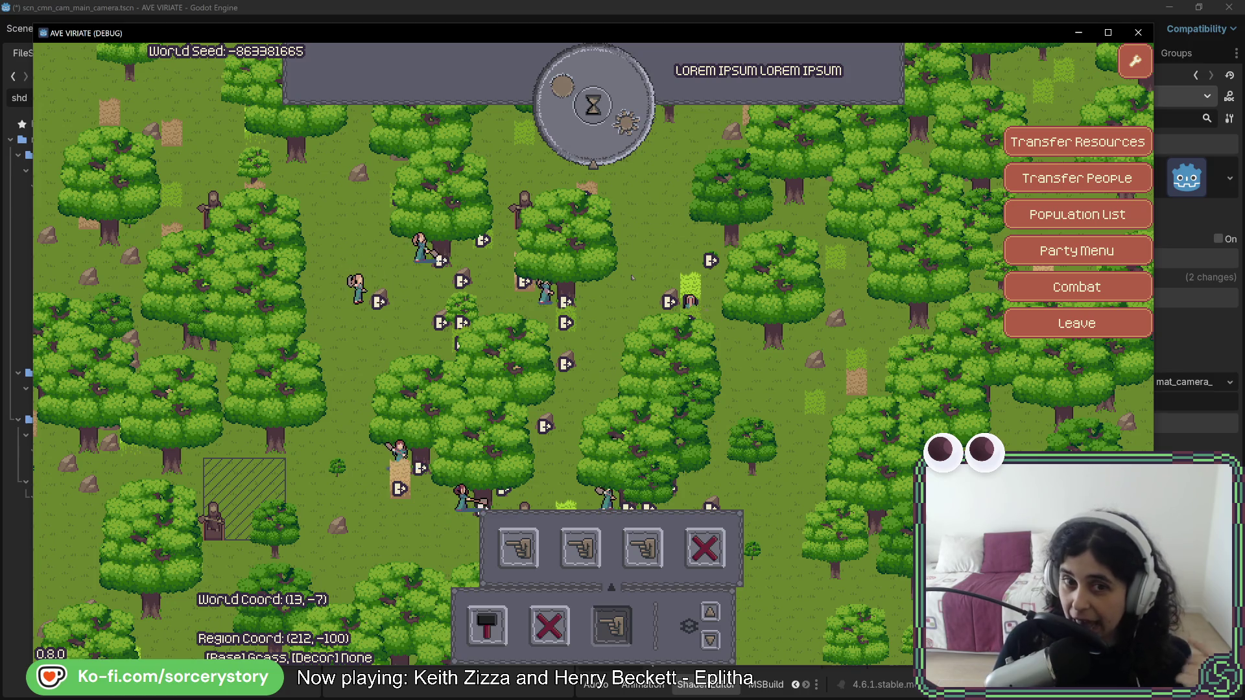
Pass four hours to Day 1 12:00, then pick a house from the hammer build menu.
left_click(592, 106)
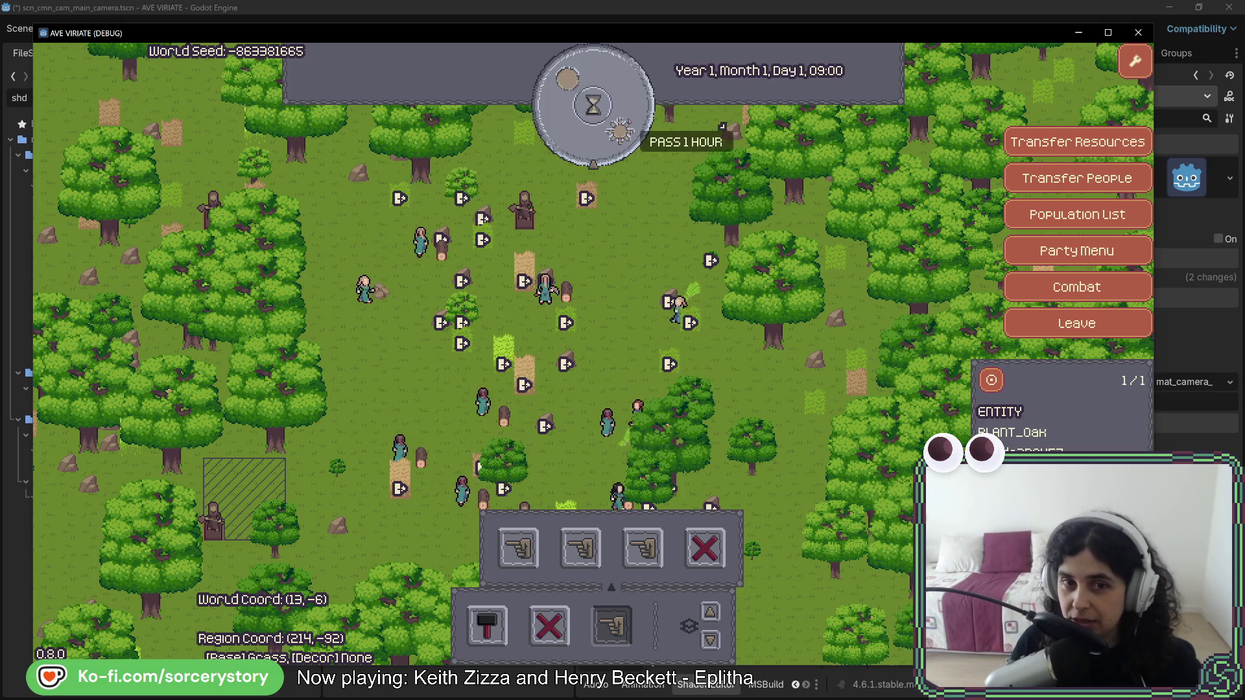
left_click(669, 292)
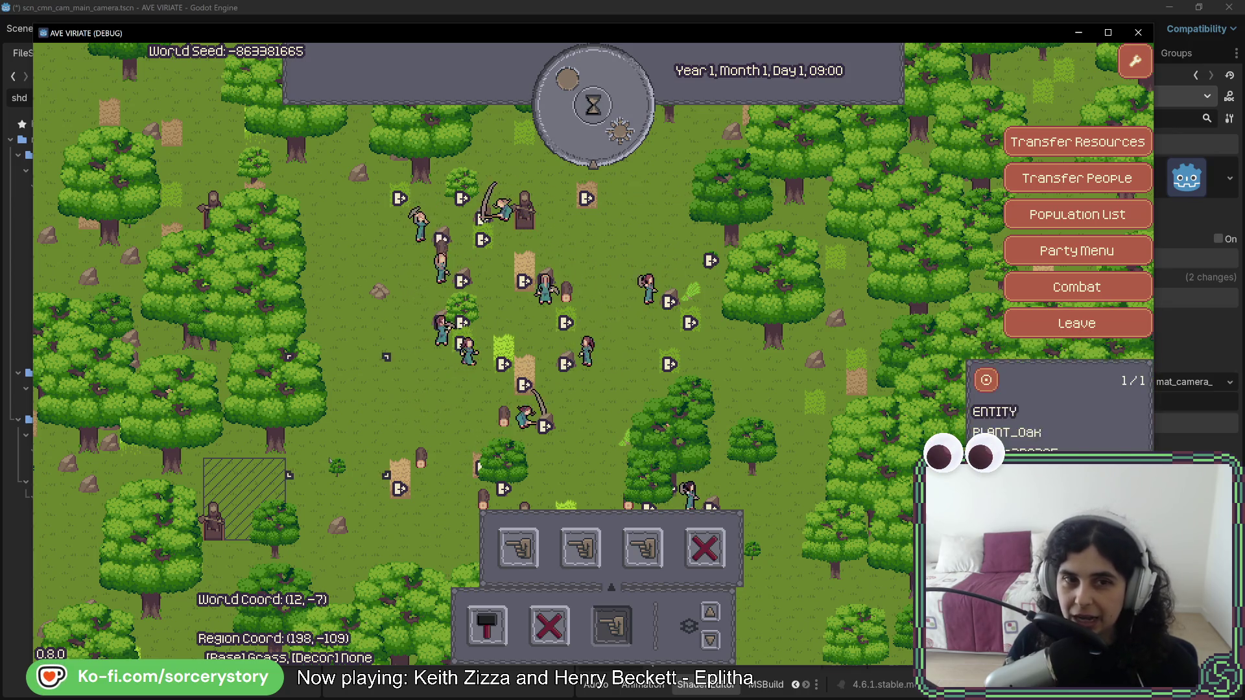
left_click_drag(236, 489, 307, 418)
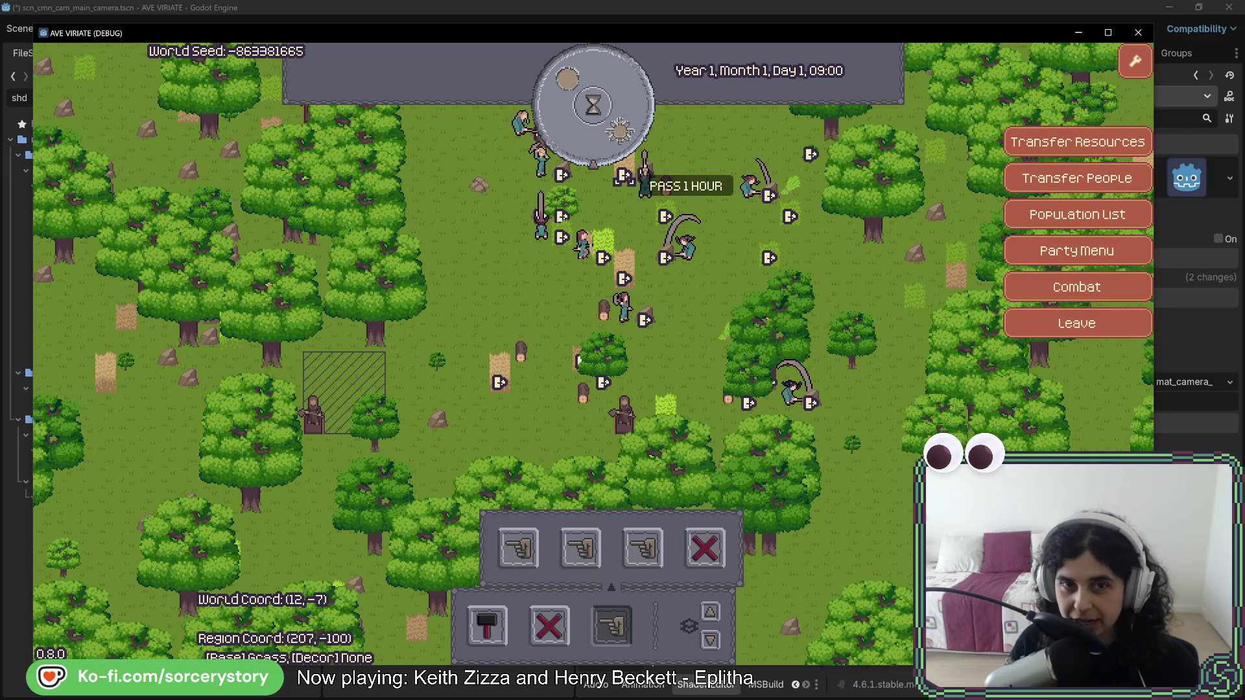
left_click(621, 117)
left_click(621, 116)
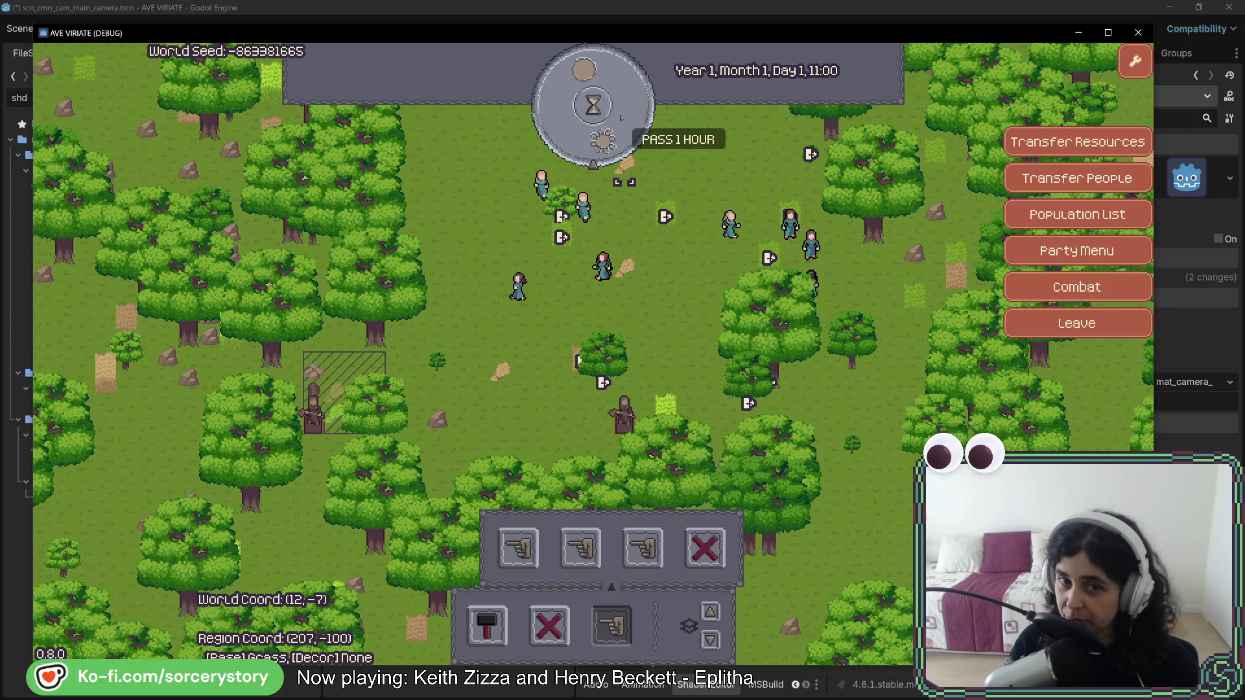
left_click(622, 117)
key("w")
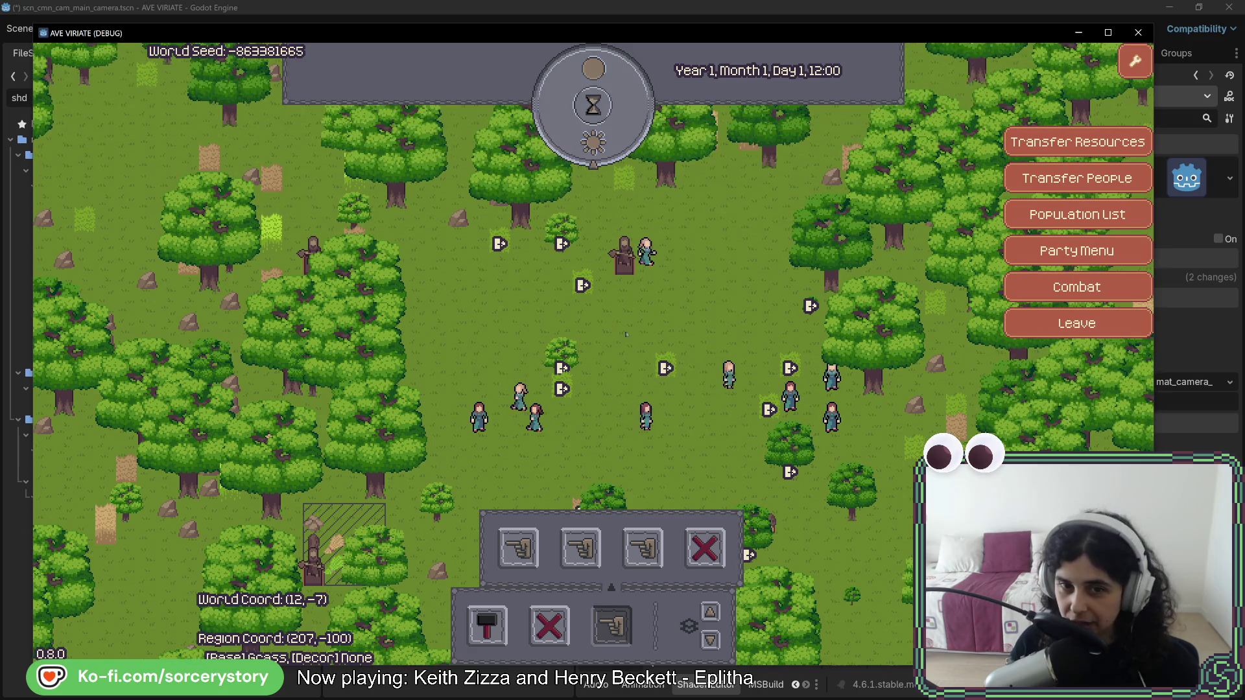
left_click(610, 623)
left_click(487, 626)
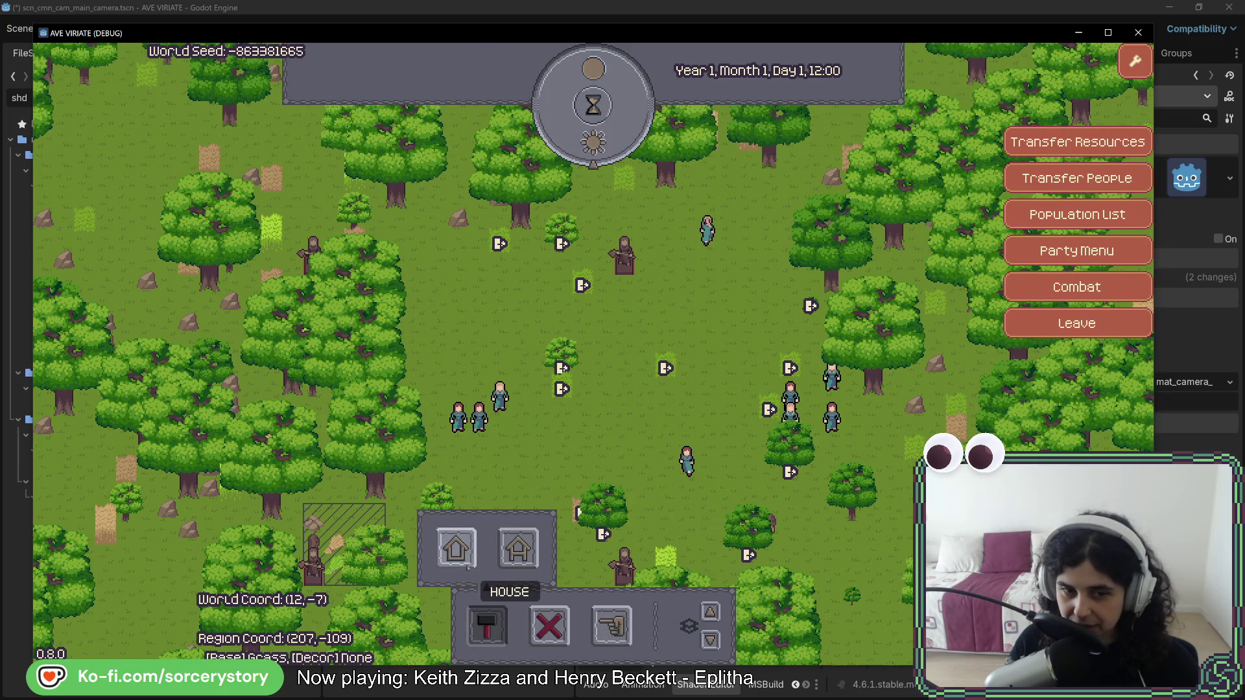
Select a house to build, pan the map, then cancel the placement.
left_click(456, 548)
key("w")
key("d")
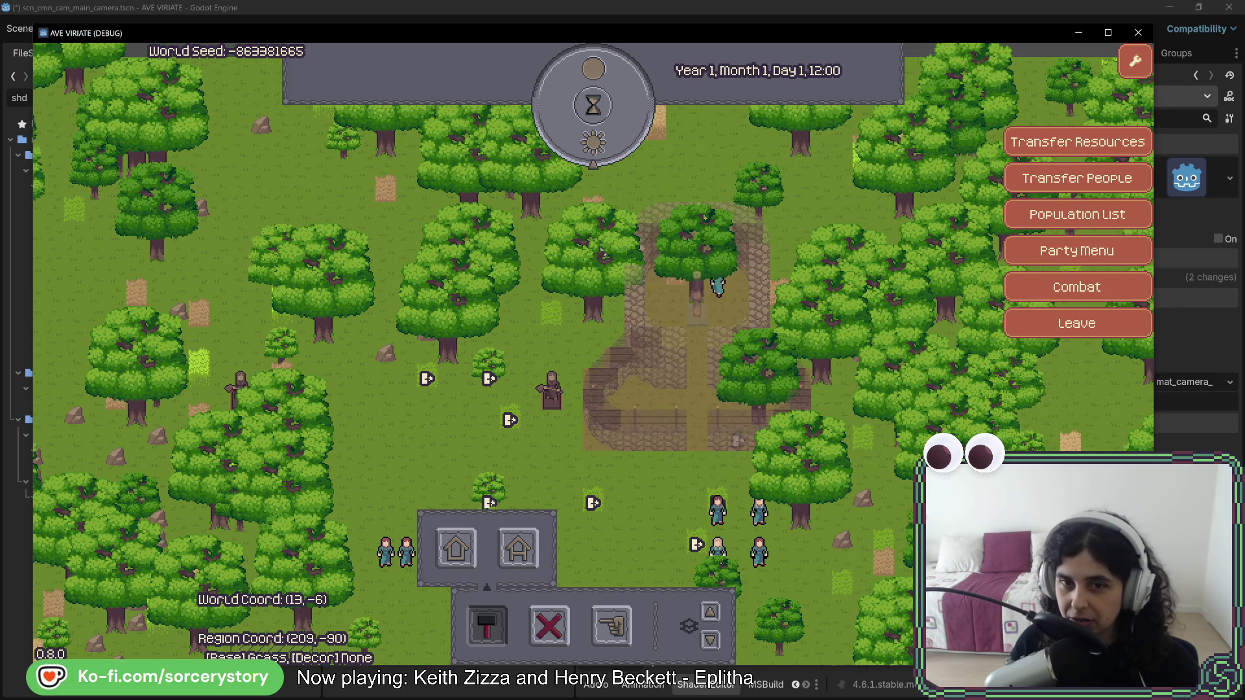
right_click(601, 250)
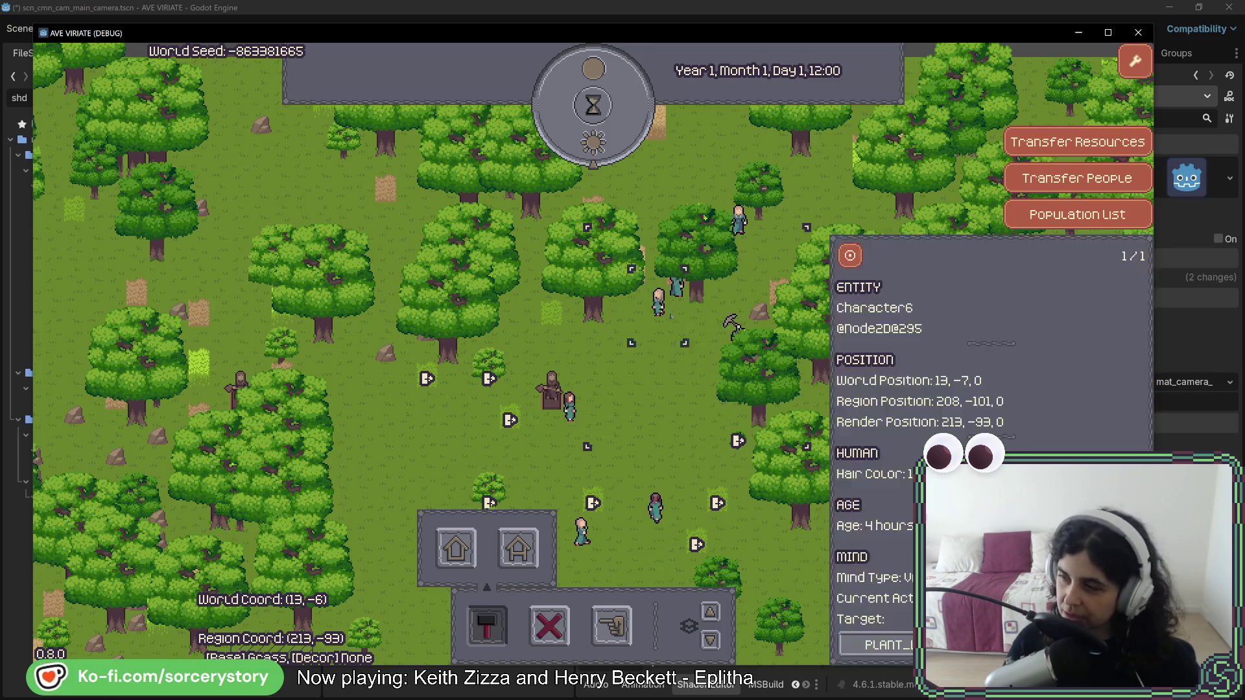
Pass three hours on the hourglass dial to reach 15:00.
left_click(607, 128)
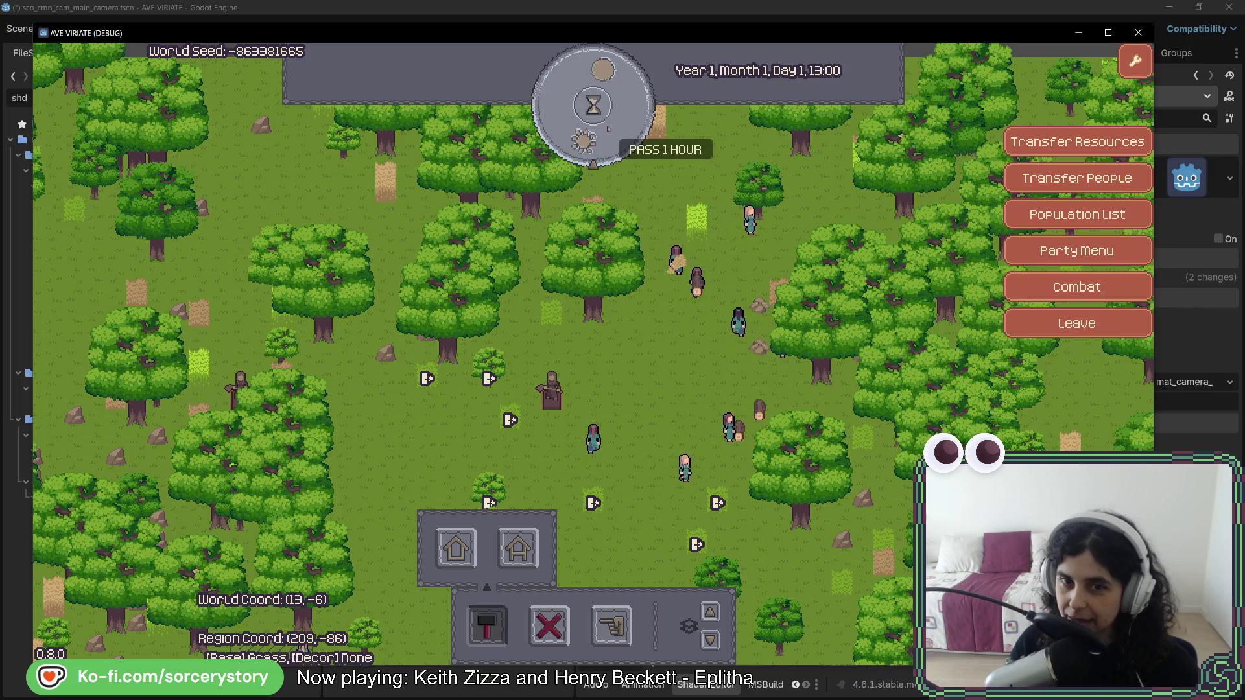
left_click(608, 128)
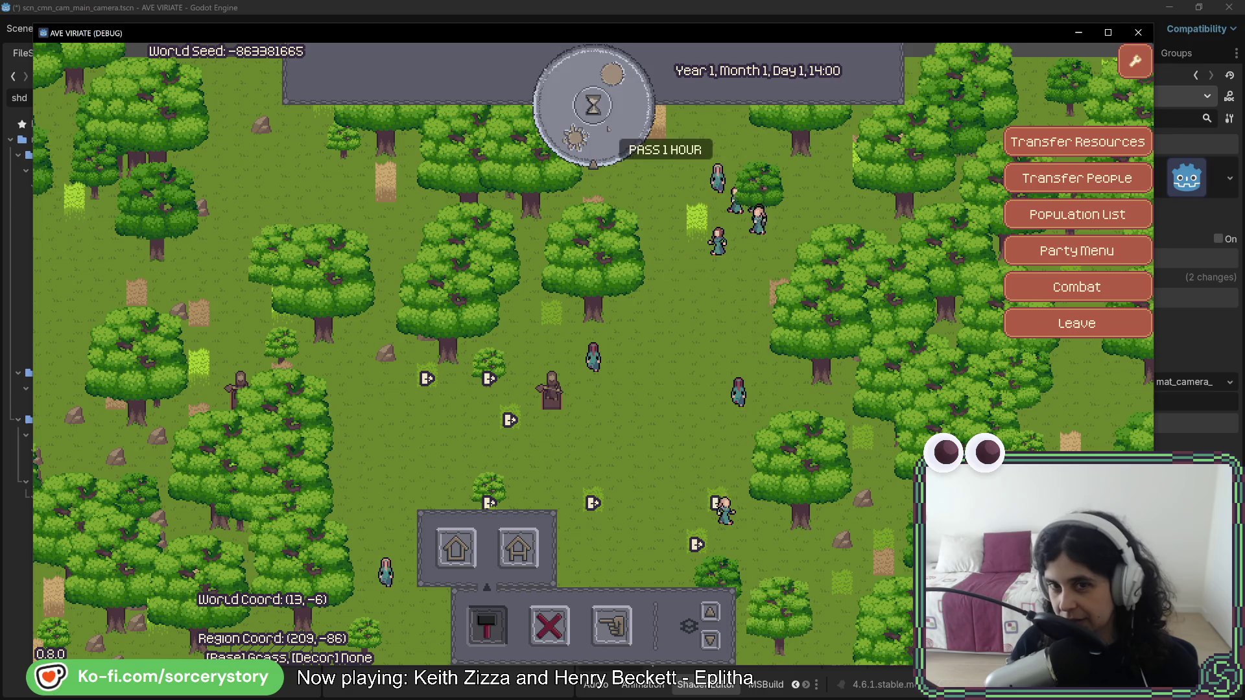
left_click(608, 129)
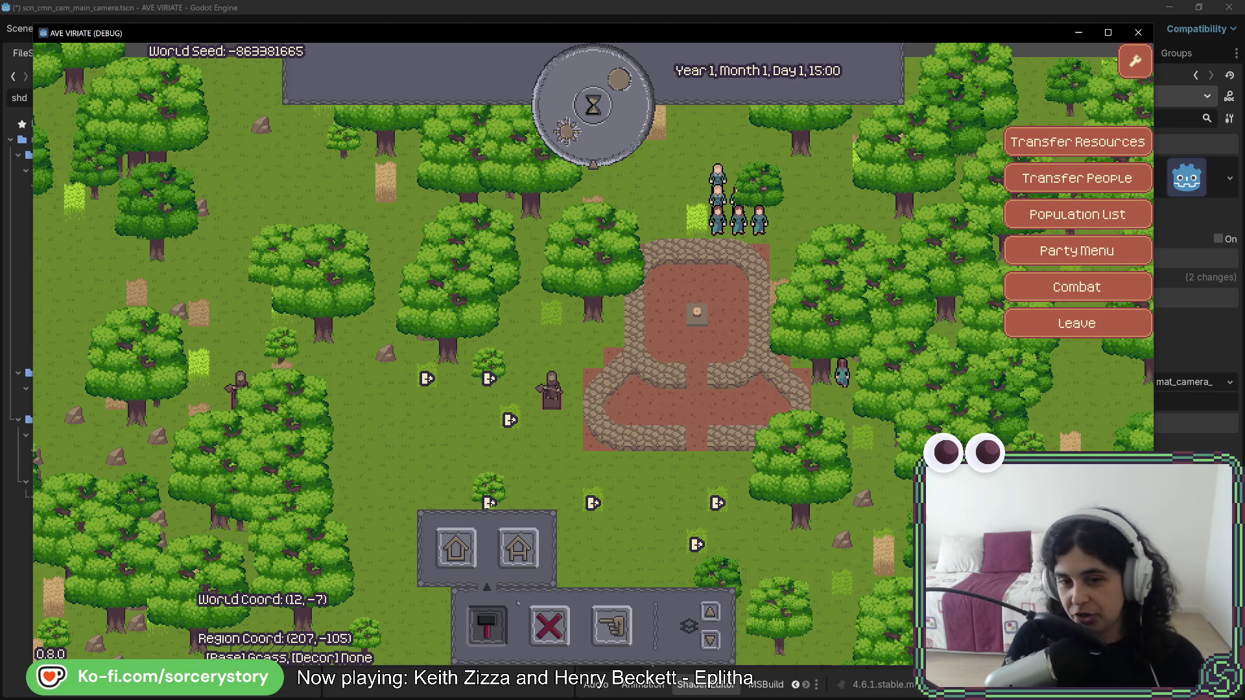
Pick the house again and pass two more hours to 17:00, panning across the village.
left_click(456, 548)
key("a")
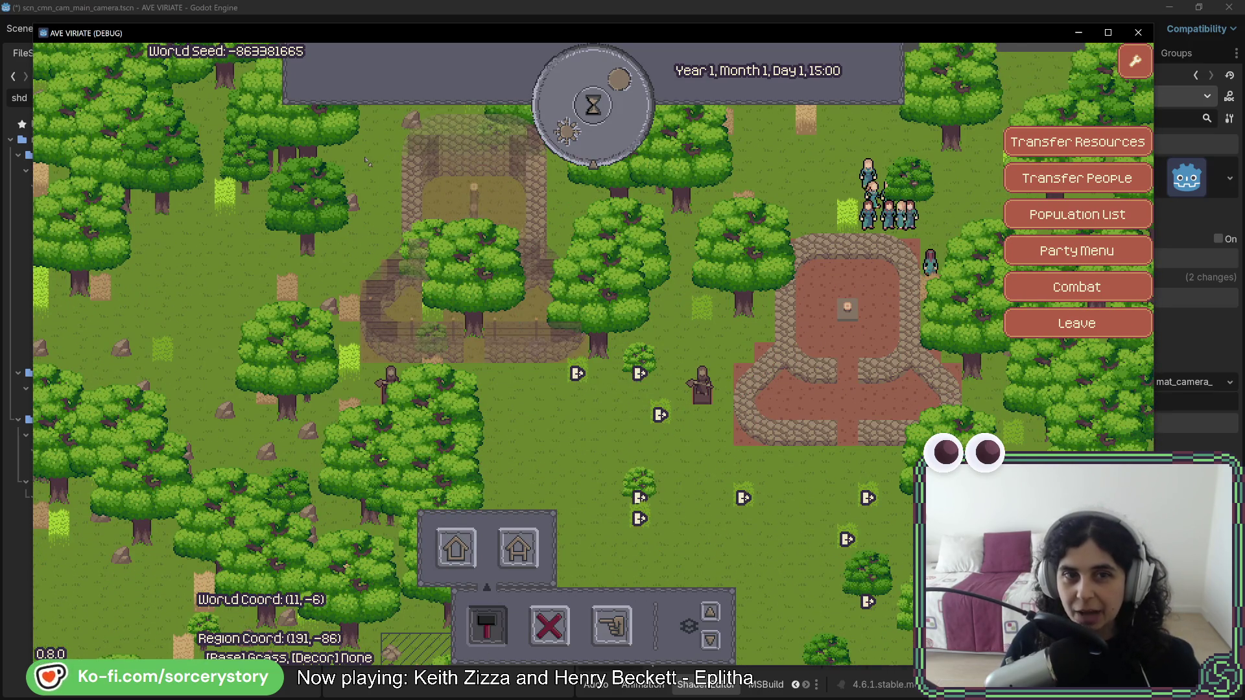
left_click(632, 111)
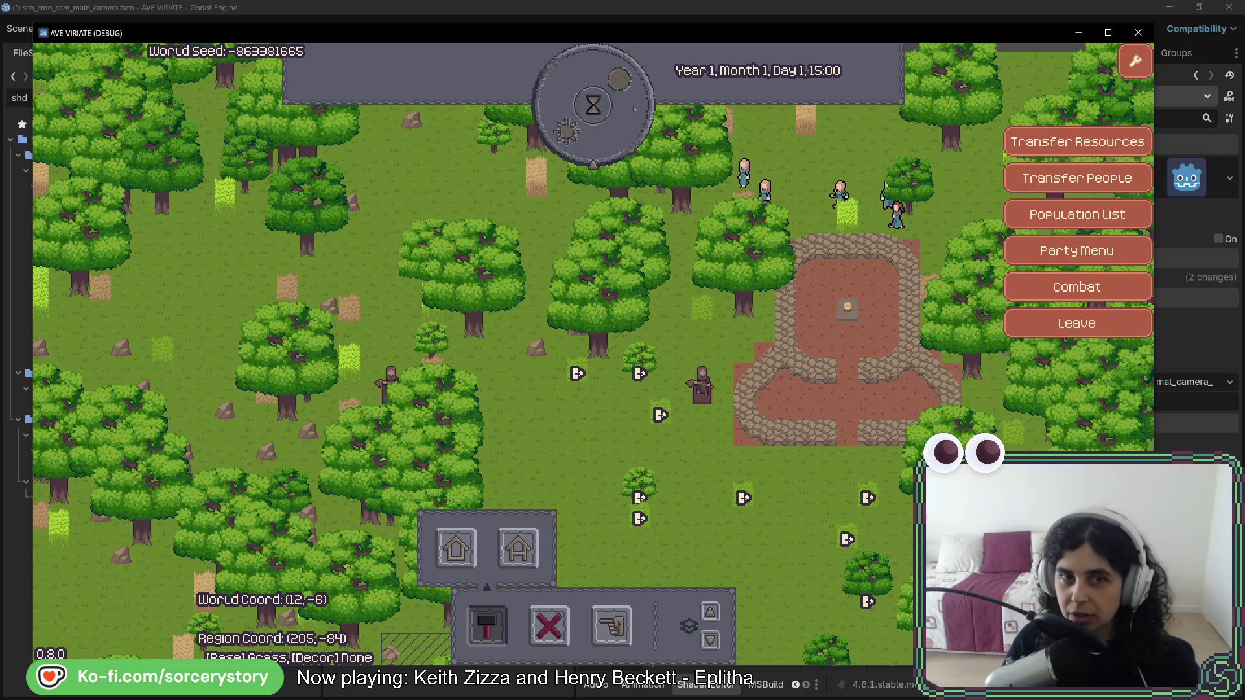
left_click(634, 109)
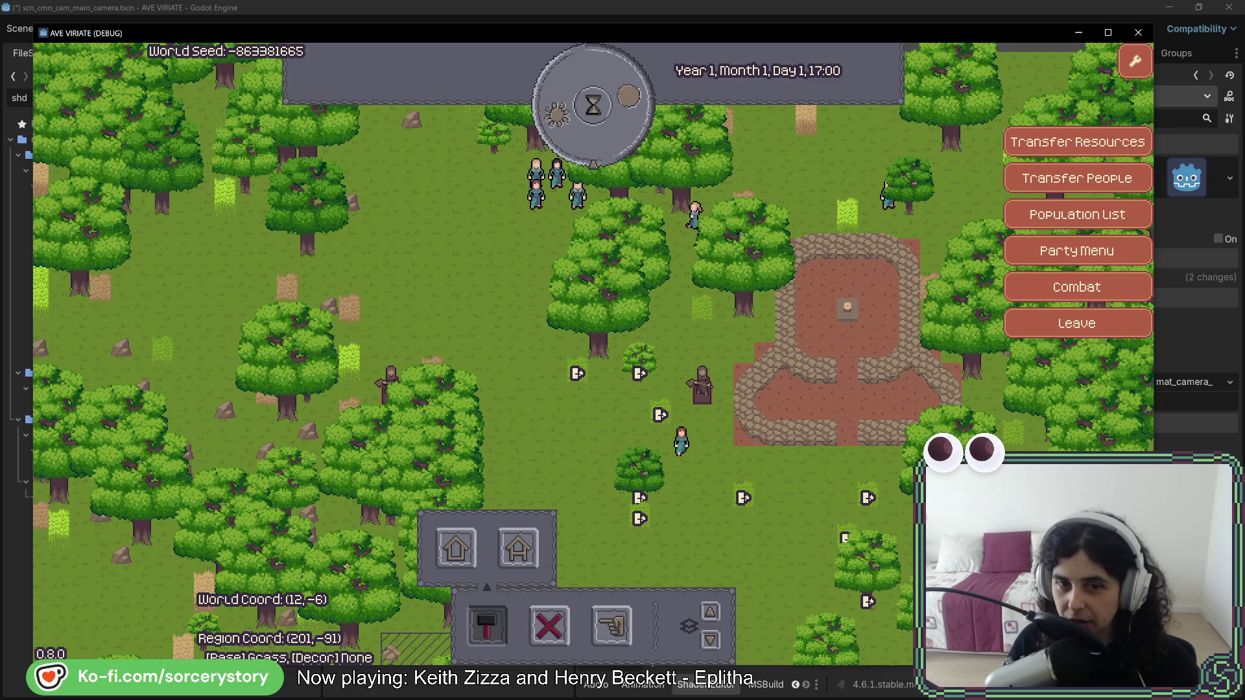
key("w")
key("a")
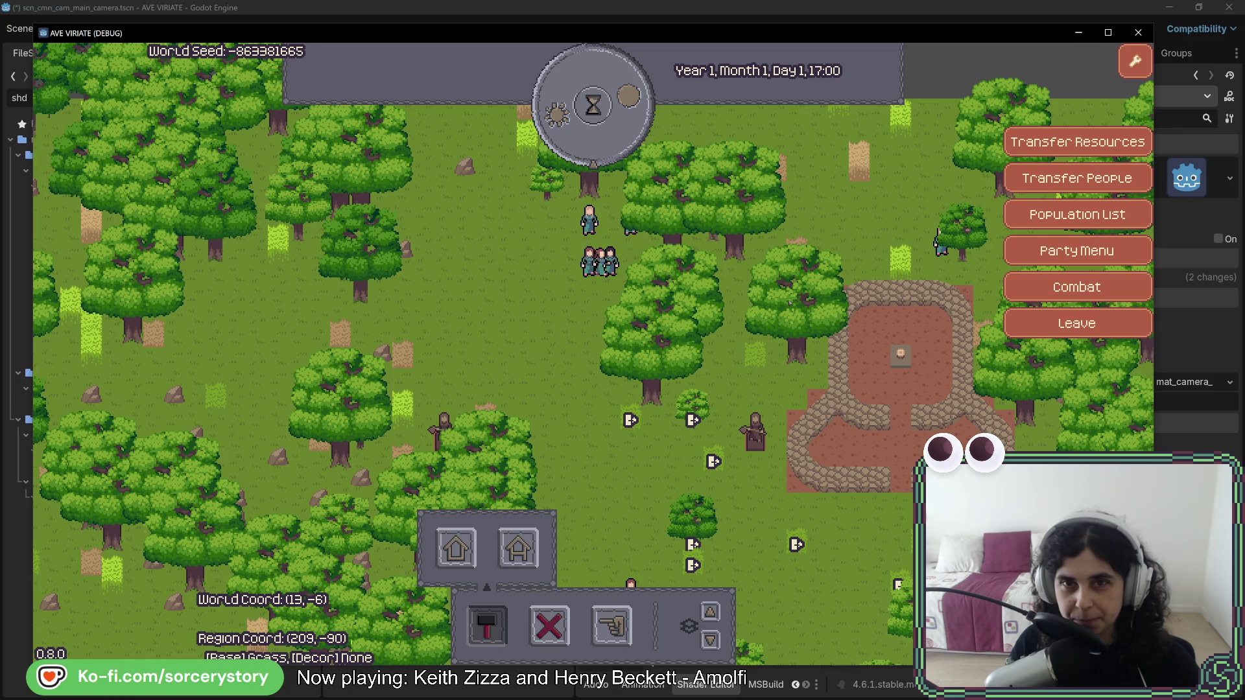
Pass hours through the night until the clock reads Day 2, 07:00.
key("s")
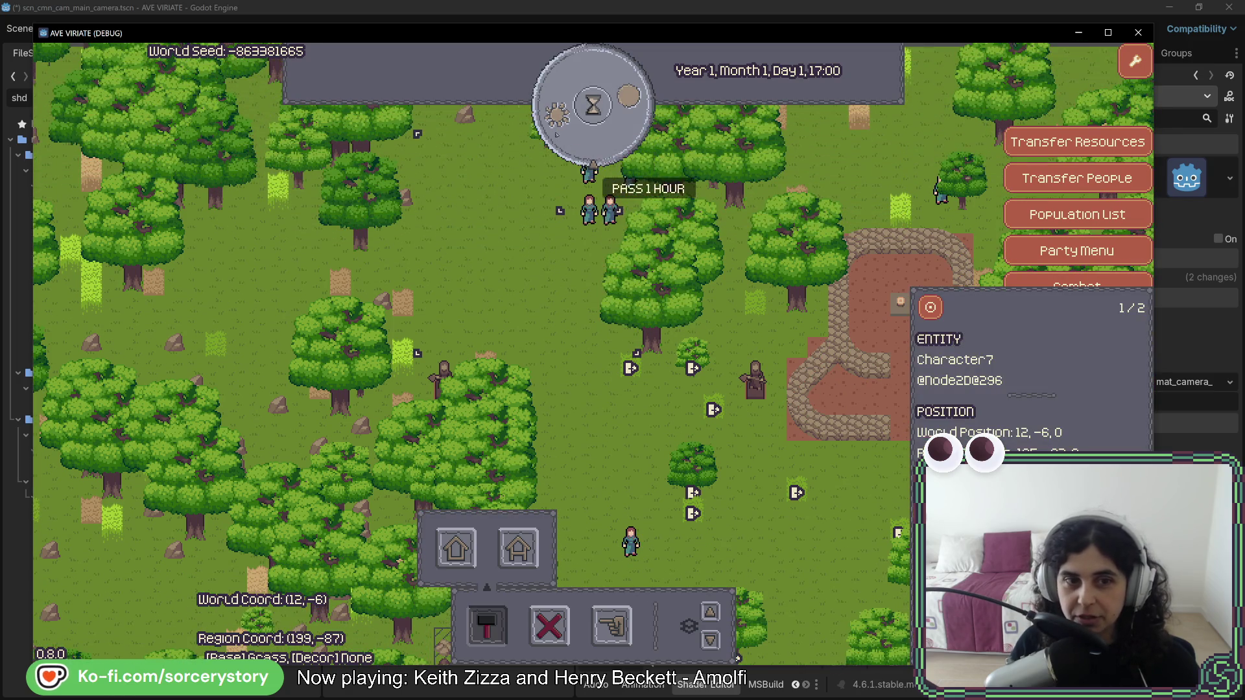
left_click(556, 134)
key("w")
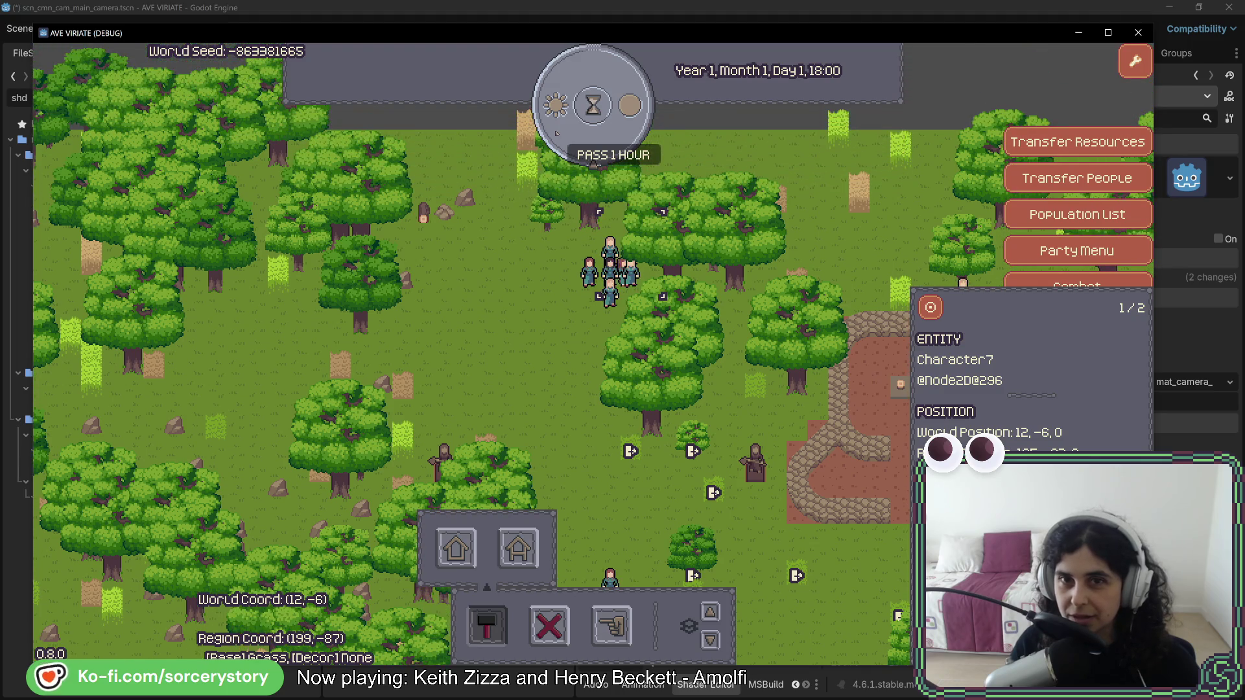
left_click(557, 135)
left_click(556, 134)
left_click(556, 135)
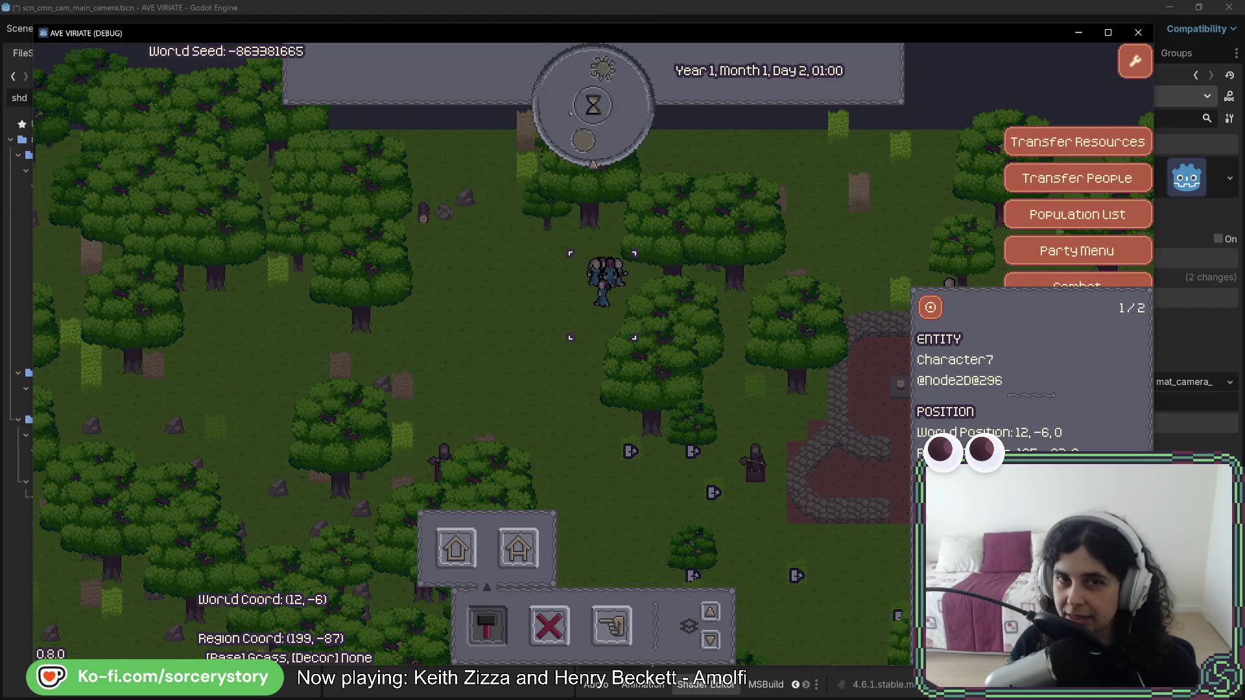
left_click(557, 135)
left_click(584, 116)
left_click(584, 116)
left_click(584, 116)
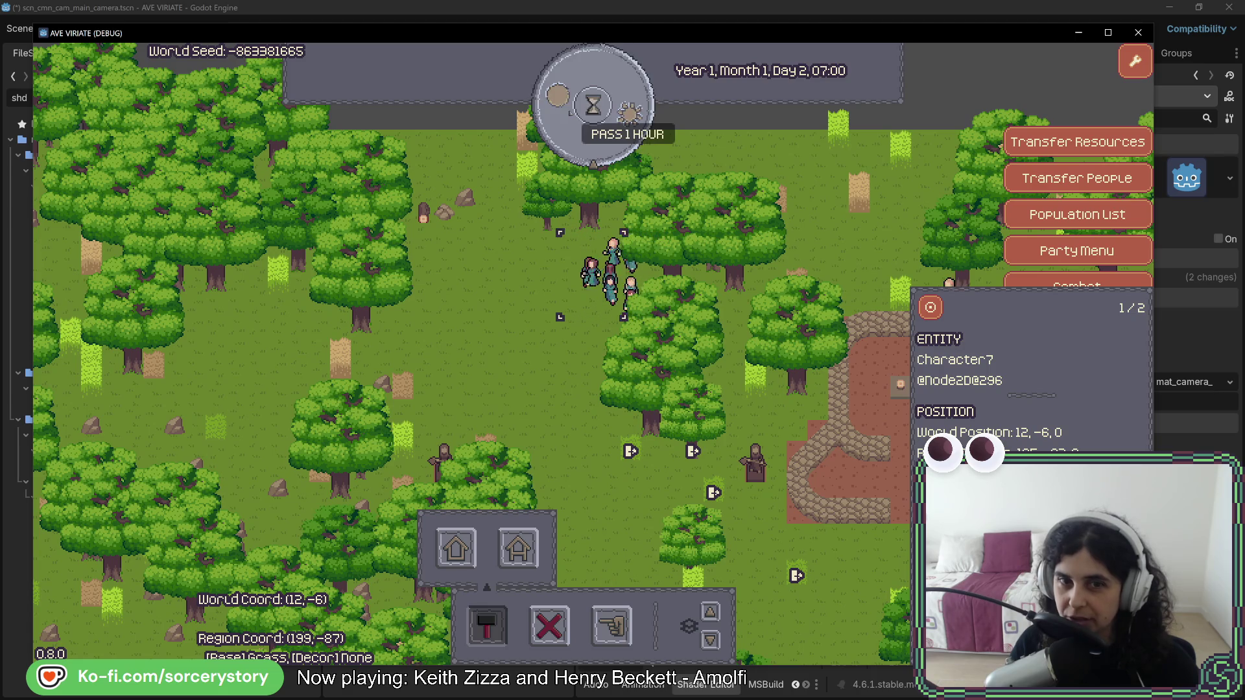
Check the stored amounts of two pairs of wood and stone piles.
key("Escape")
key("s")
key("d")
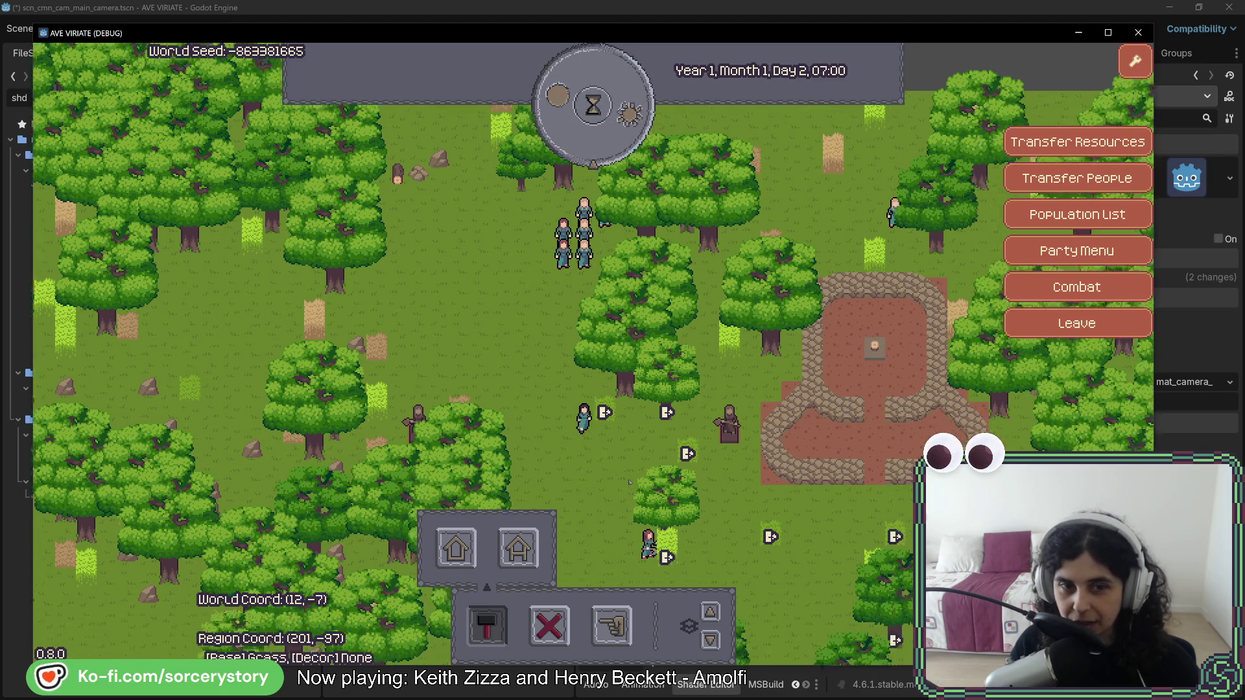
left_click(359, 129)
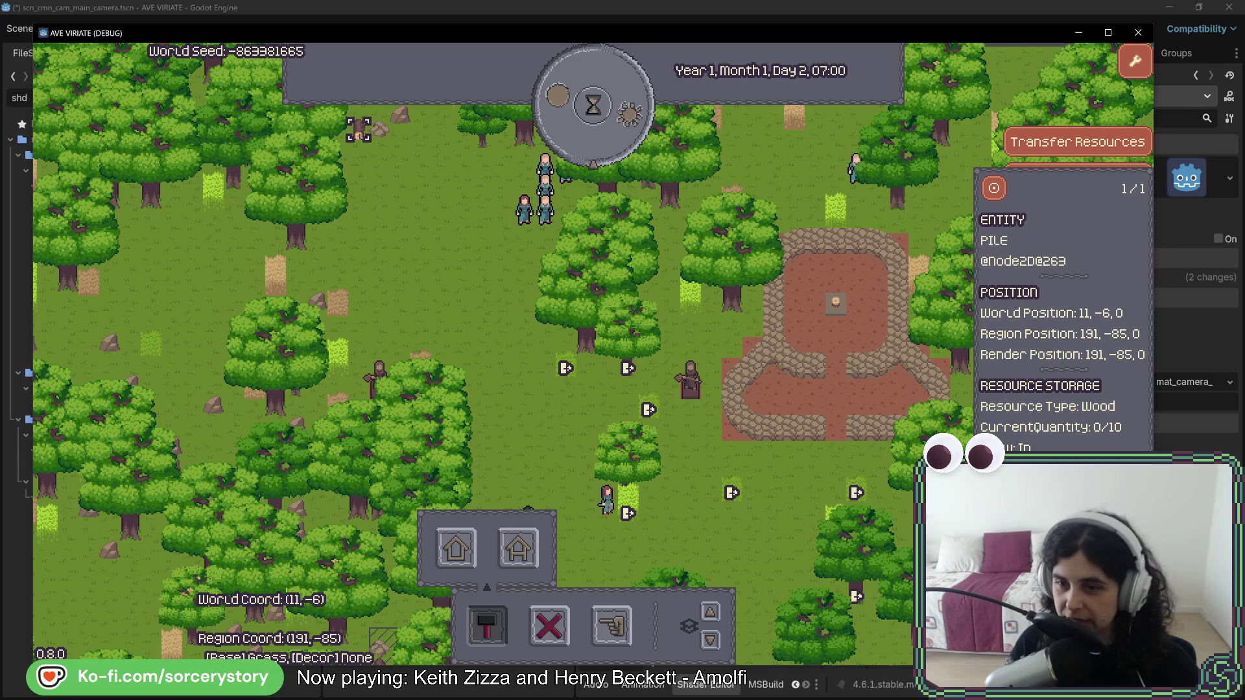
left_click(380, 130)
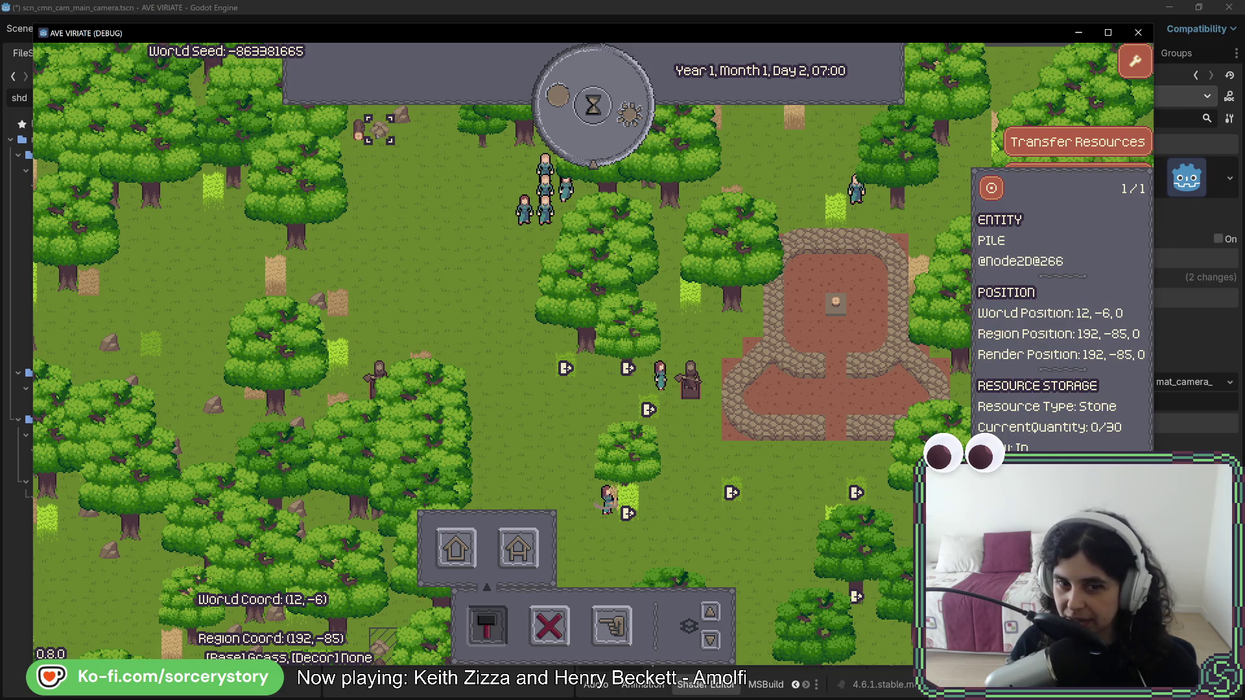
key("Escape")
key("s")
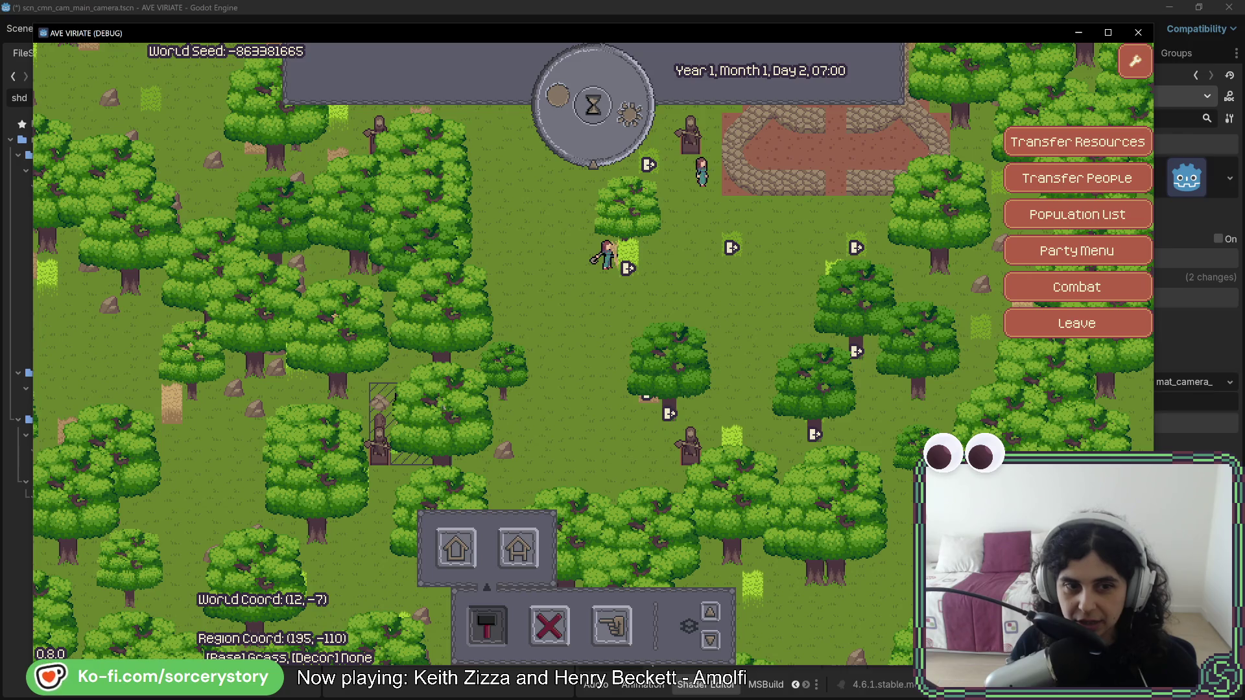
left_click(381, 426)
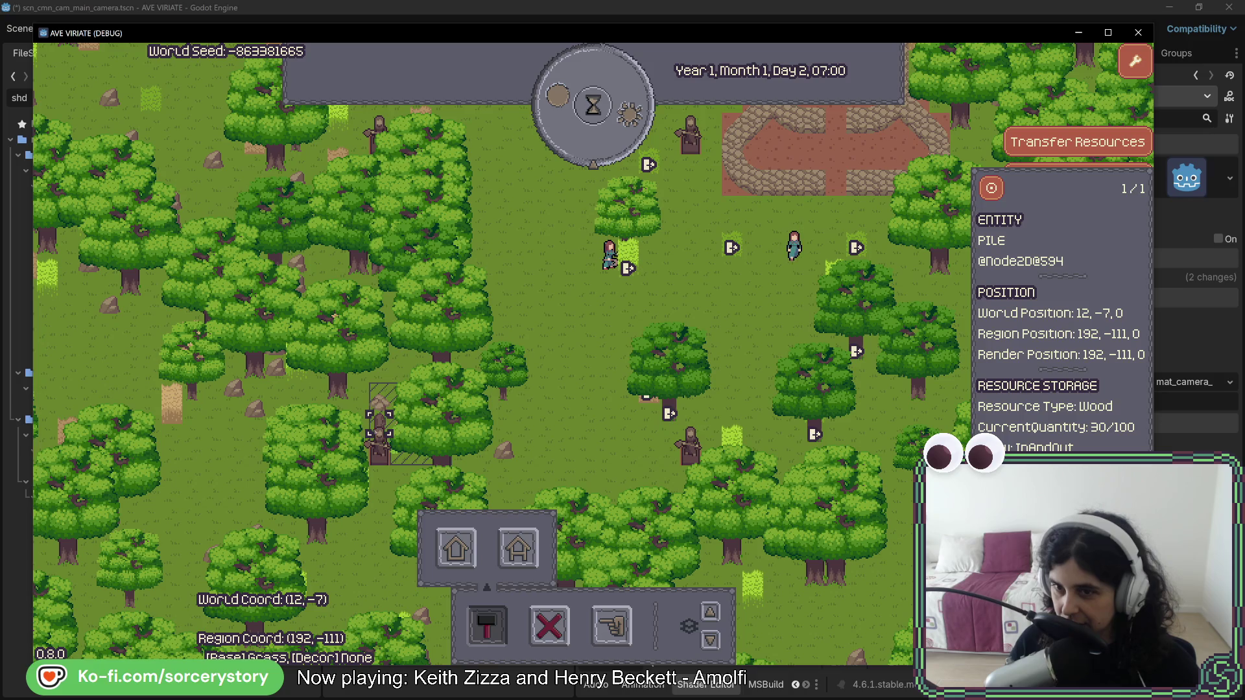
left_click(379, 403)
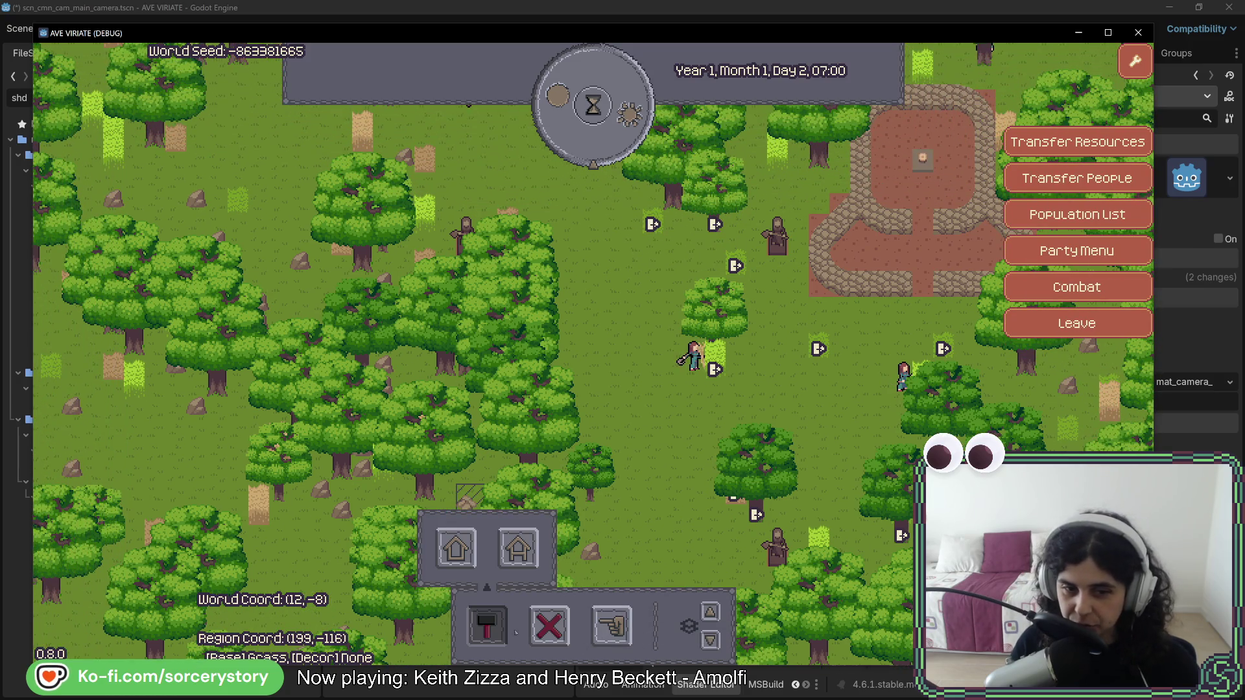
Designate the stone piles for extraction by boxing them with the Designate tool.
left_click(611, 626)
key("s")
key("a")
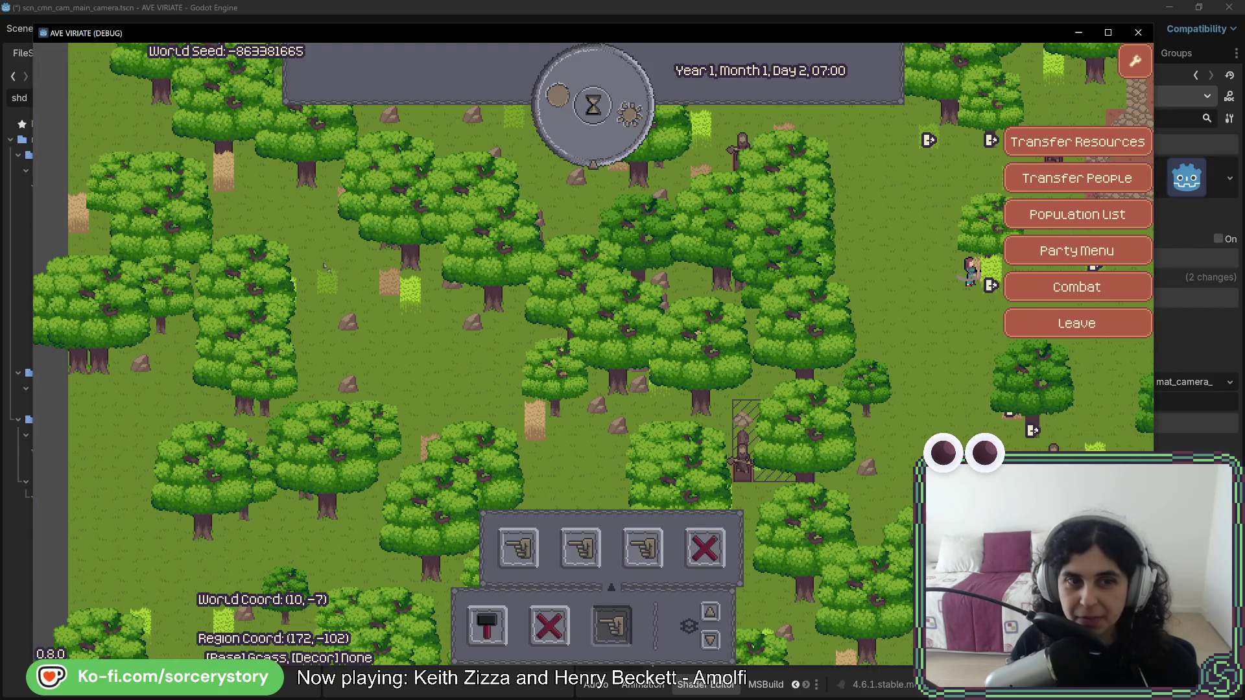
left_click_drag(327, 267, 603, 452)
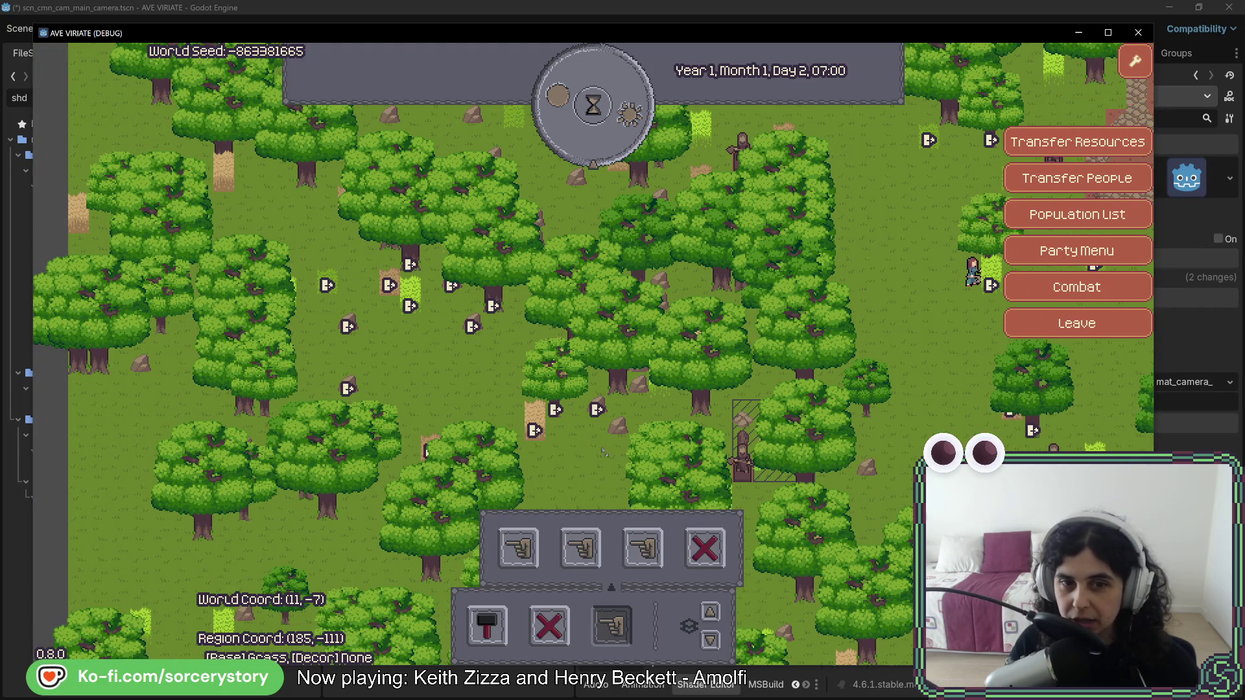
Pass two hours to 09:00 and pan back to the designated stone piles.
left_click(624, 144)
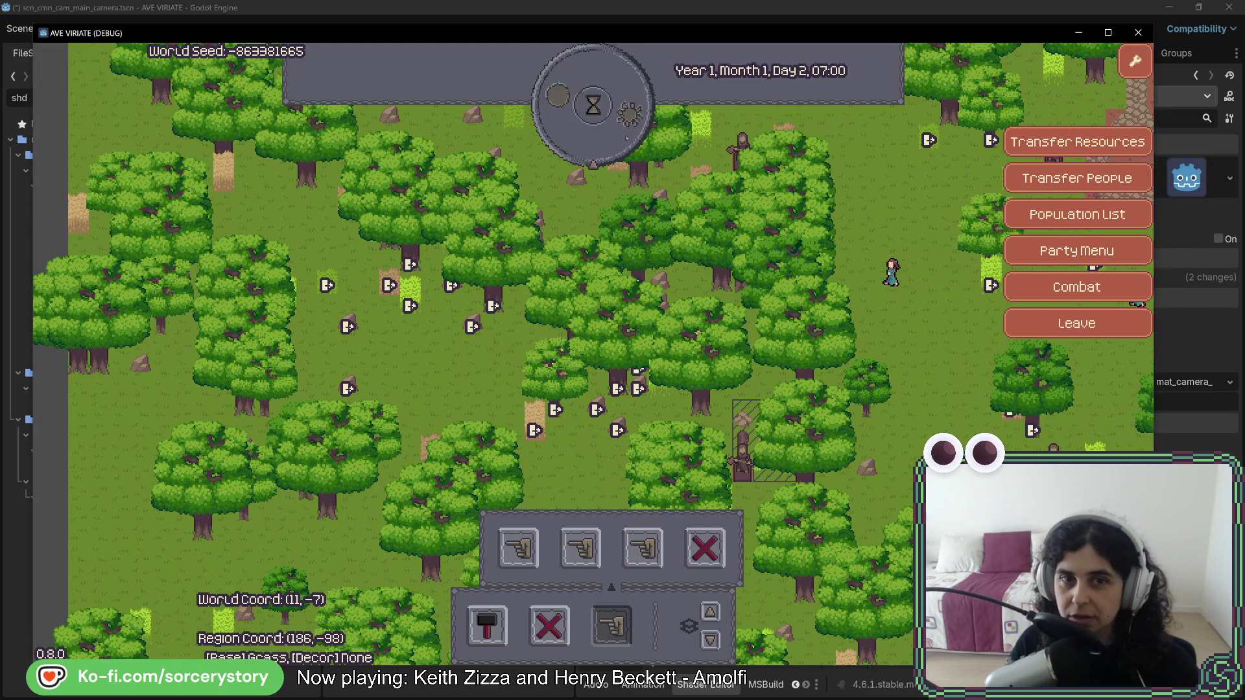
left_click(624, 144)
key("w")
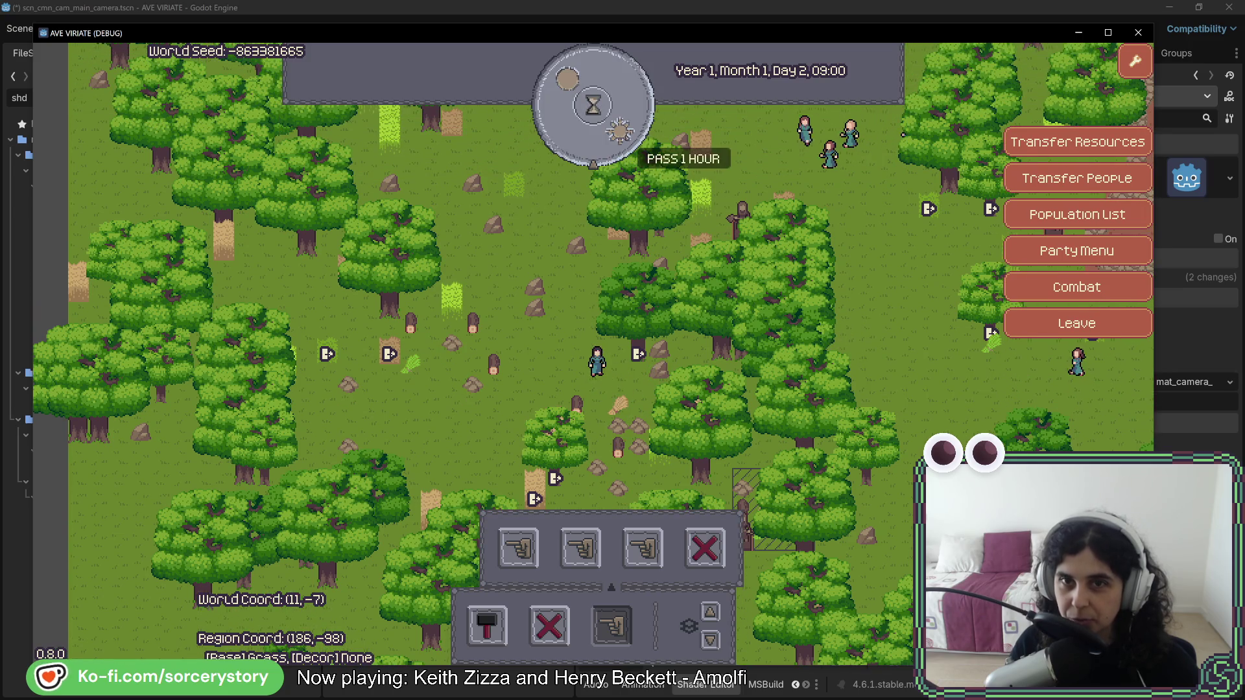
key("a")
key("w")
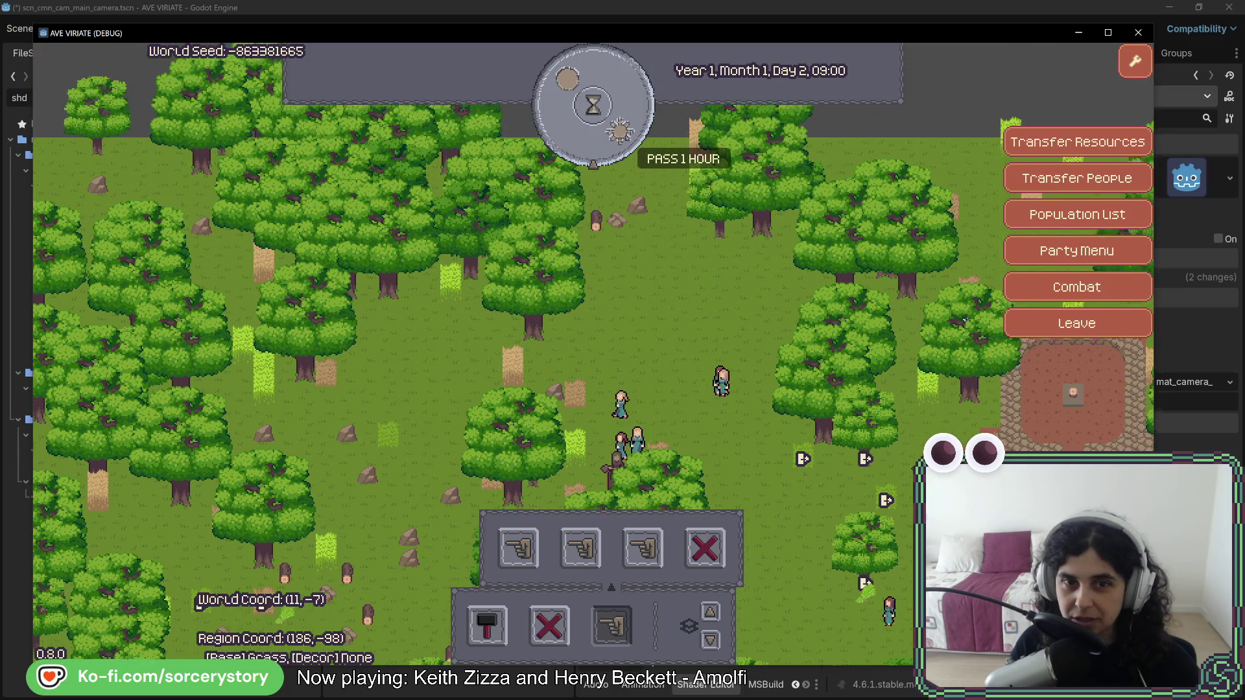
key("d")
key("s")
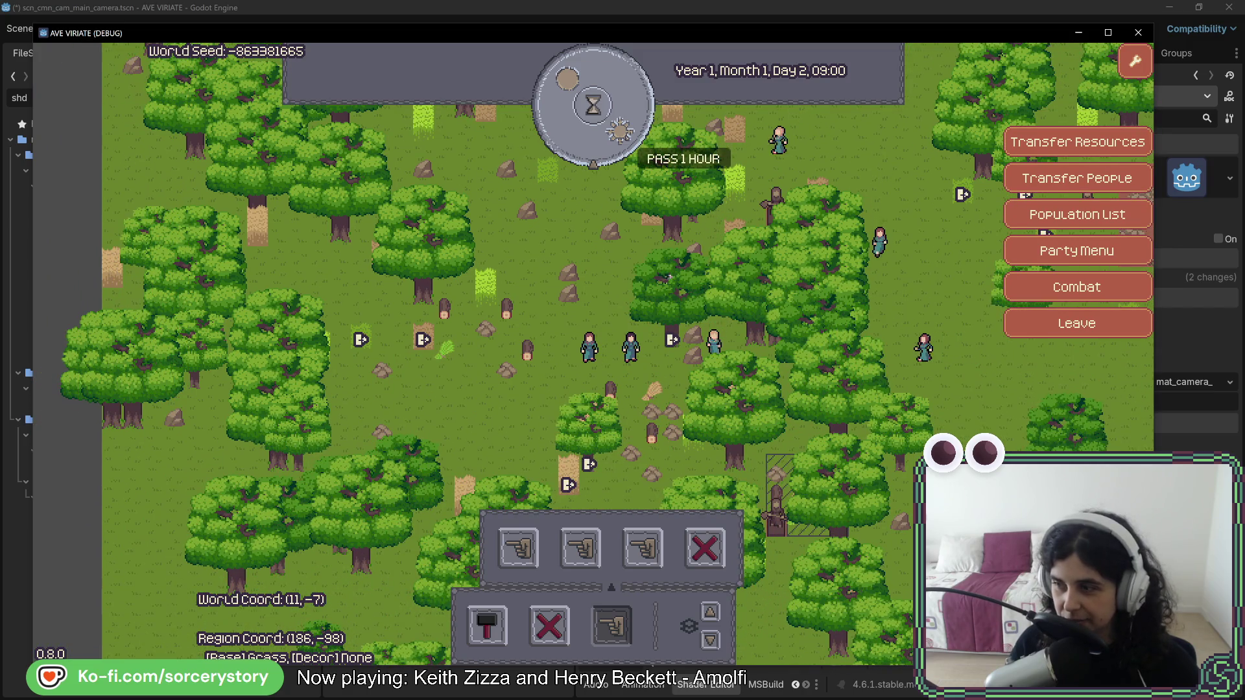
key("w")
key("d")
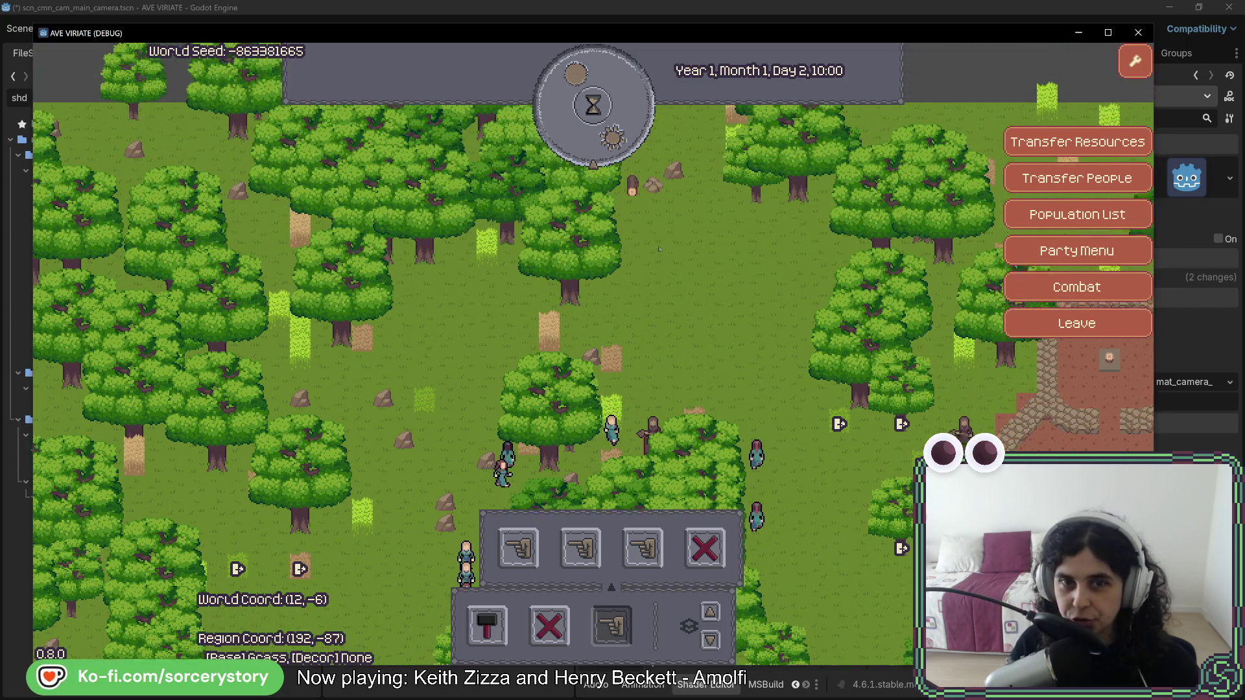
Inspect a stone pile and villagers Character3 and Character0, then advance to 11:00.
left_click(650, 241)
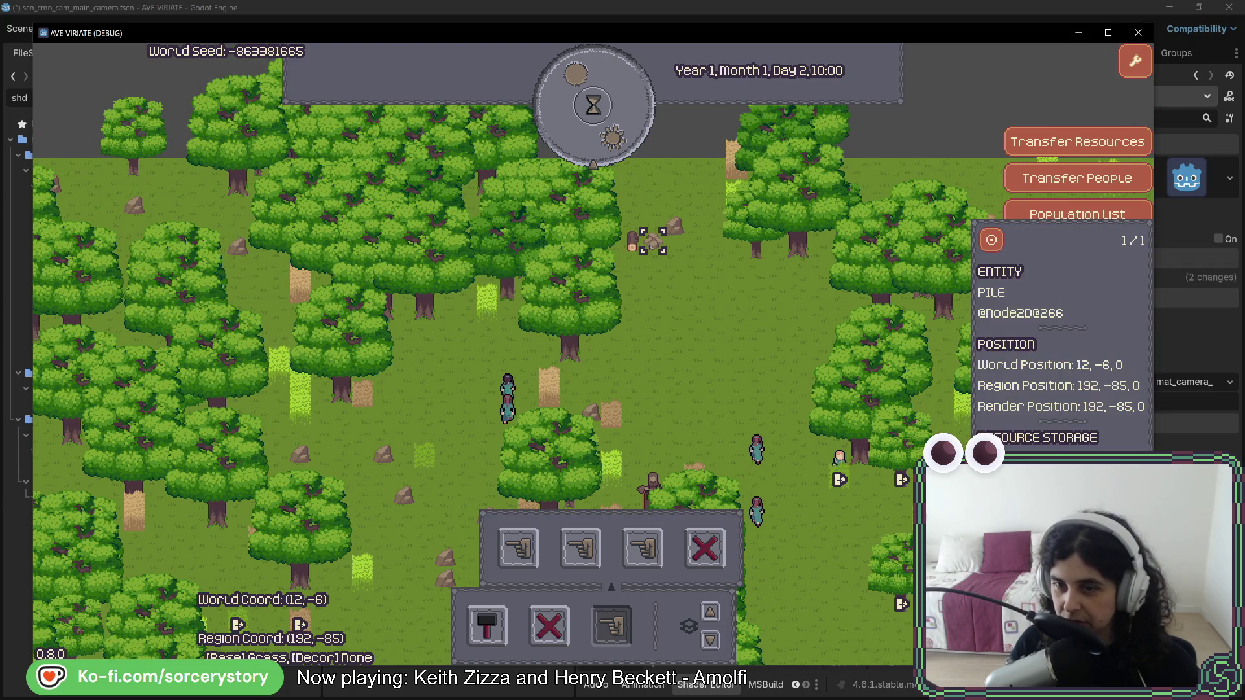
left_click(550, 373)
key("d")
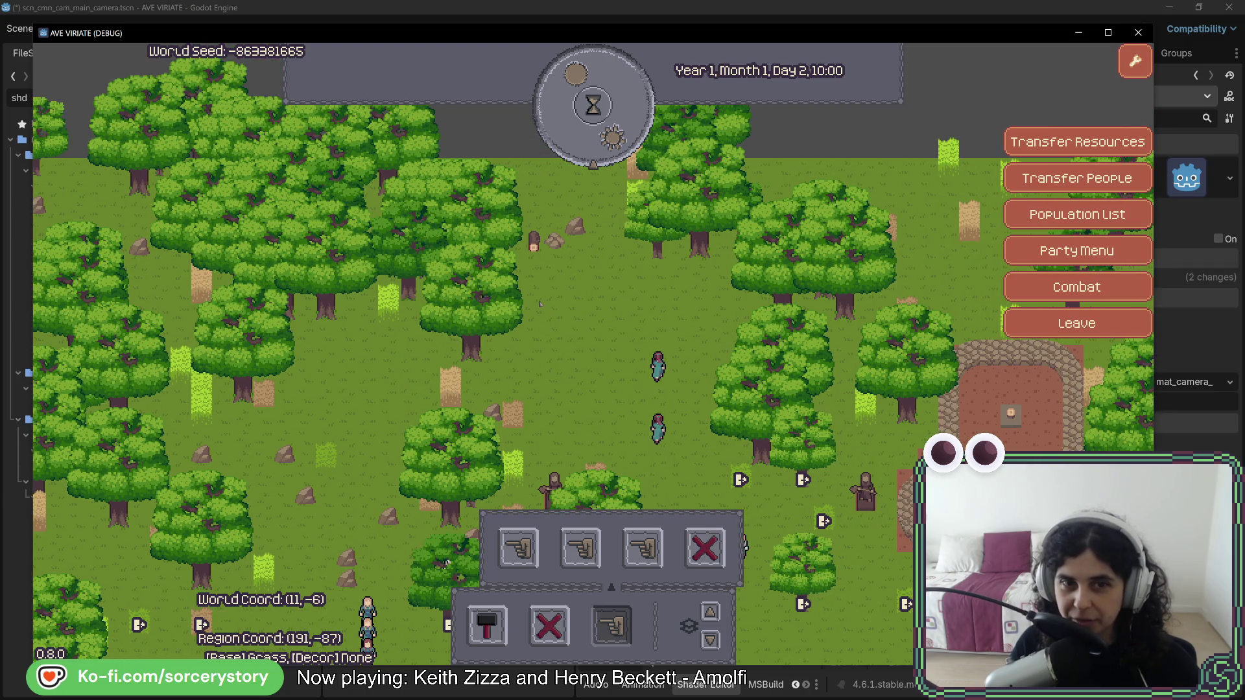
left_click(534, 260)
key("Escape")
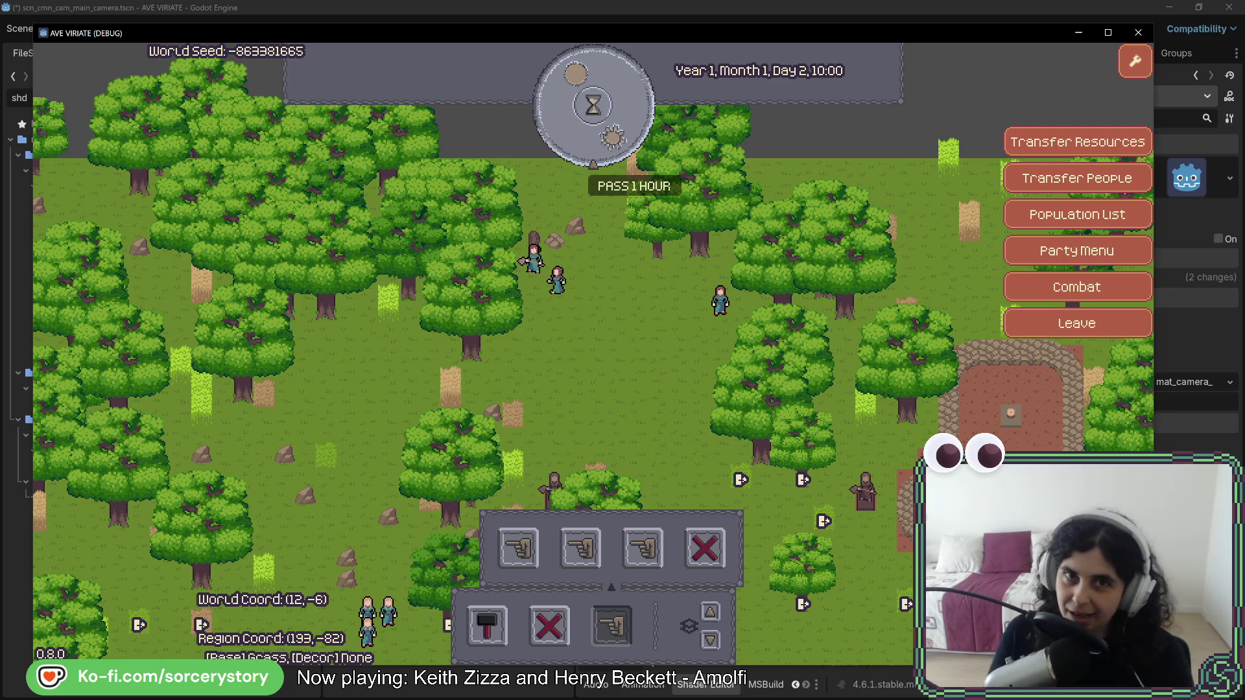
left_click(527, 265)
key("Escape")
left_click(593, 105)
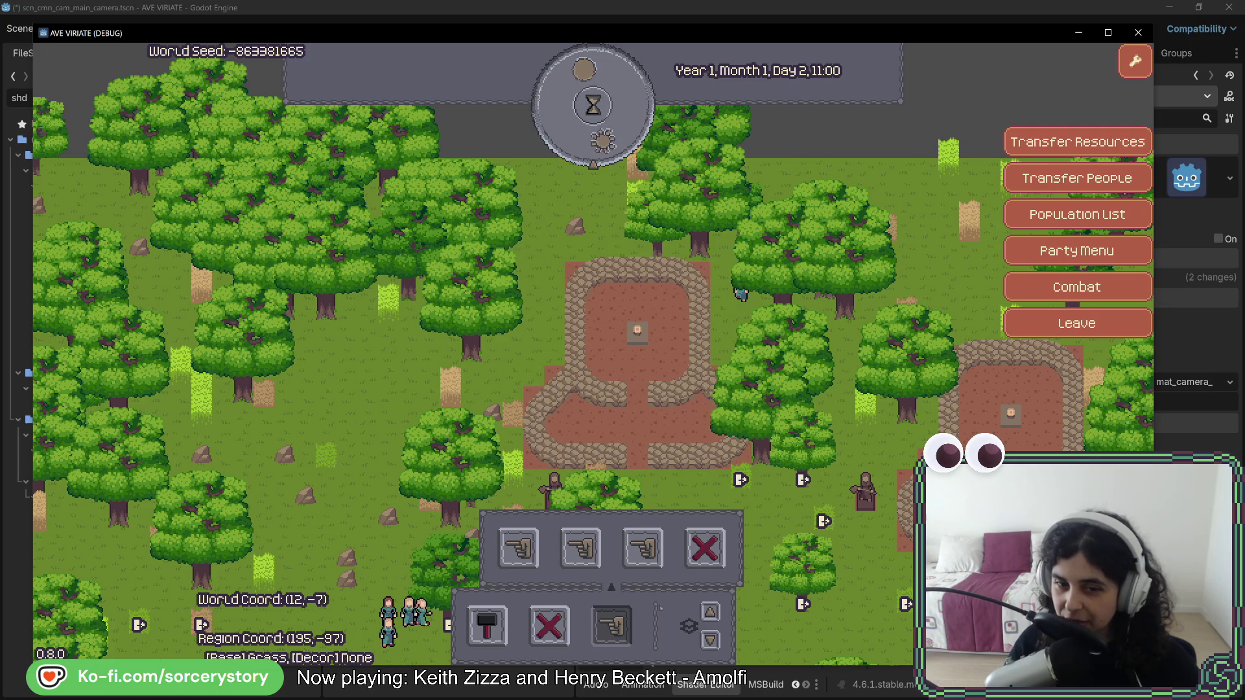
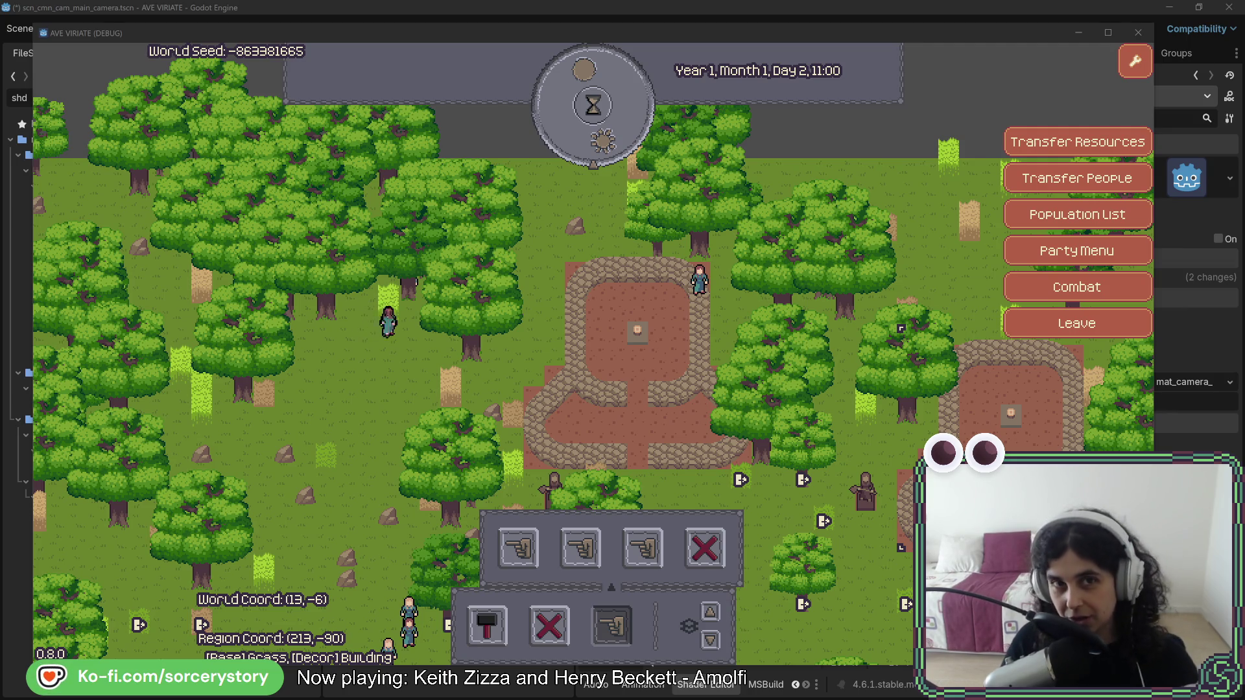
Drag the Wax Heads Steam store window over the left side of the running game.
mouse_move(1166, 72)
left_mouse_down()
mouse_move(887, 88)
mouse_move(481, 54)
left_mouse_up()
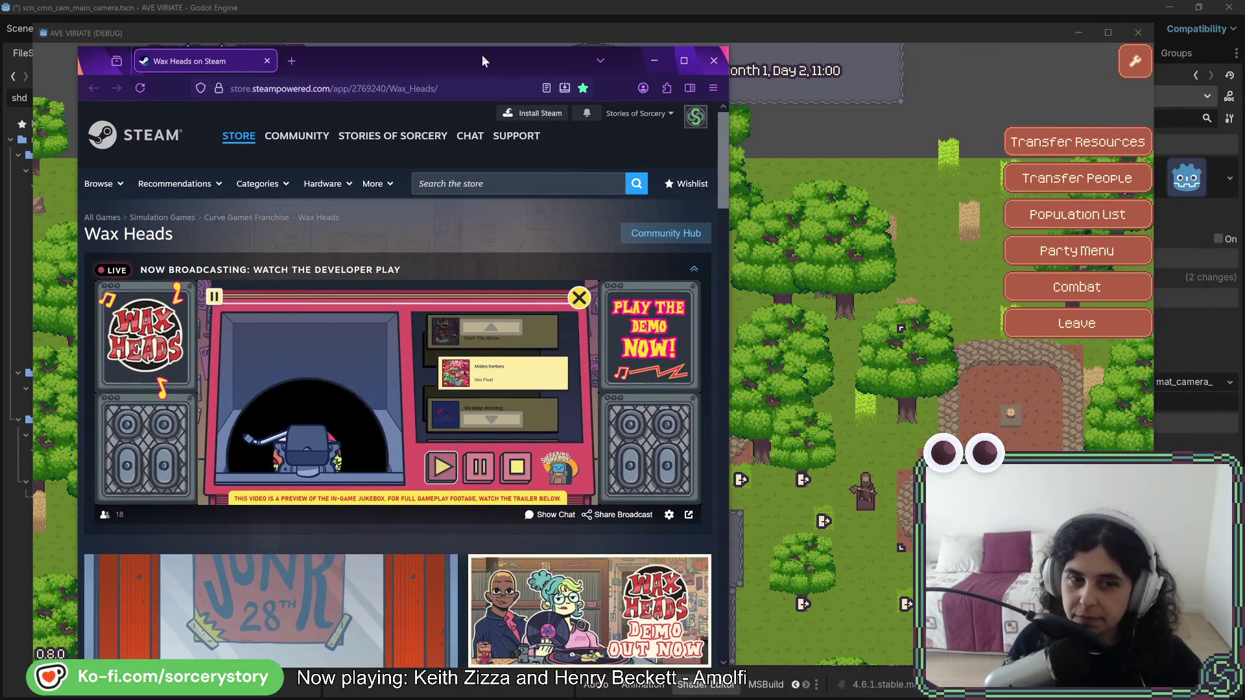
Scroll the Wax Heads store page, then select and dismiss its web address.
scroll(399, 389, "down", 3)
scroll(404, 471, "down", 1)
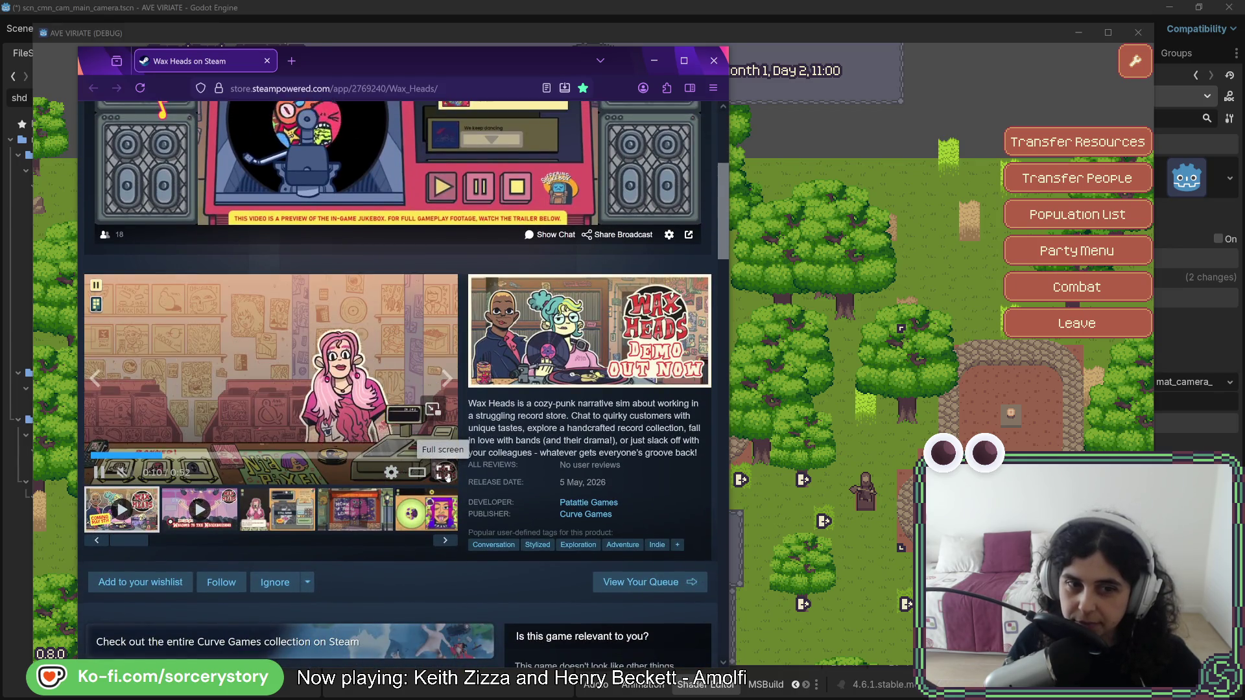
left_click(261, 90)
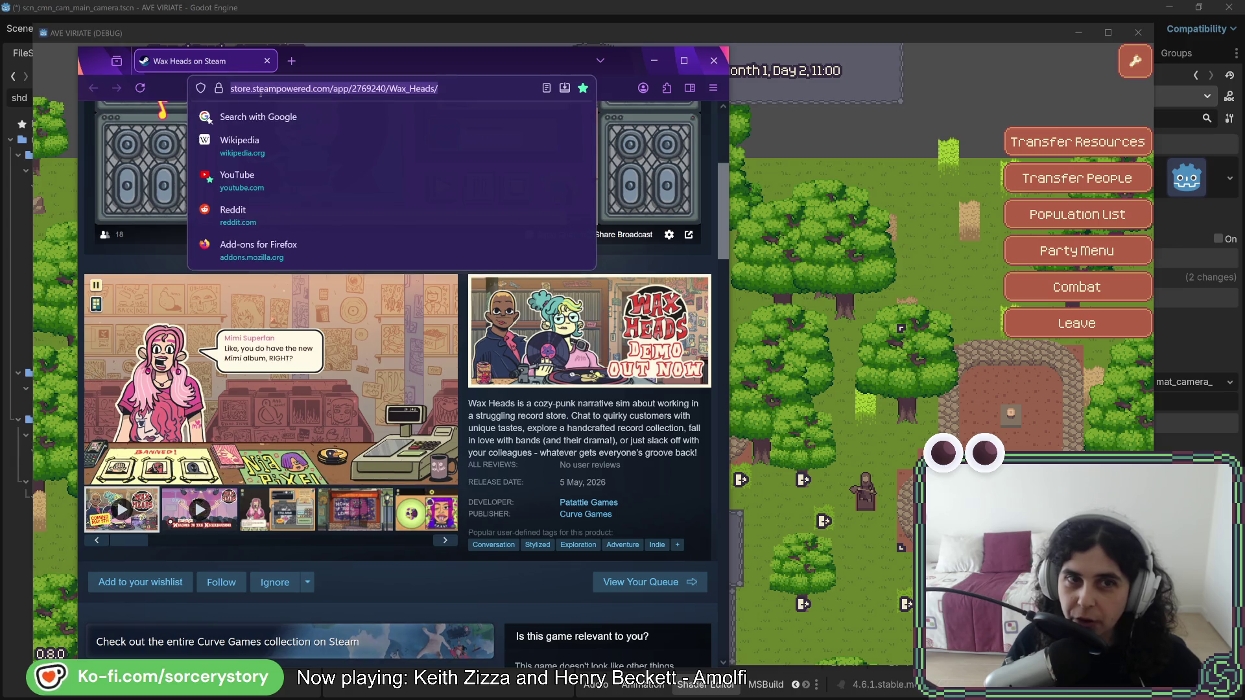
left_click(160, 265)
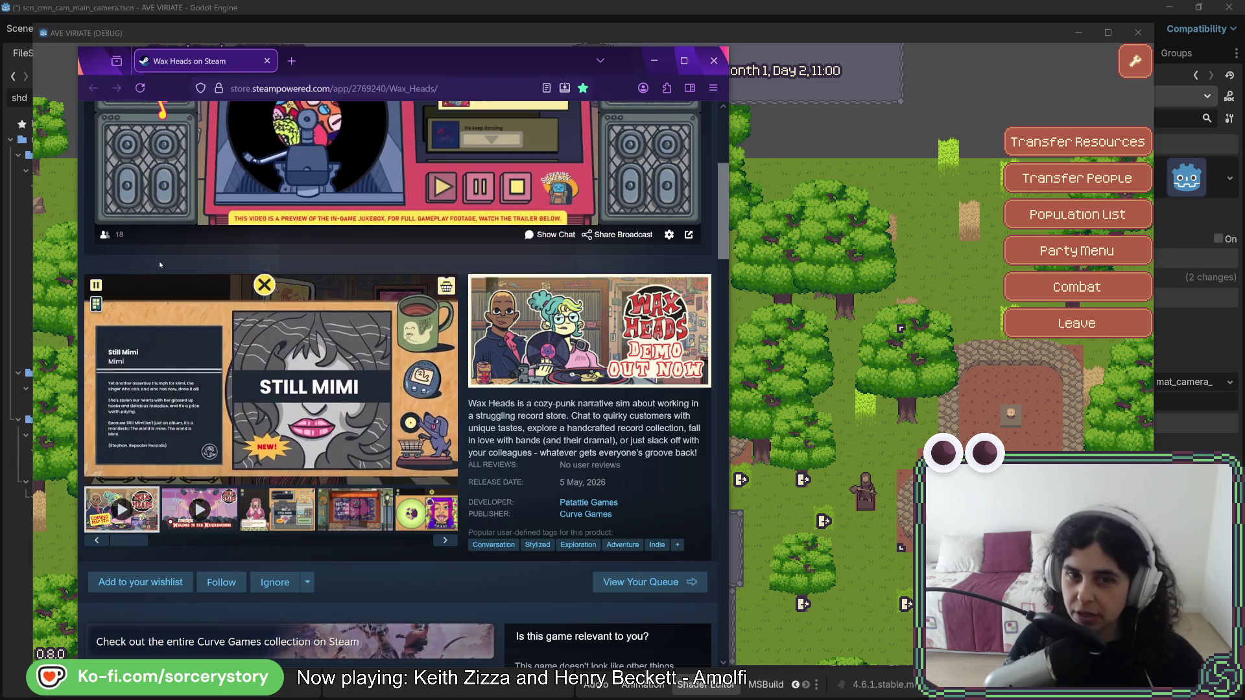
Scroll to the demo and 5 May, 2026 release date, then minimise Firefox.
mouse_move(970, 220)
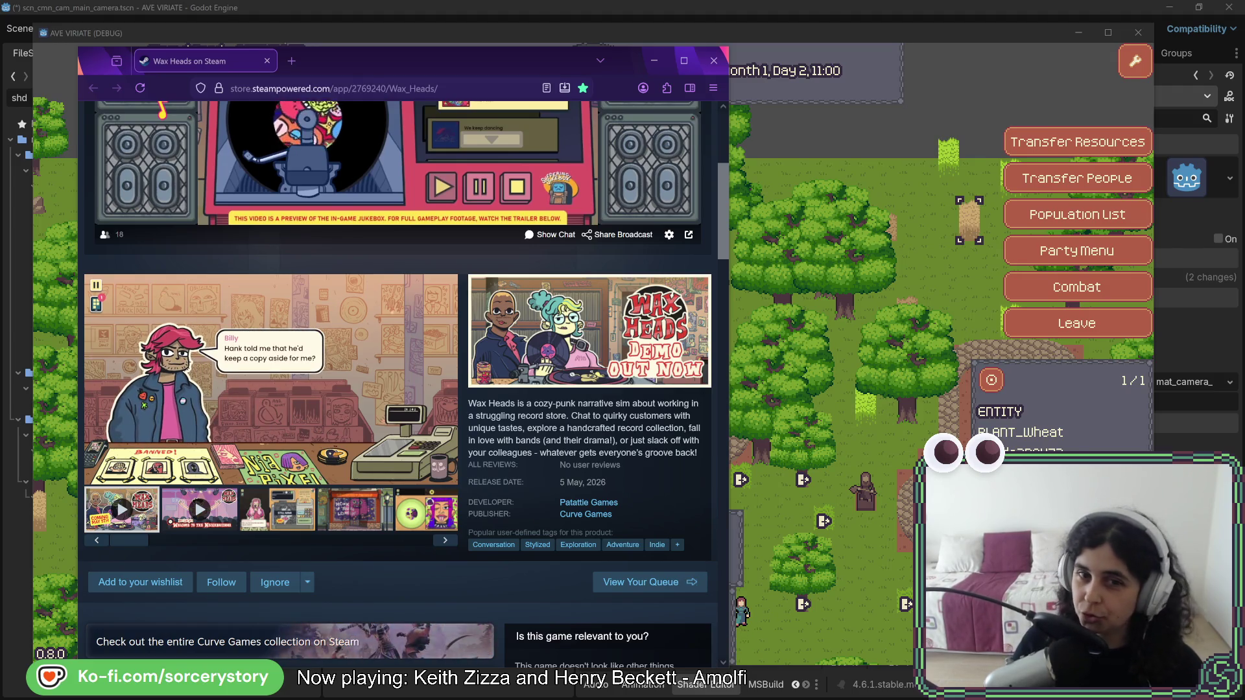
scroll(412, 445, "down", 3)
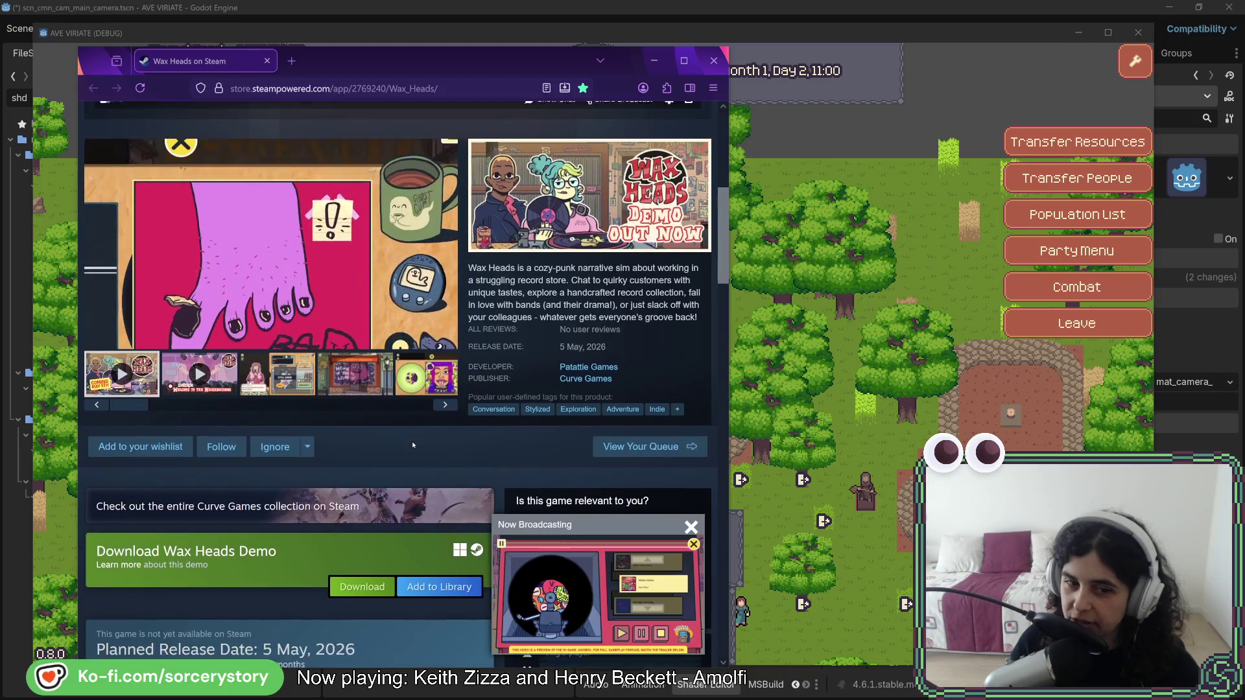
scroll(413, 445, "down", 5)
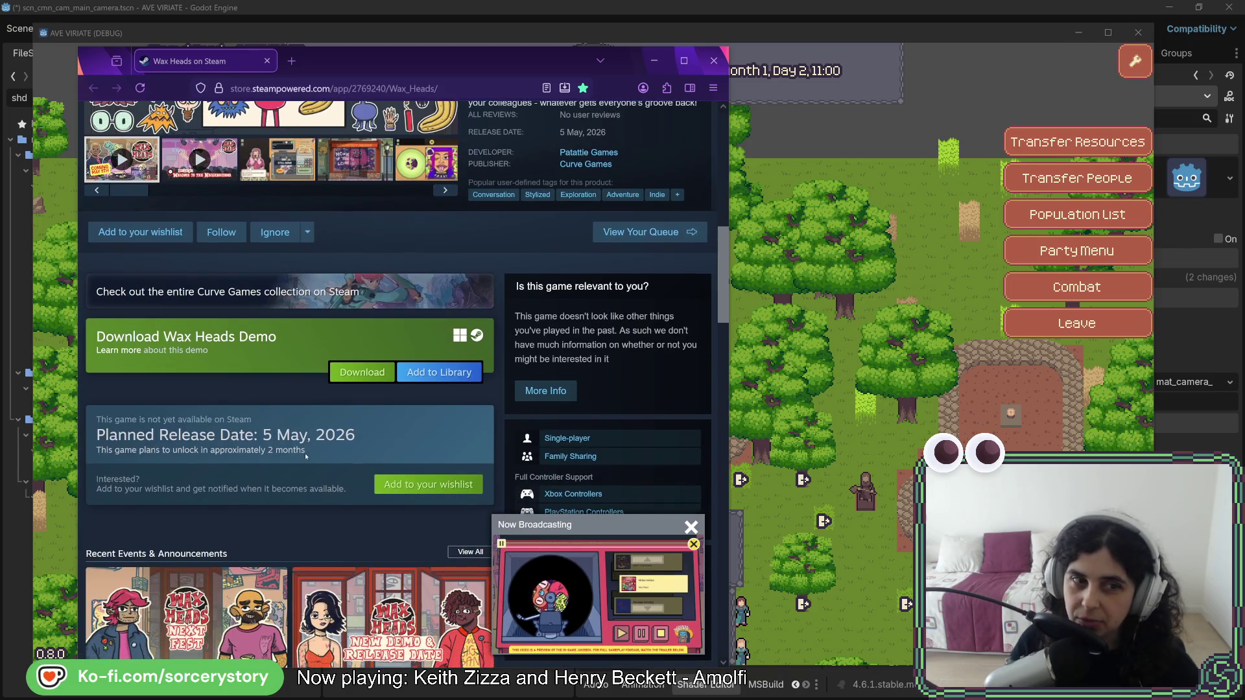
scroll(305, 457, "down", 2)
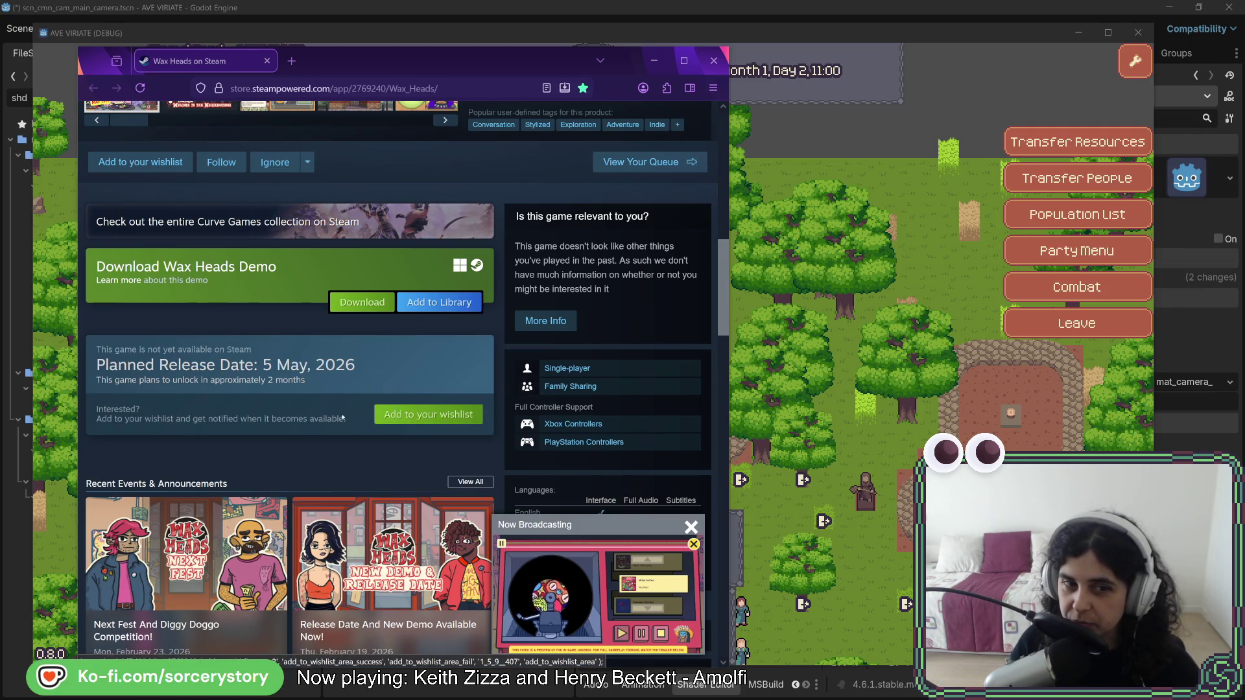
scroll(319, 468, "up", 4)
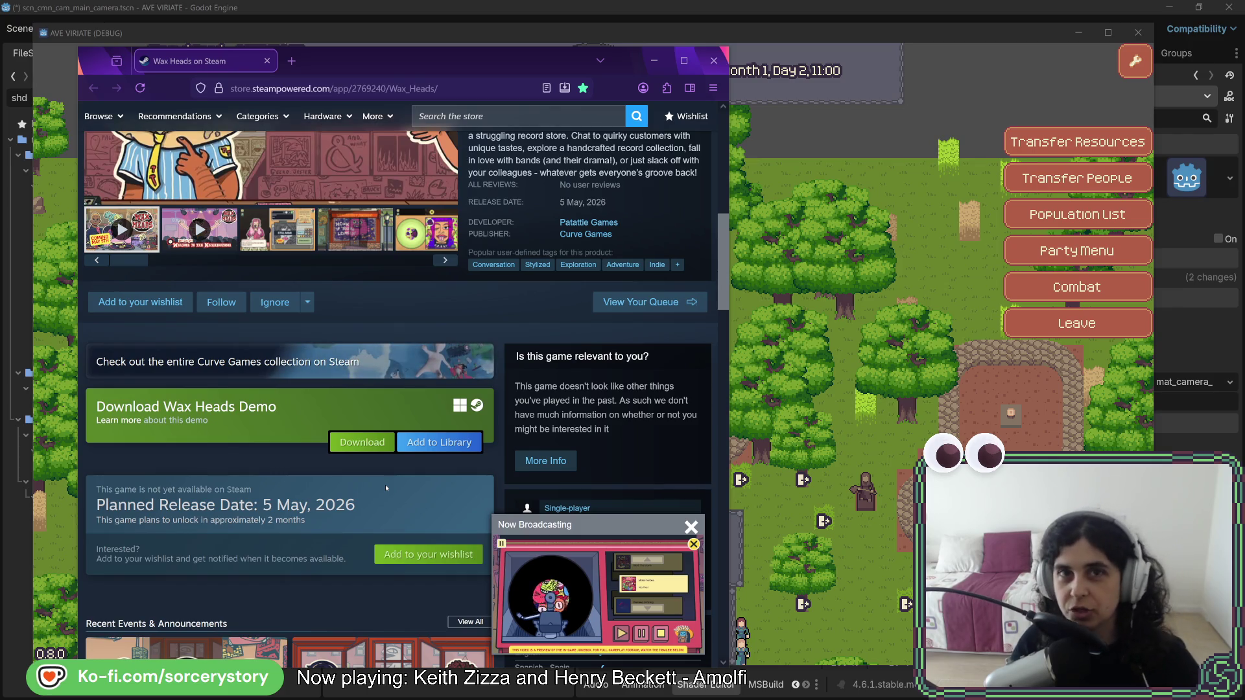
scroll(386, 486, "up", 4)
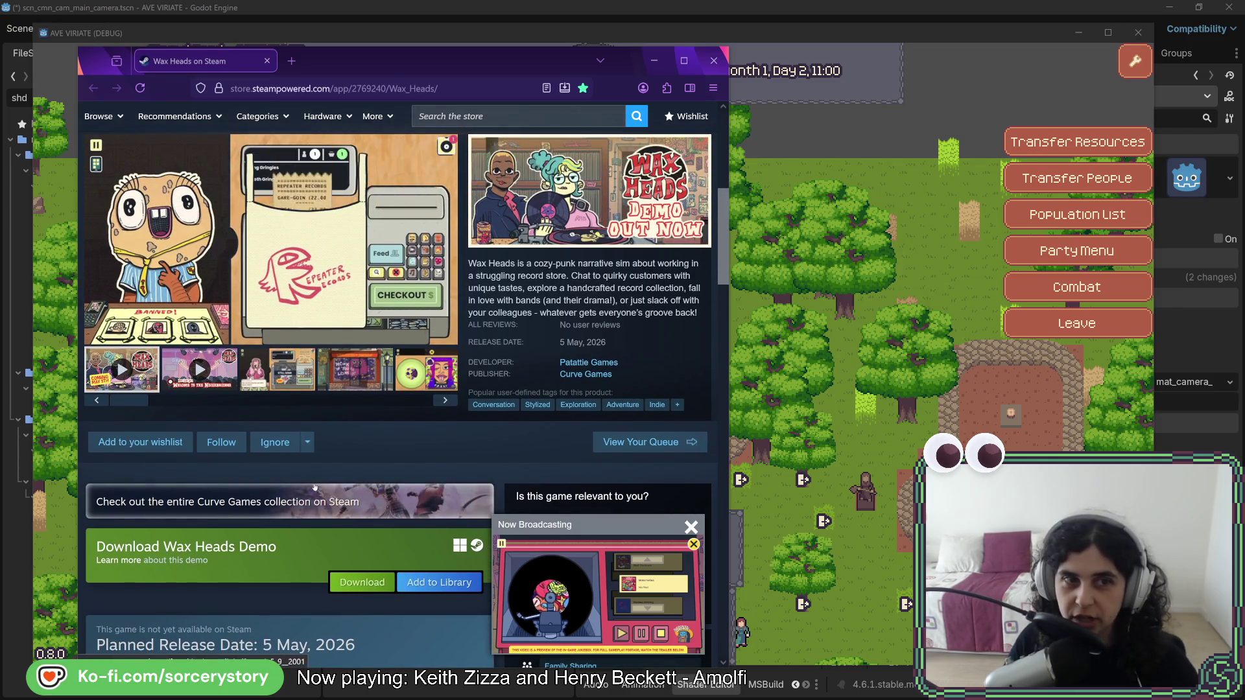
scroll(336, 501, "up", 2)
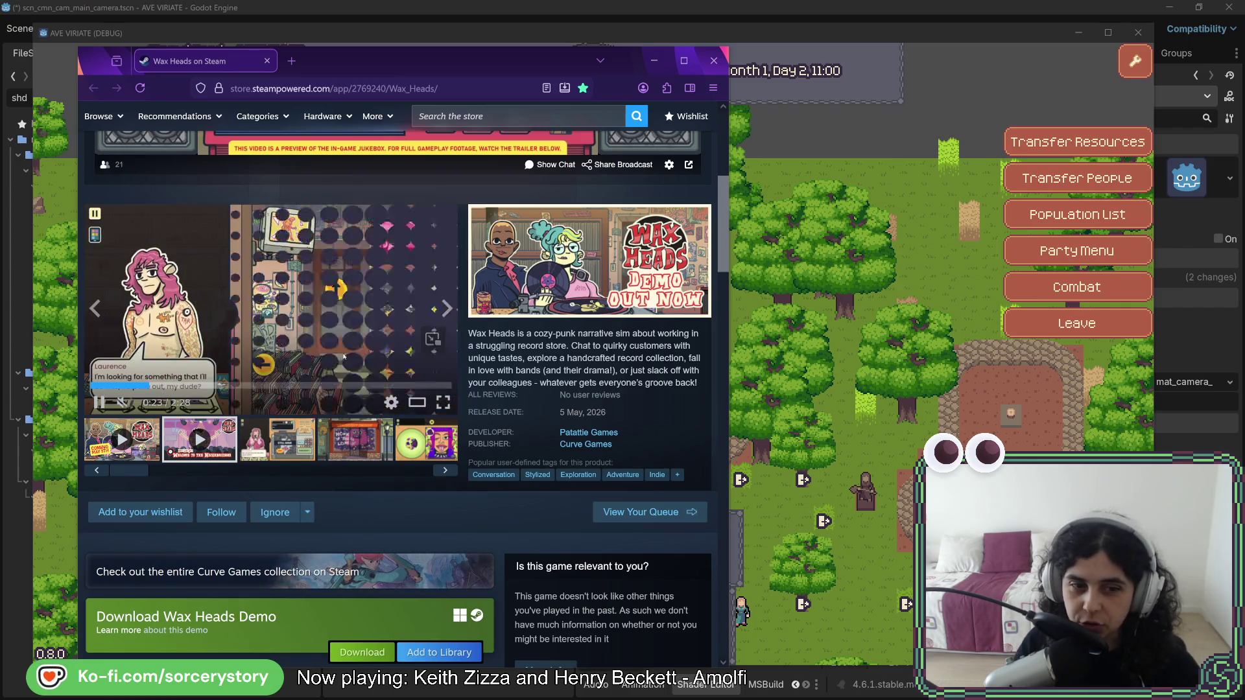
scroll(276, 466, "down", 2)
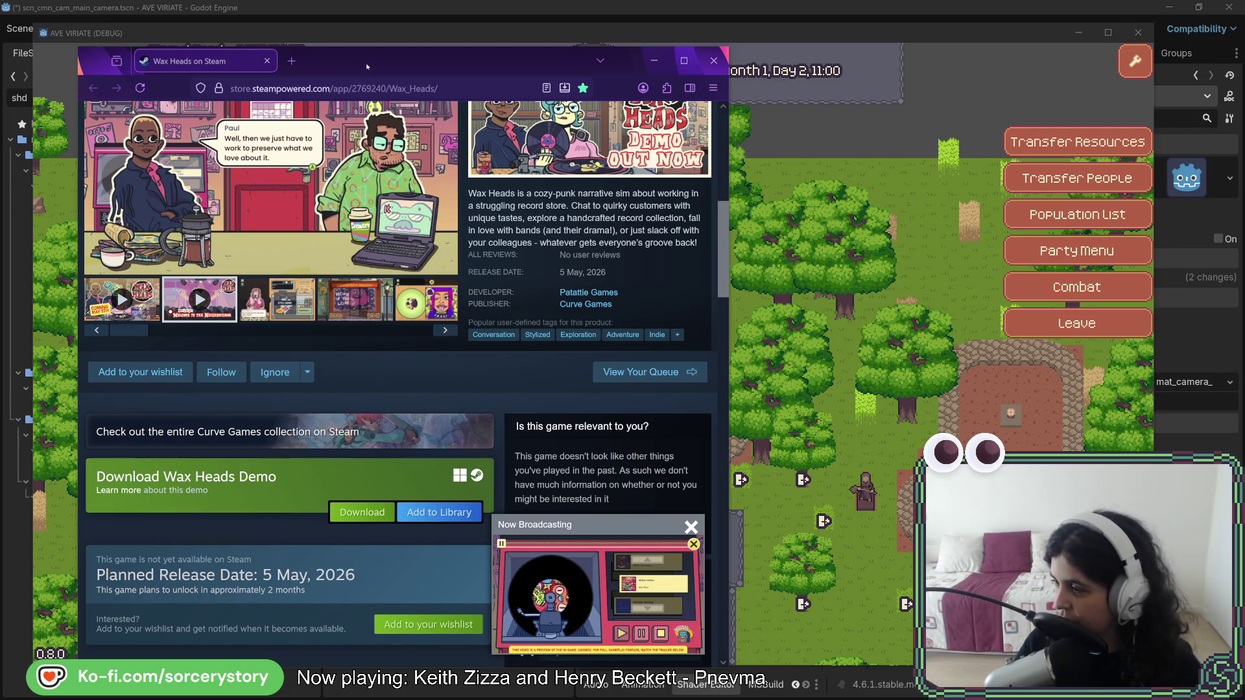
left_click(655, 61)
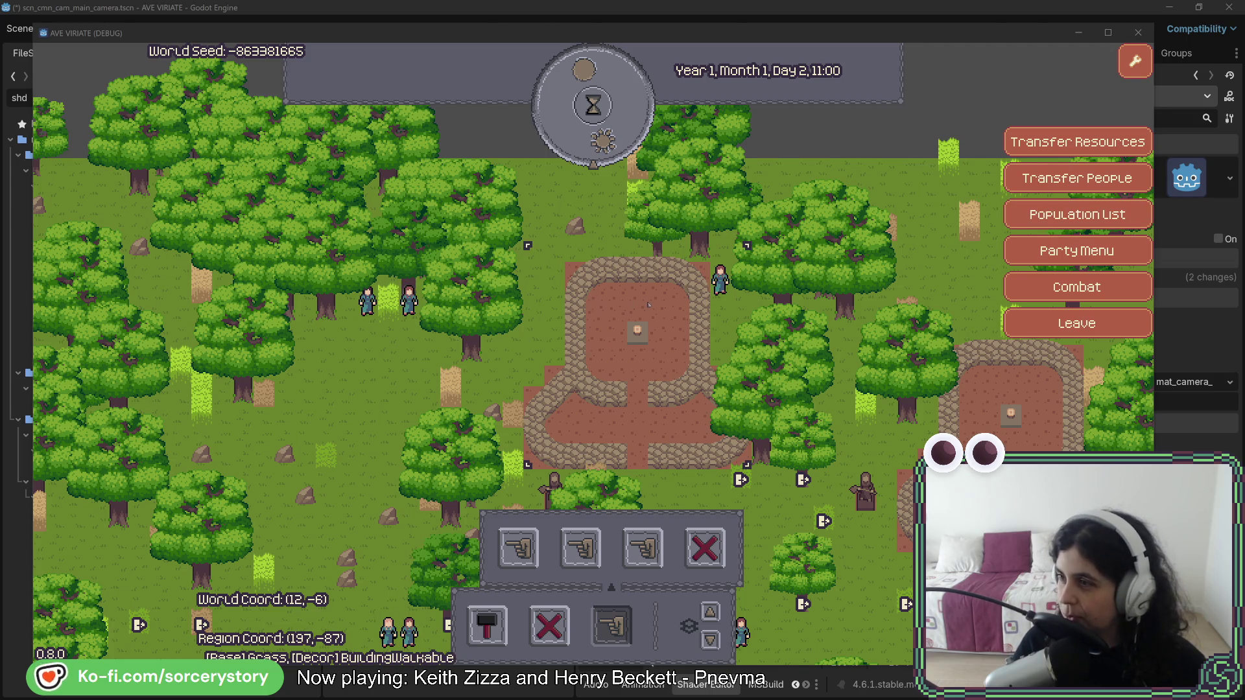
Stop the debug game with F8 and return to the editor's camera scene.
key("F8")
scroll(814, 191, "up", 2)
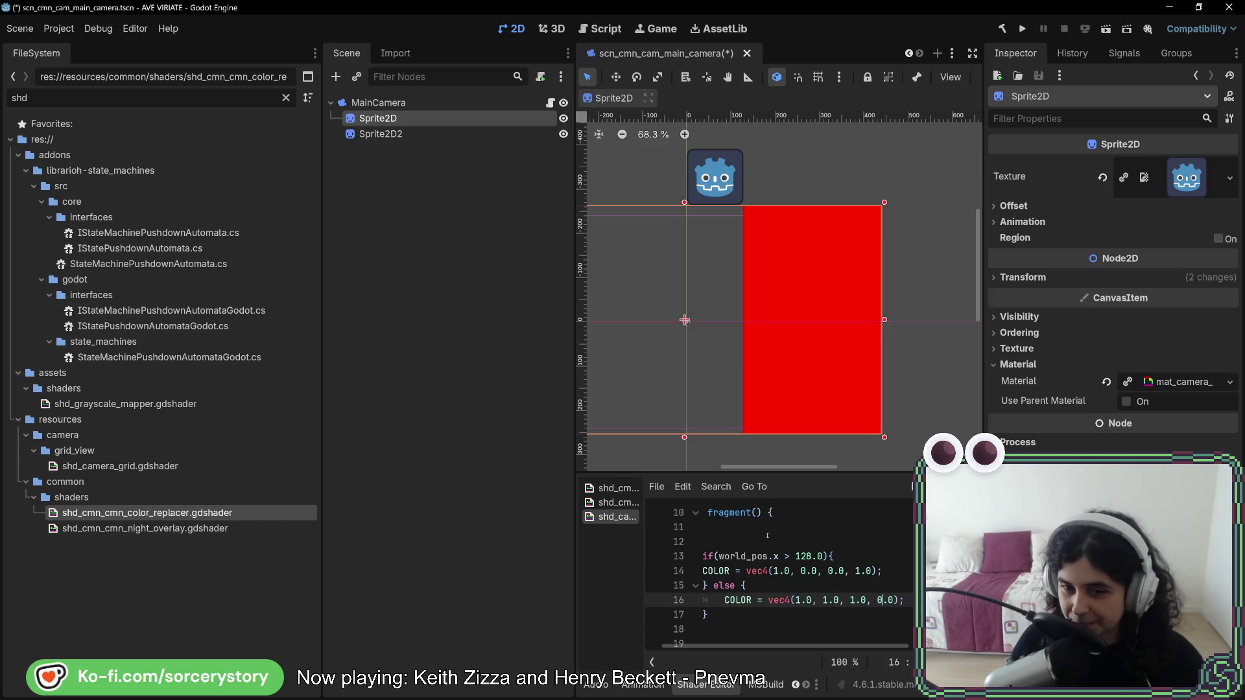
scroll(768, 538, "up", 1)
scroll(767, 538, "down", 1)
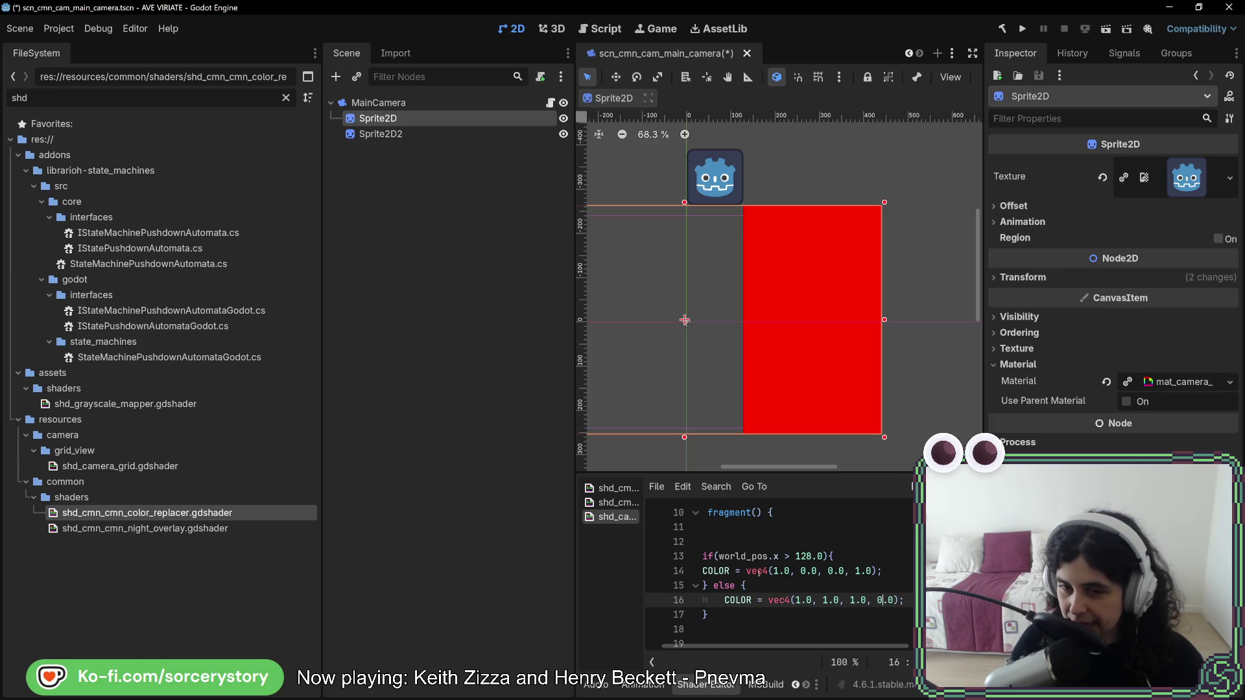
scroll(759, 573, "down", 1)
scroll(758, 573, "up", 1)
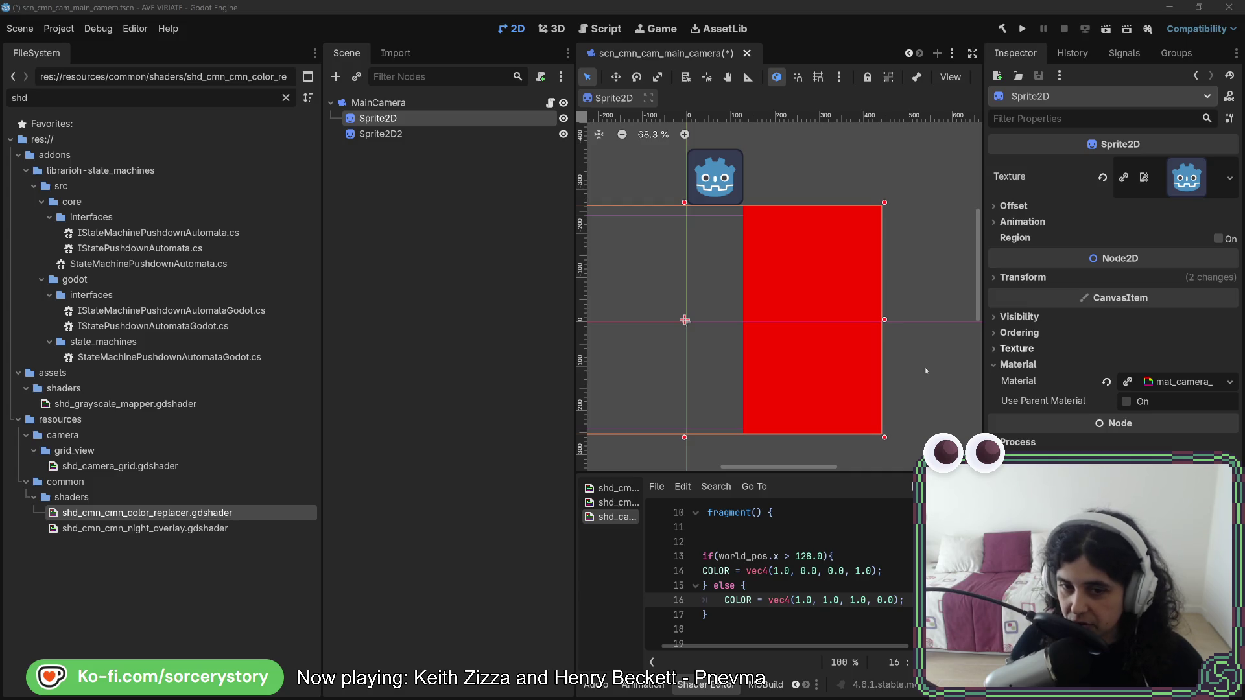
left_click(752, 528)
key("Return")
key("Return")
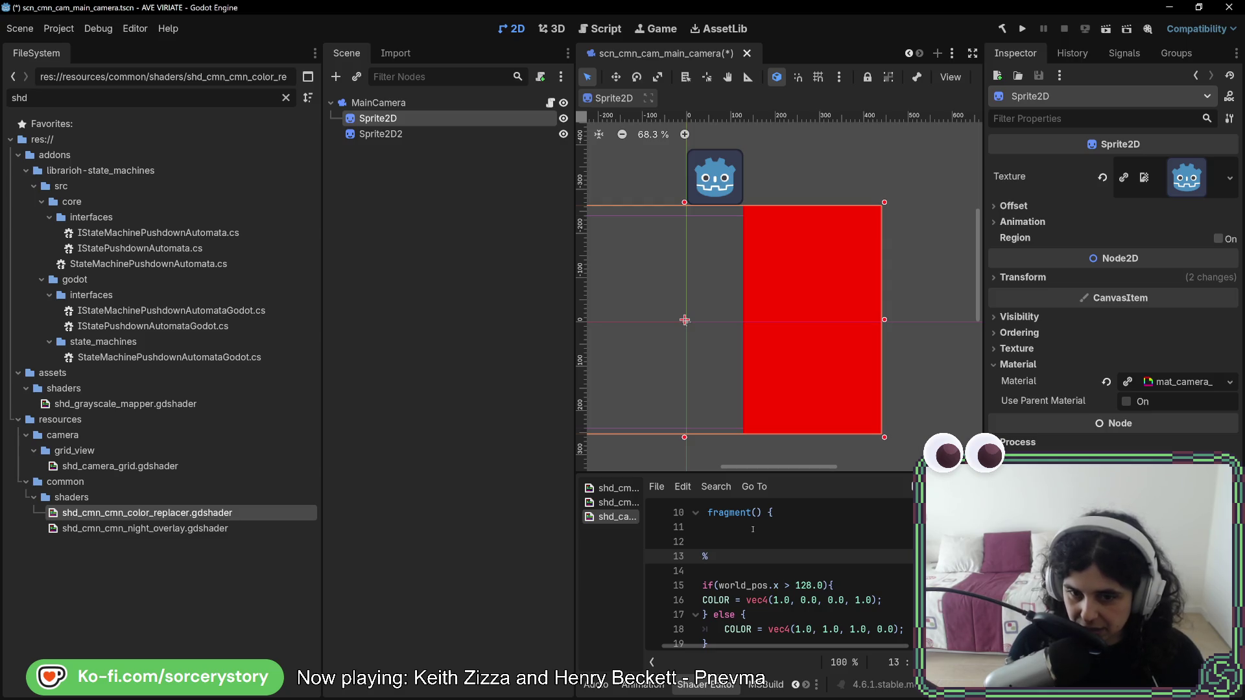
Write the start of the new condition, if(mod(world_pos.x, 16.0, on line 13.
type("mo")
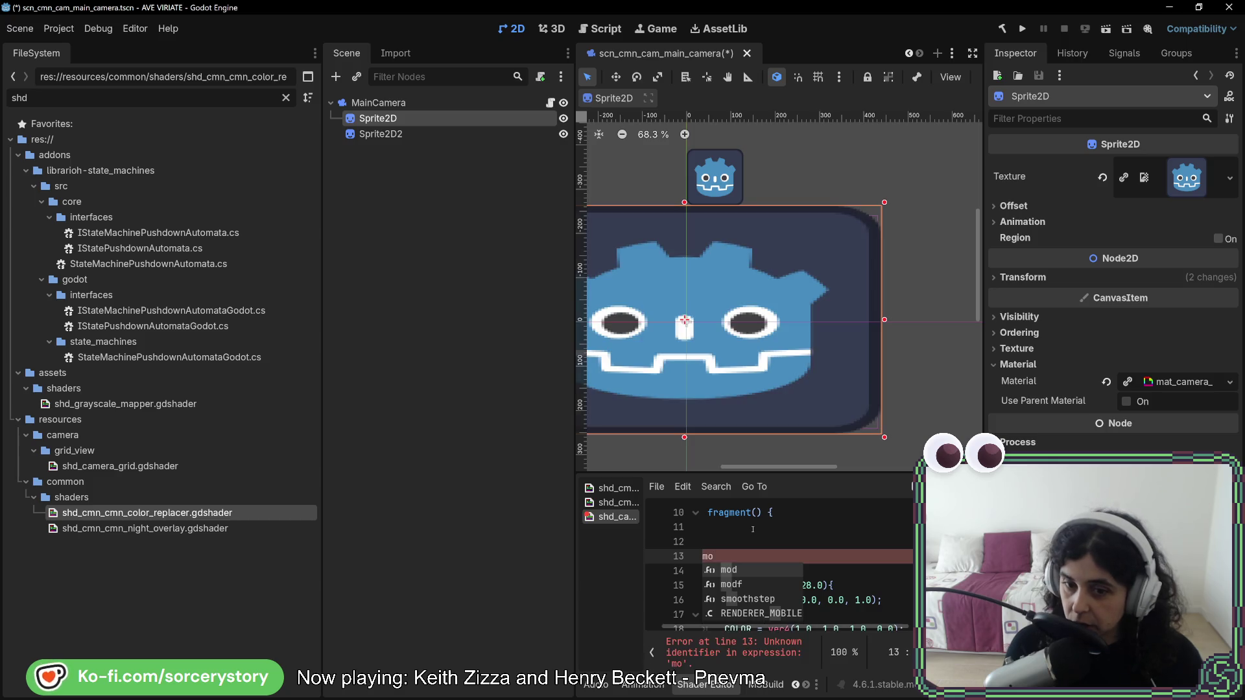
type("d")
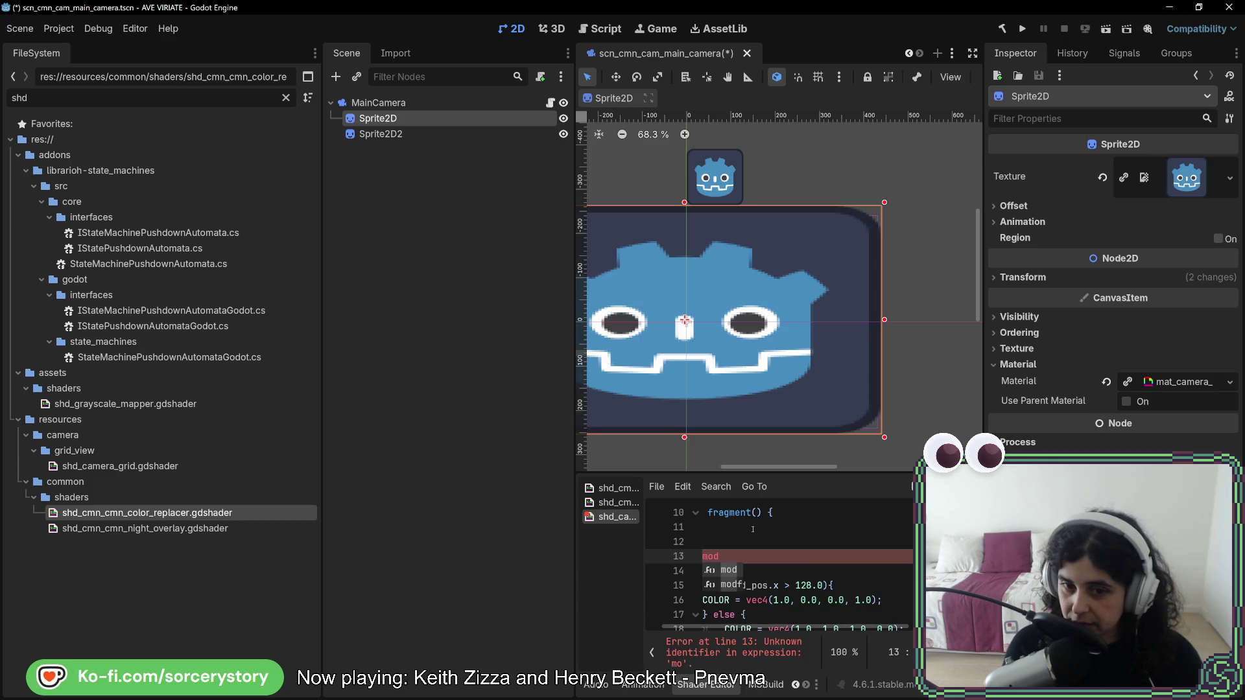
key("Escape")
key("Home")
type("if(")
key("End")
type("(")
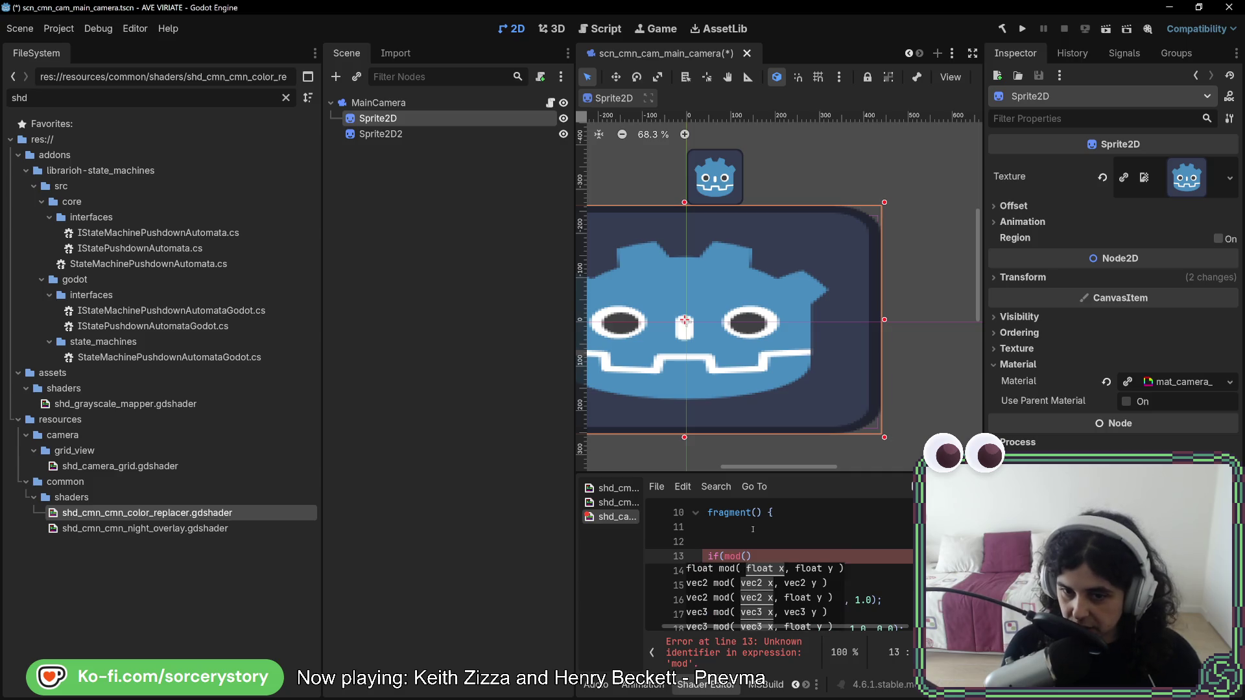
key("Escape")
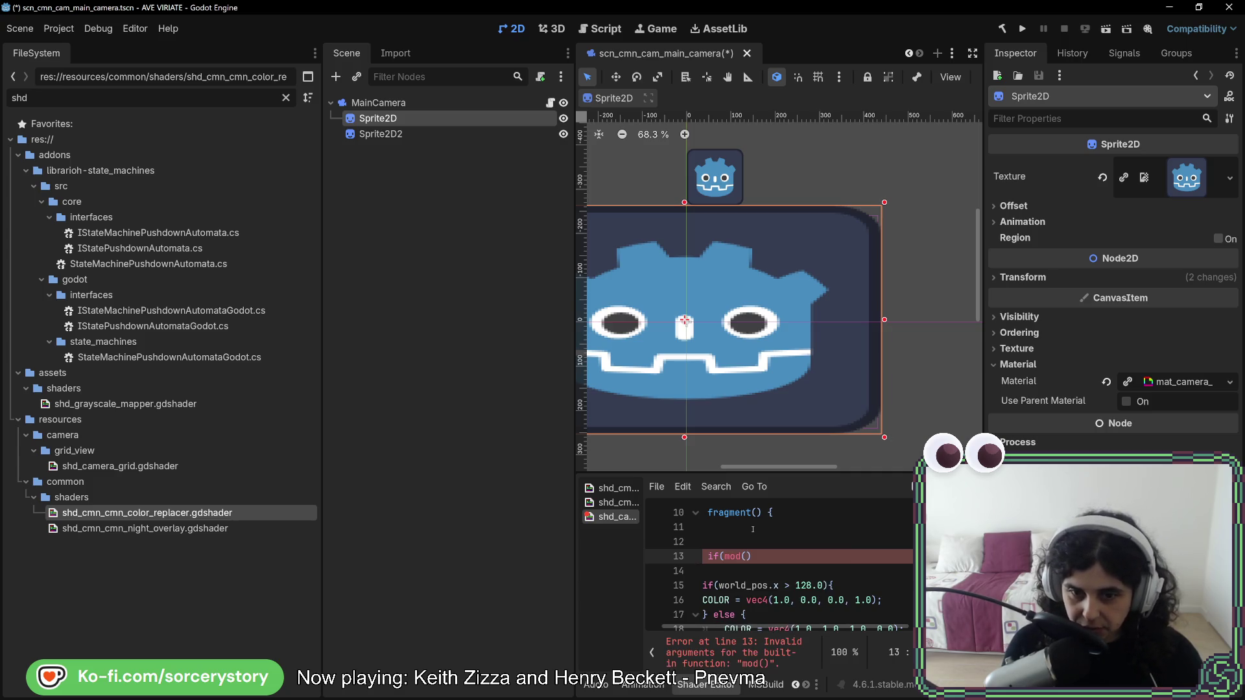
type("world")
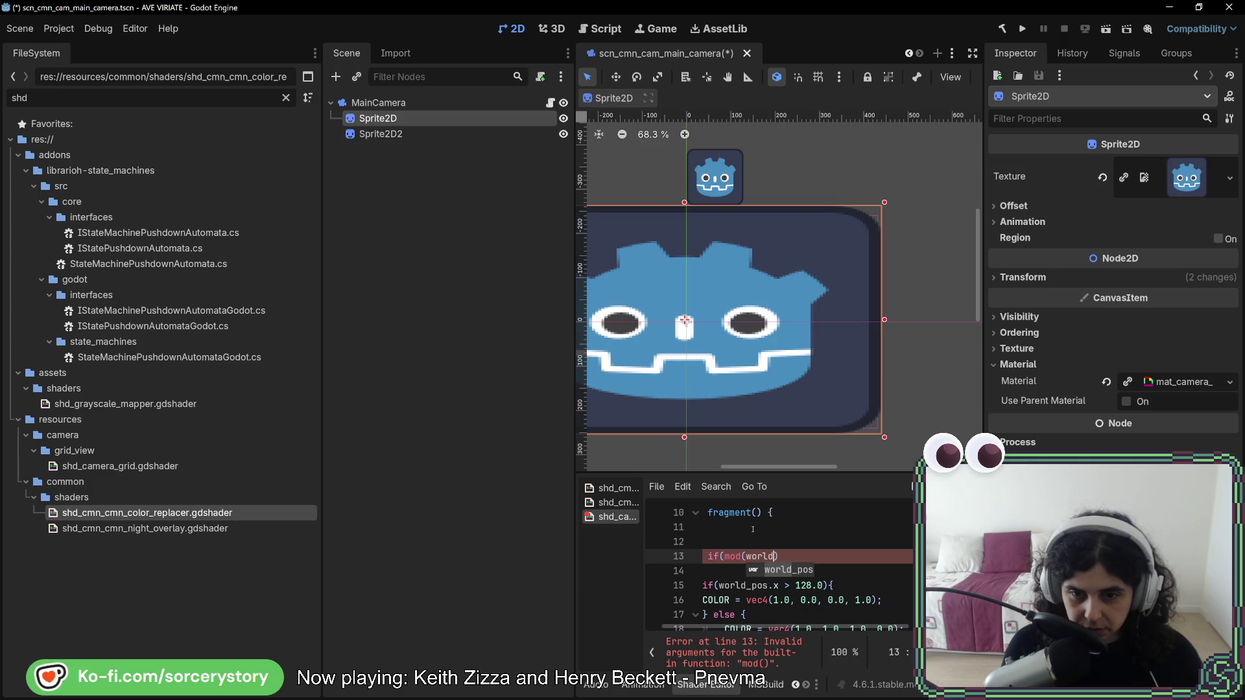
key("Return")
type(".x,")
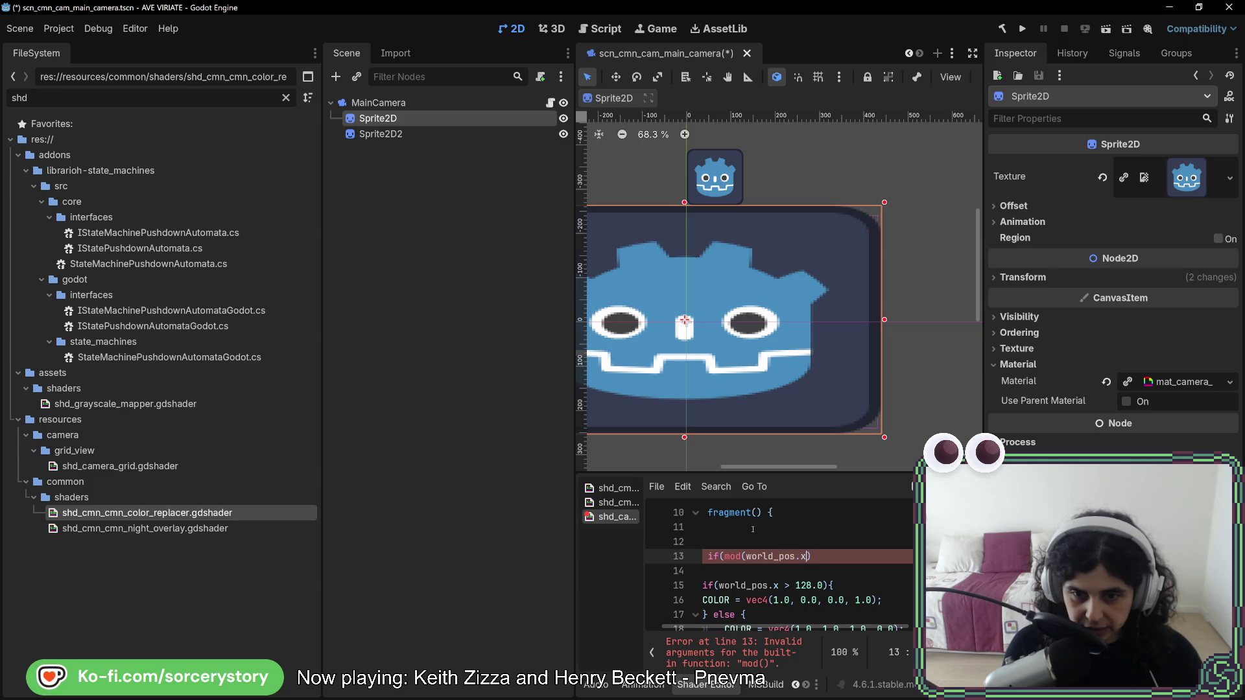
type(" 16.0")
Complete the test as mod(world_pos.x, 16.0) < 1 and open its if block.
key("Up")
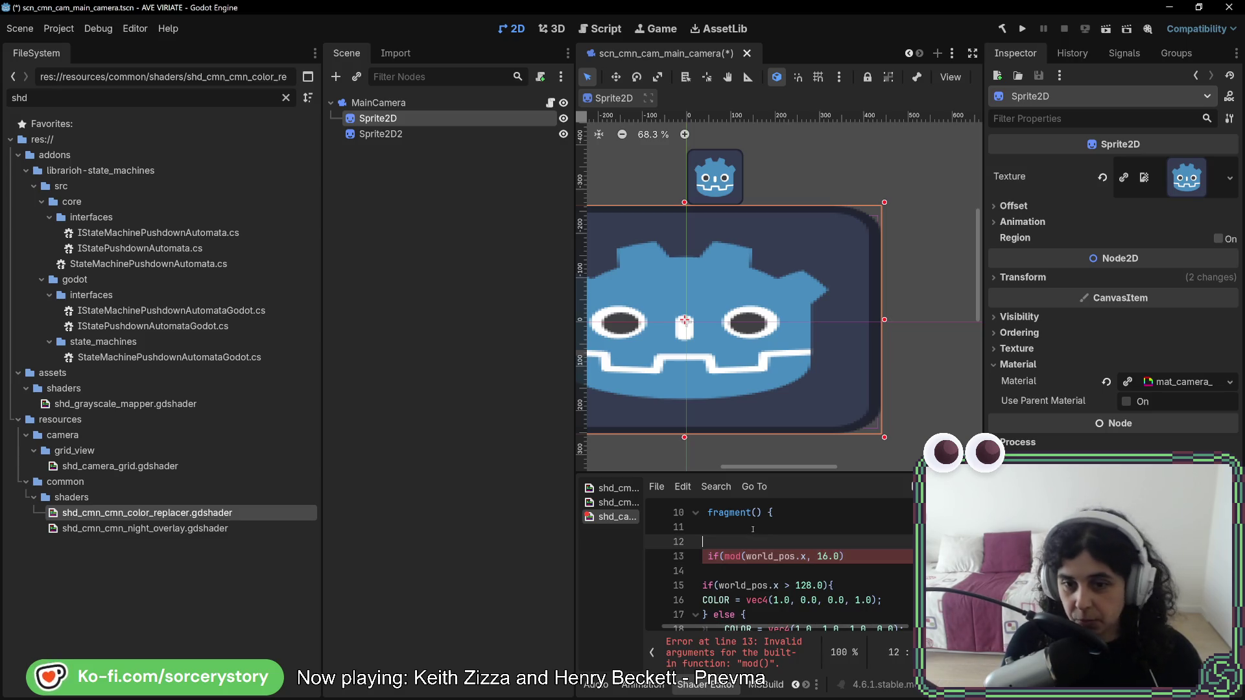
key("Down")
type(")")
key("Left")
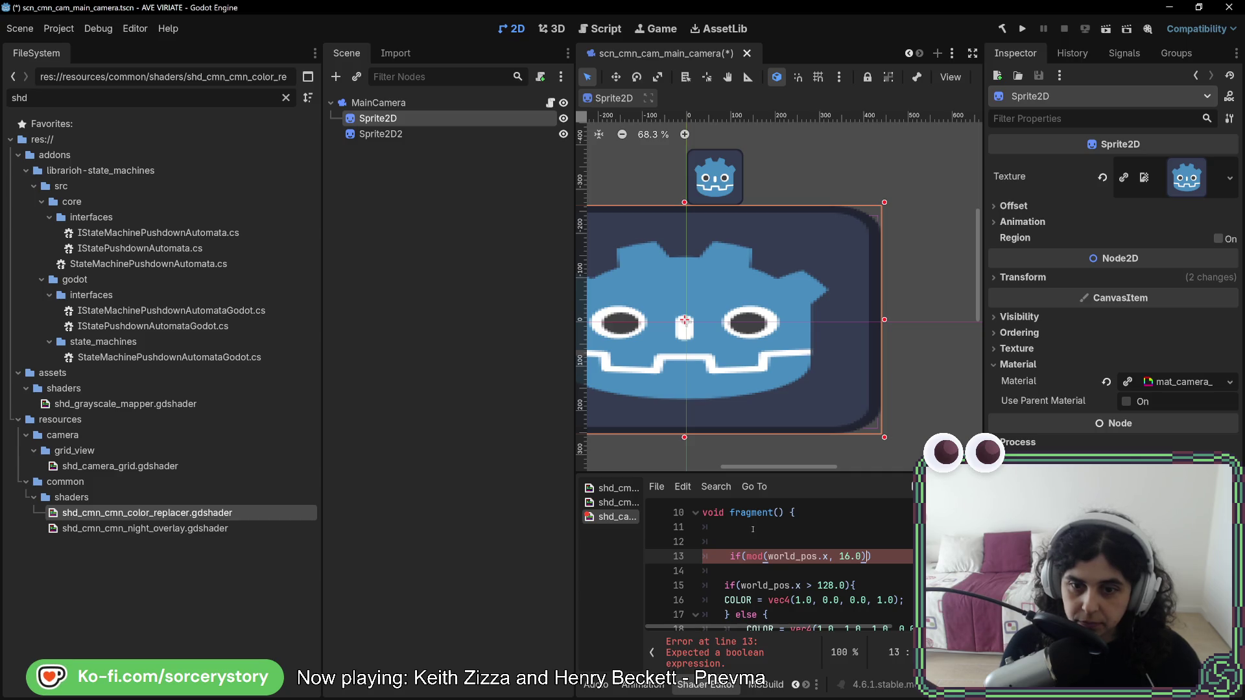
type("< 1")
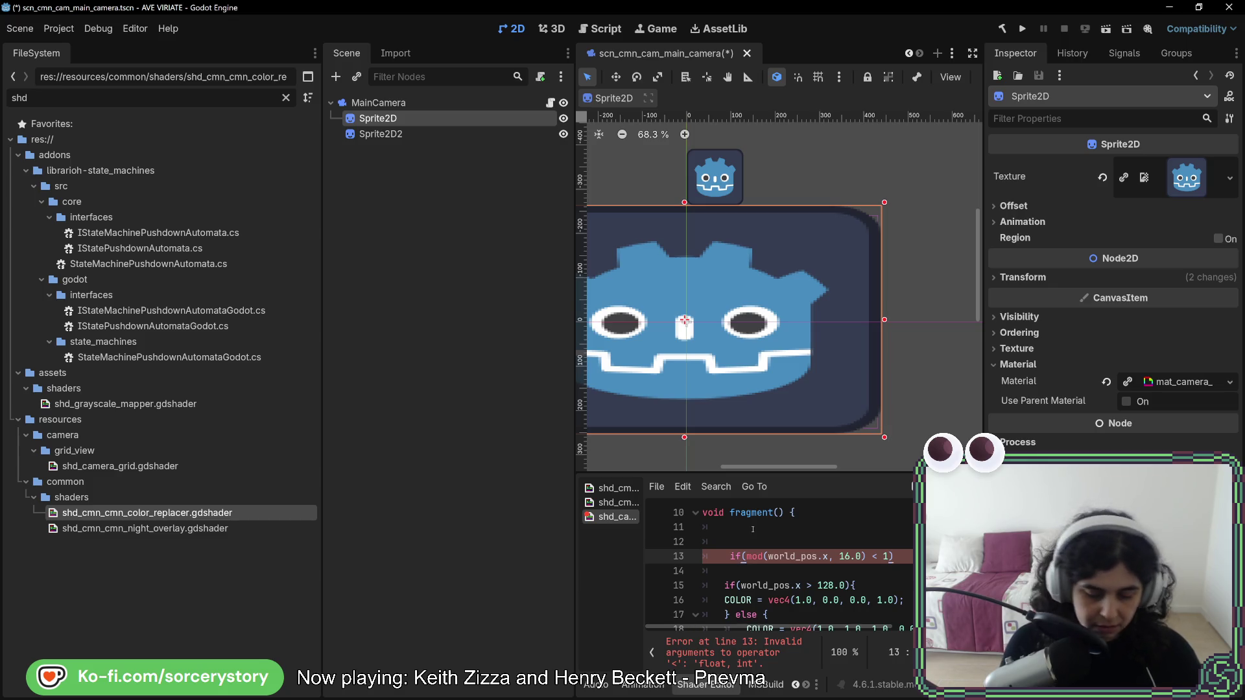
type("{")
key("Return")
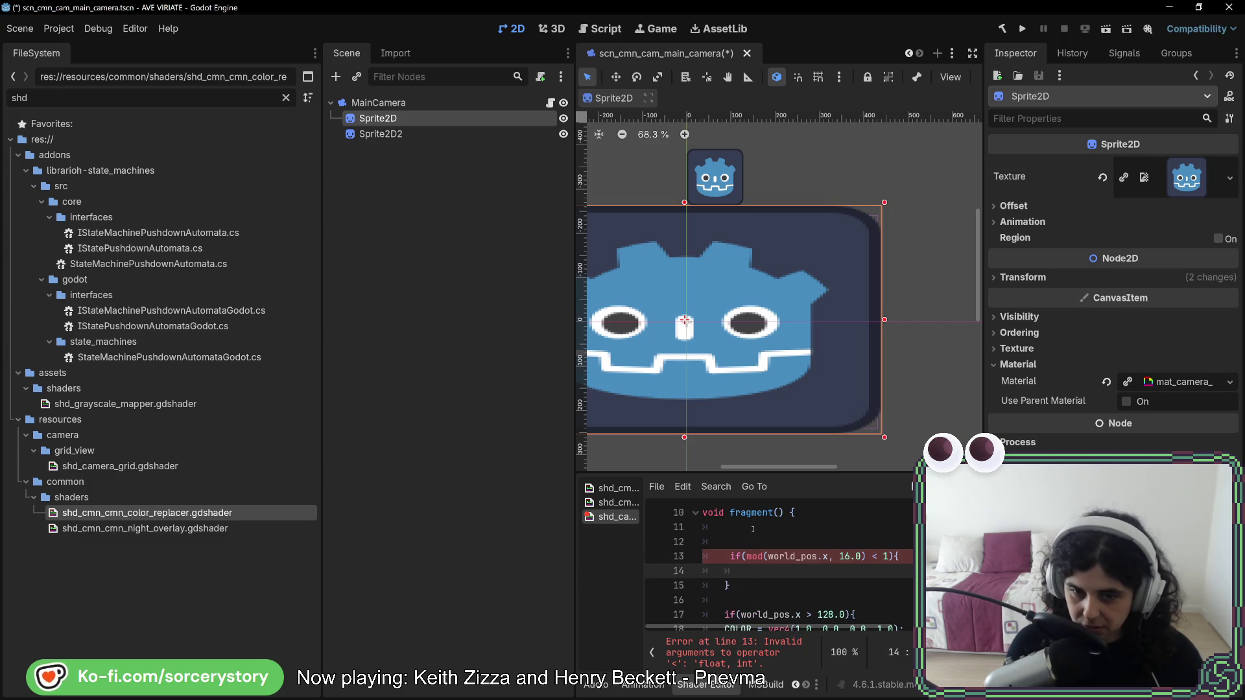
Delete the old world_pos.x > 128.0 test and its leftover empty braces.
scroll(828, 576, "down", 1)
mouse_move(865, 570)
left_mouse_down()
mouse_move(869, 526)
mouse_move(902, 512)
left_mouse_up()
key("BackSpace")
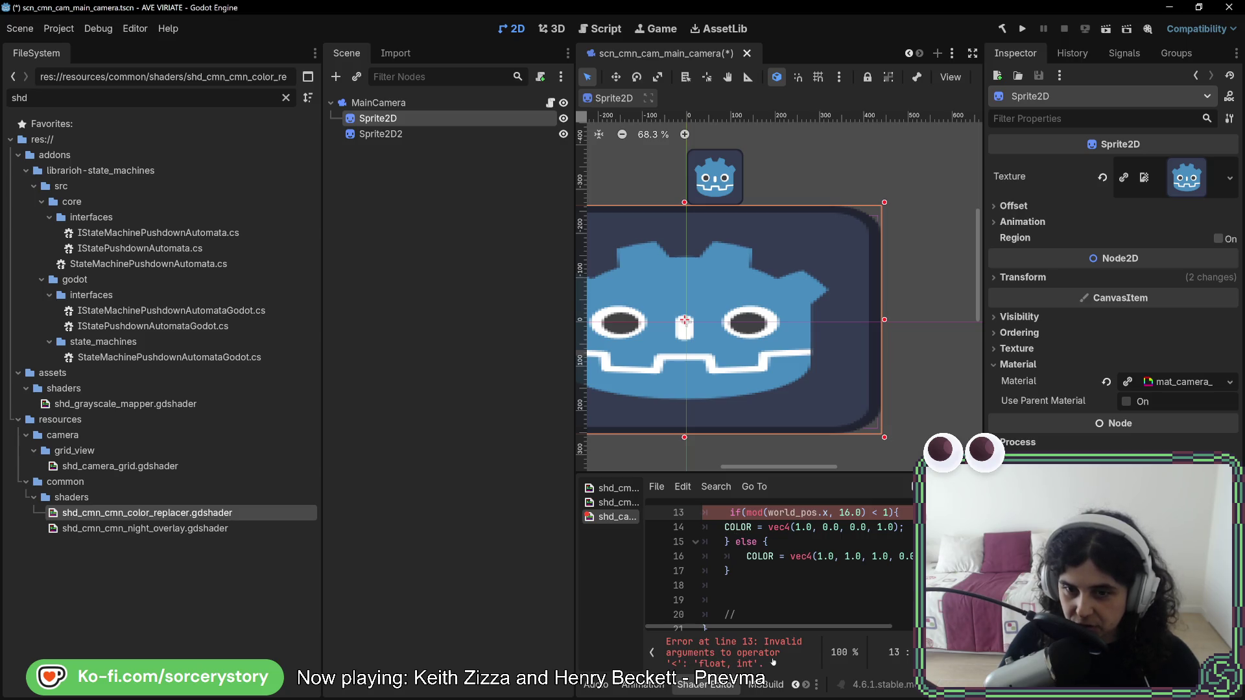
left_click(889, 512)
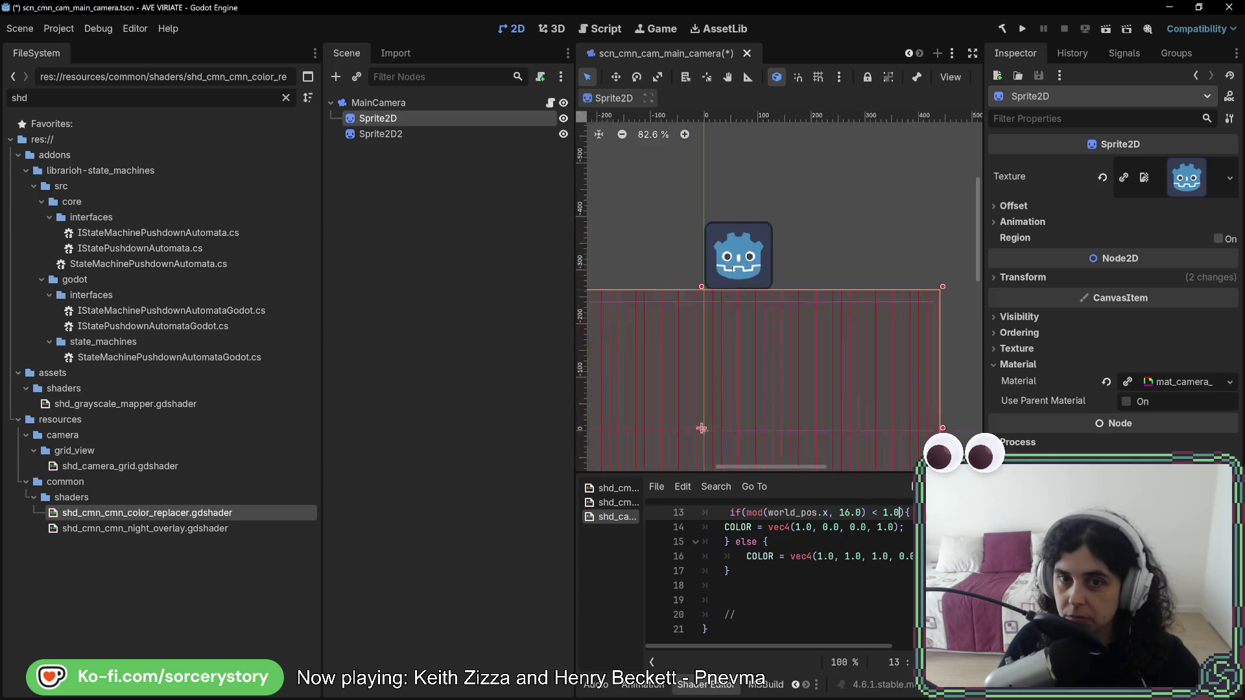
Replace the line-13 threshold 1.0 with 0.1 and zoom in on the thinner red lines.
scroll(714, 336, "up", 12)
left_click_drag(644, 247, 745, 280)
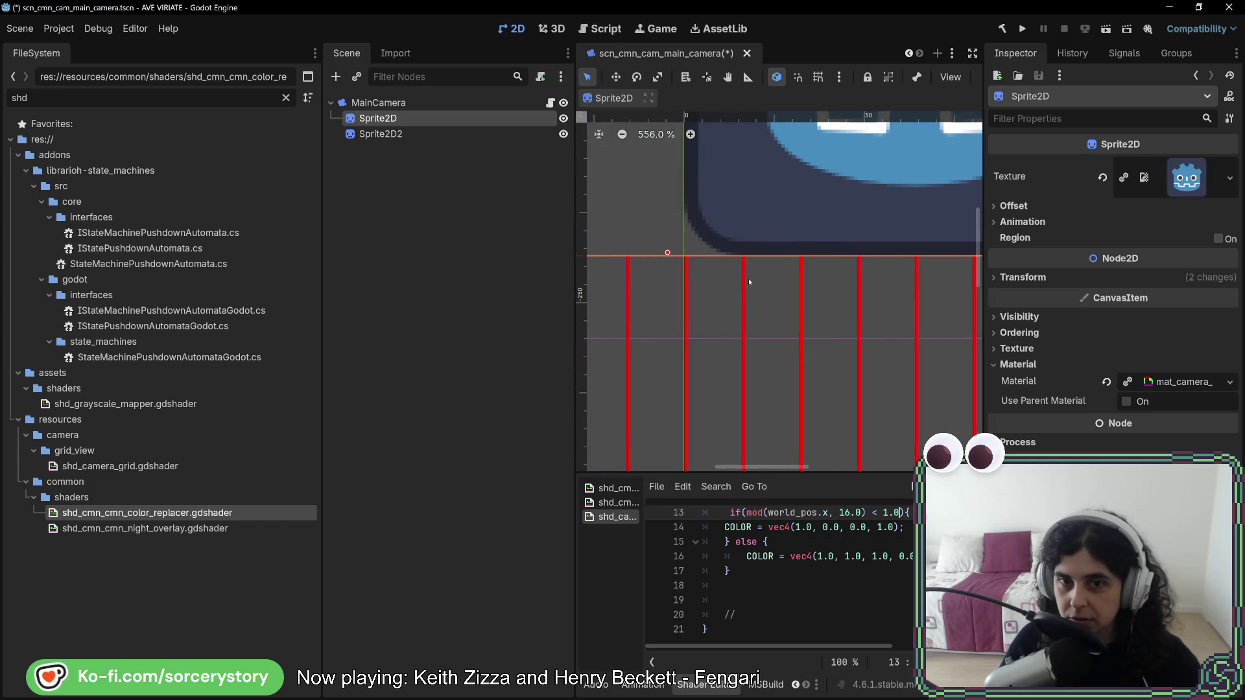
double_click(897, 512)
type("5")
double_click(882, 512)
type("0")
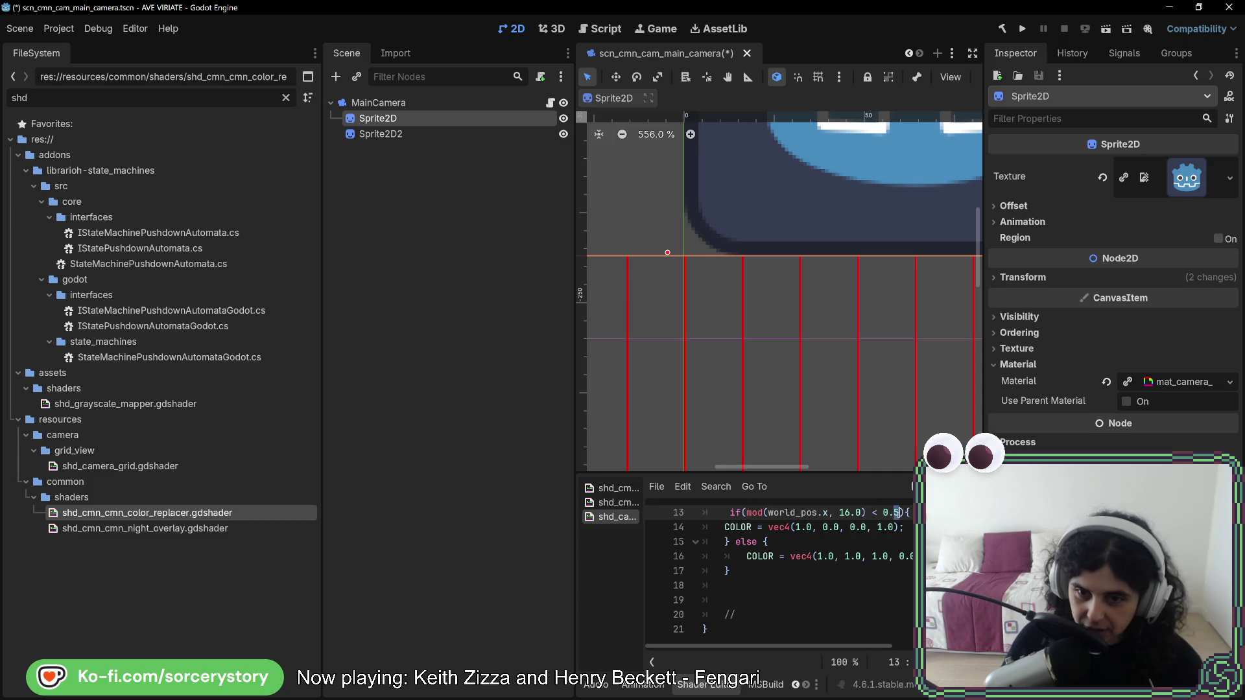
type("1")
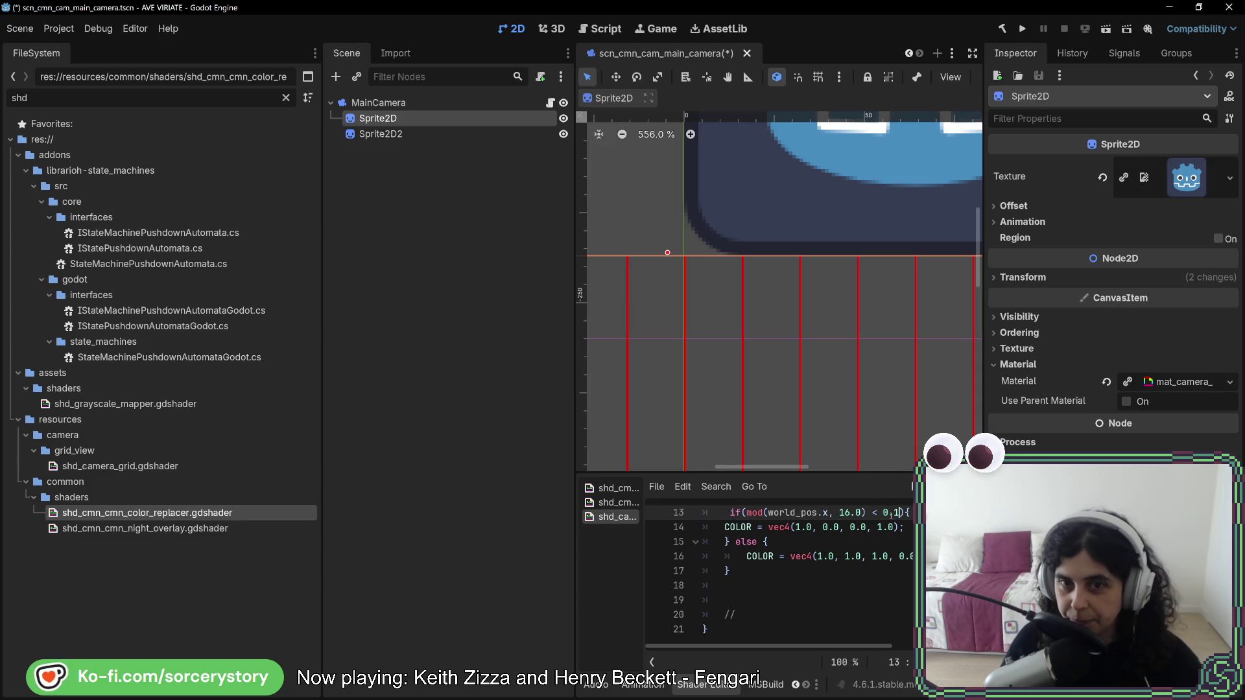
scroll(832, 423, "down", 6)
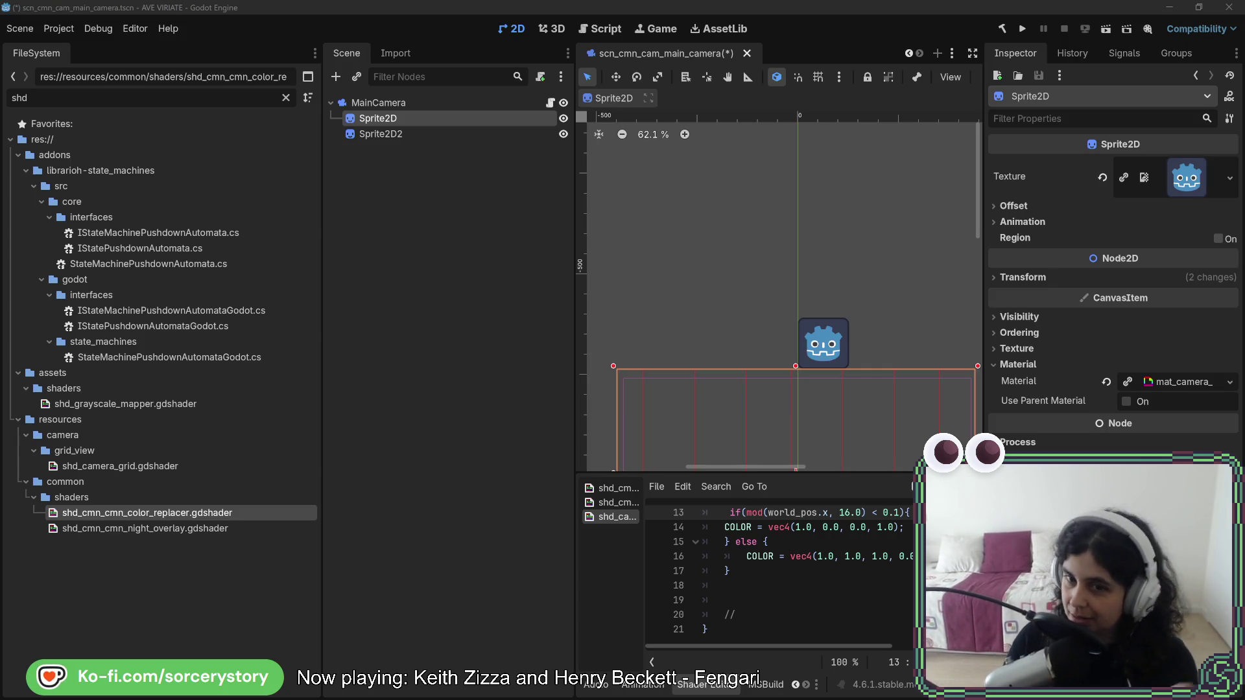
scroll(917, 392, "up", 8)
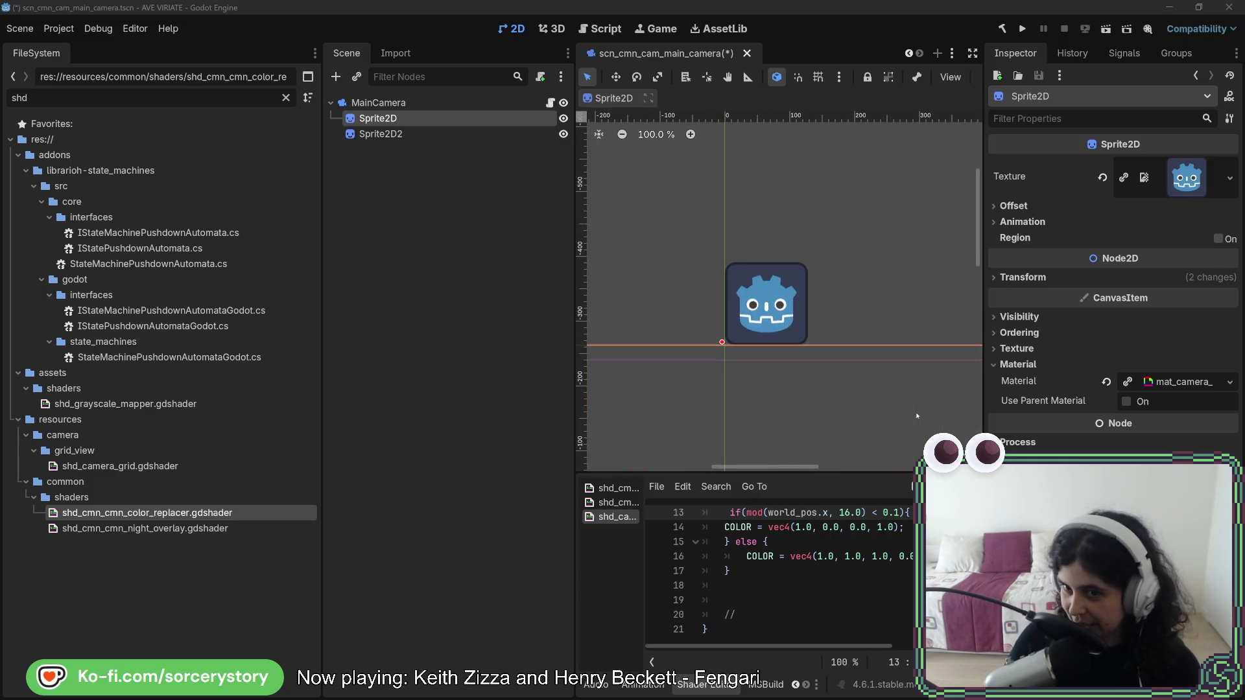
Change line 13 to mod(world_pos.x, 16.0) <= 1.0 and zoom to check the red stripes.
scroll(761, 348, "up", 1)
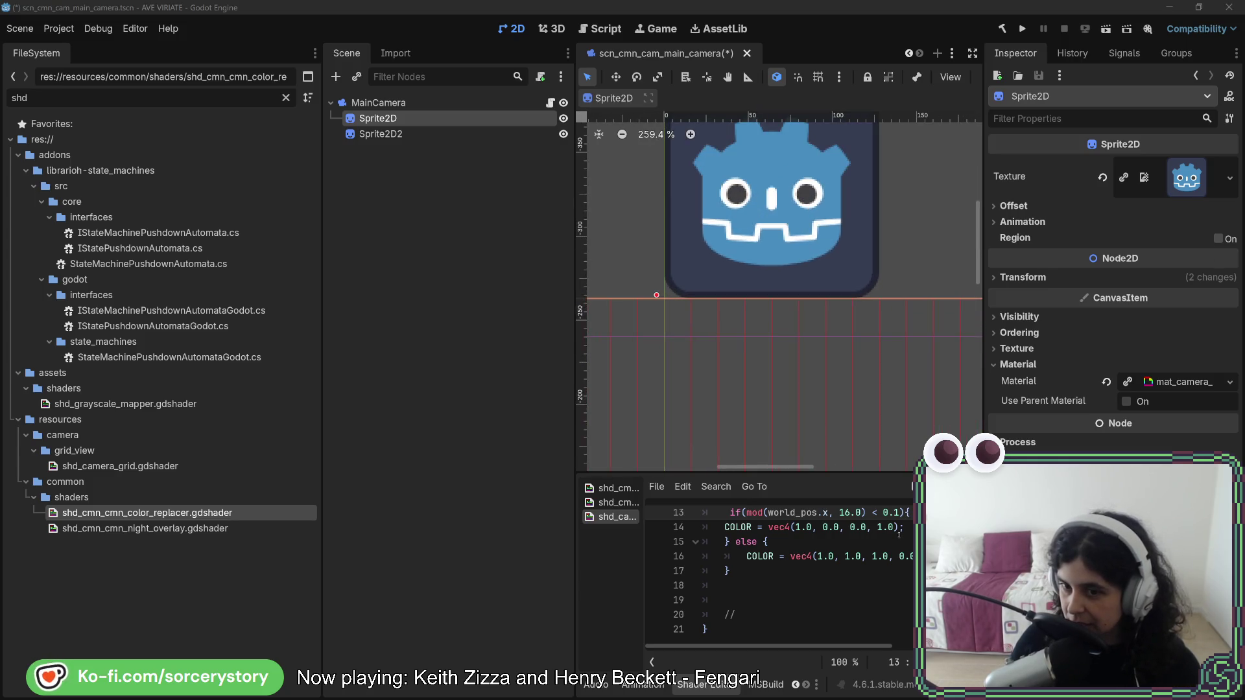
double_click(891, 512)
type("1.")
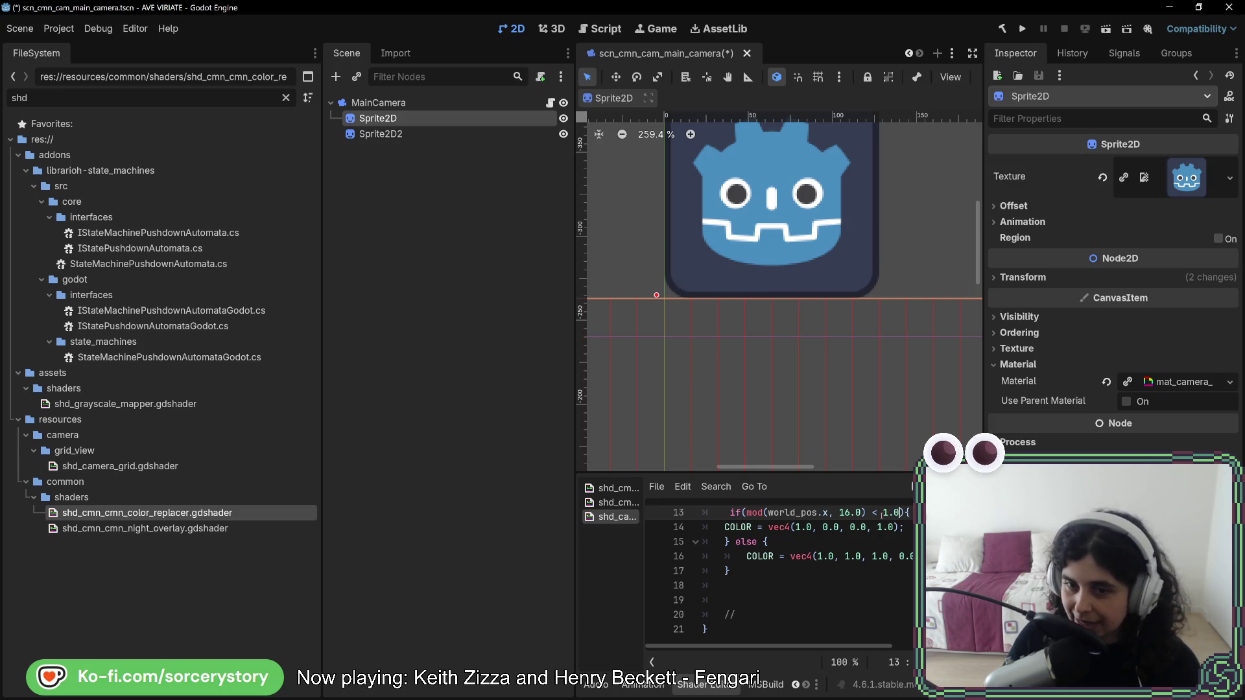
left_click(883, 512)
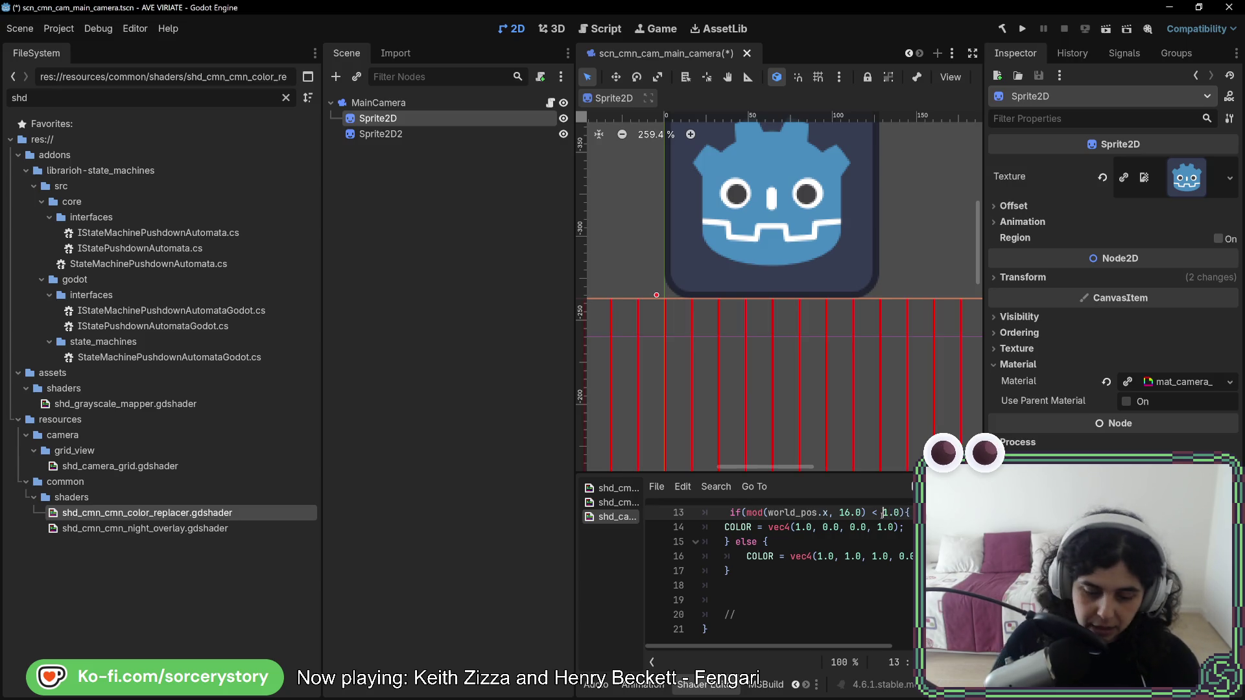
type("=")
double_click(897, 512)
scroll(890, 262, "up", 10)
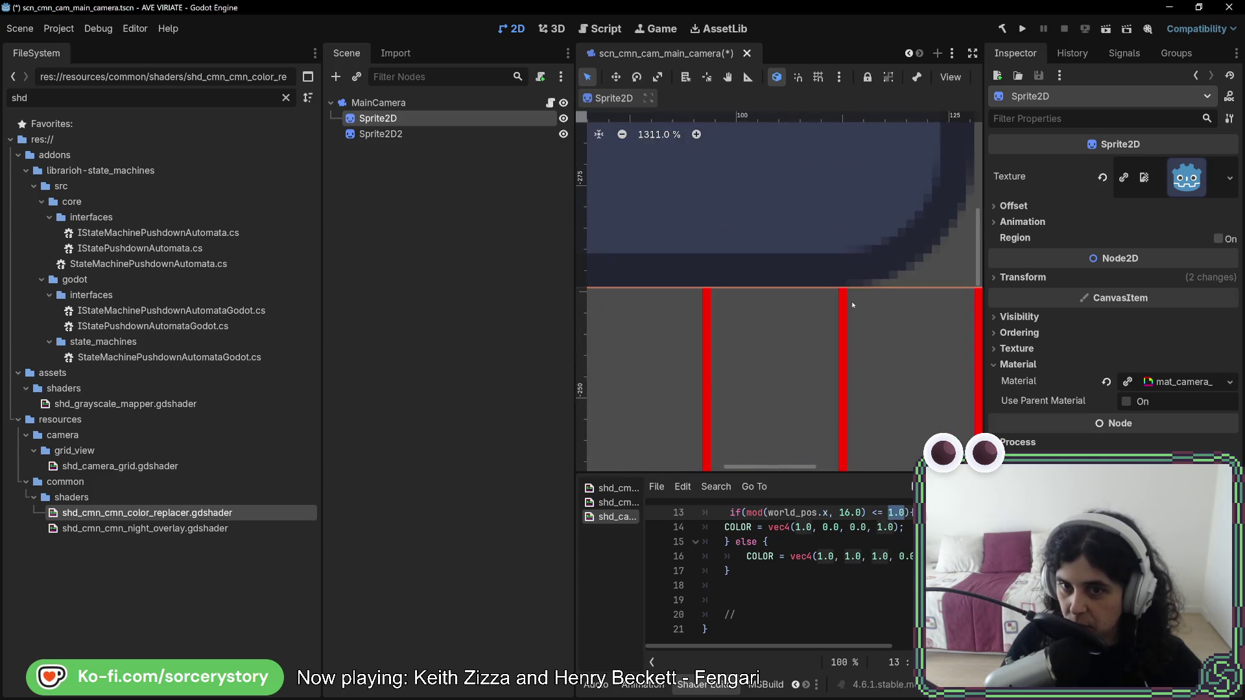
scroll(843, 281, "up", 1)
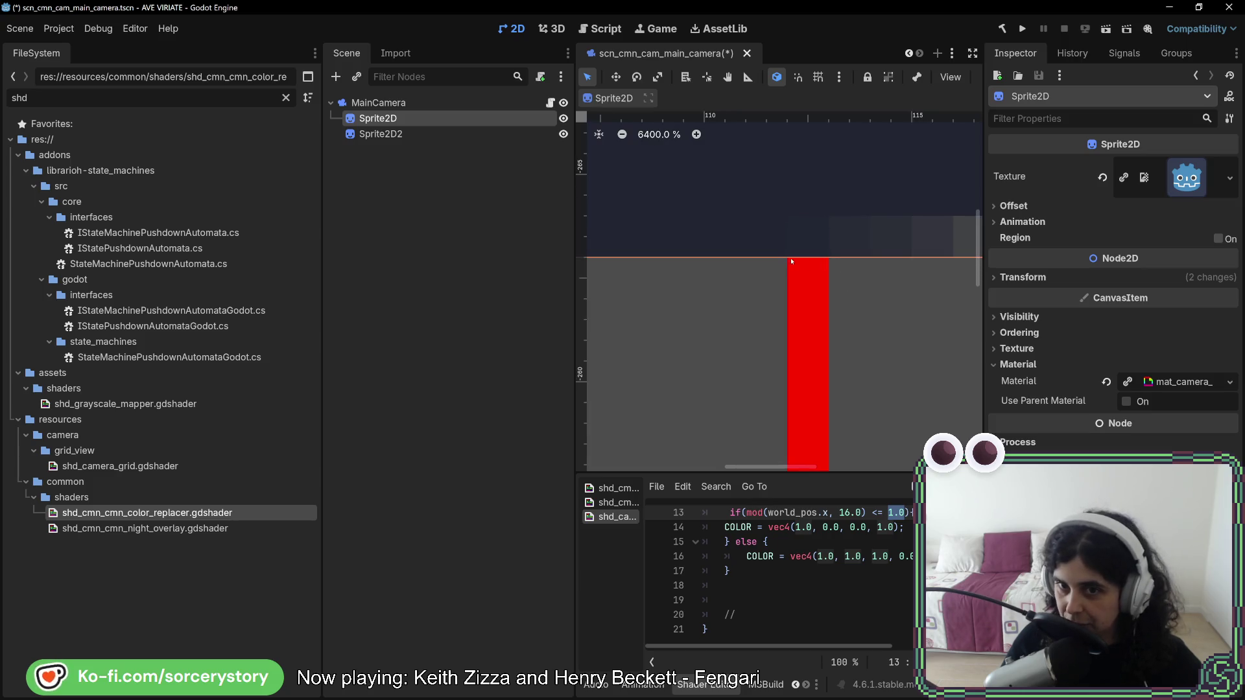
scroll(791, 262, "down", 11)
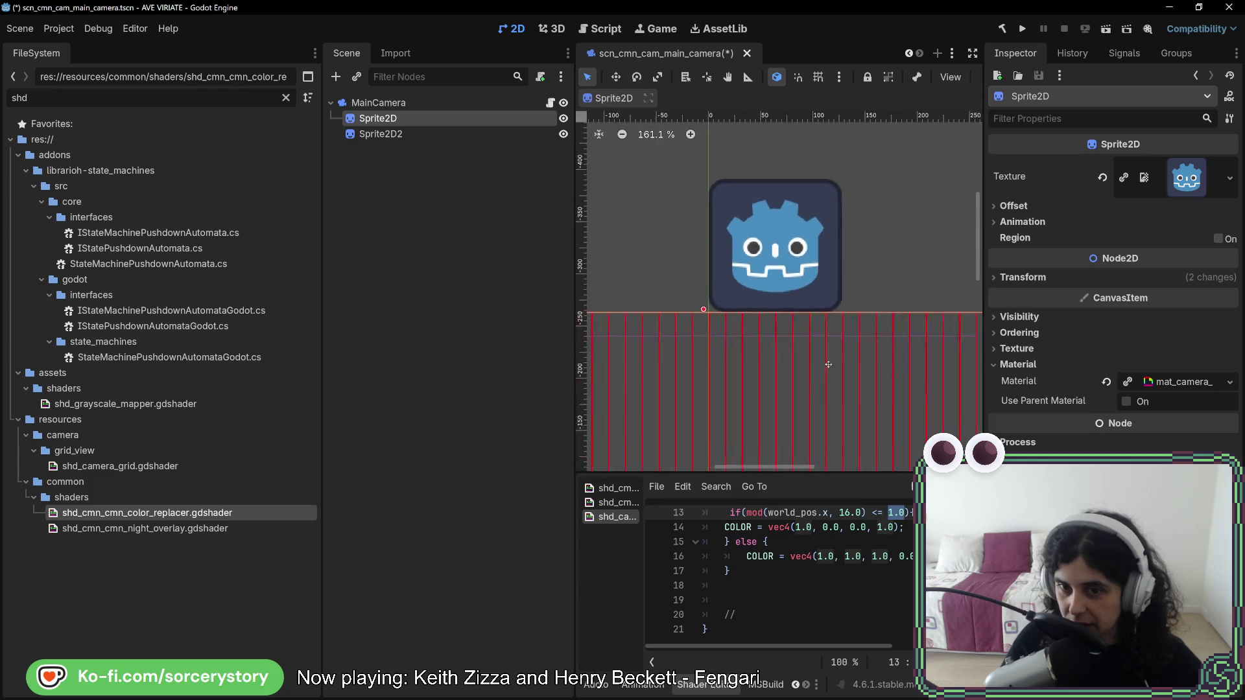
scroll(828, 364, "down", 4)
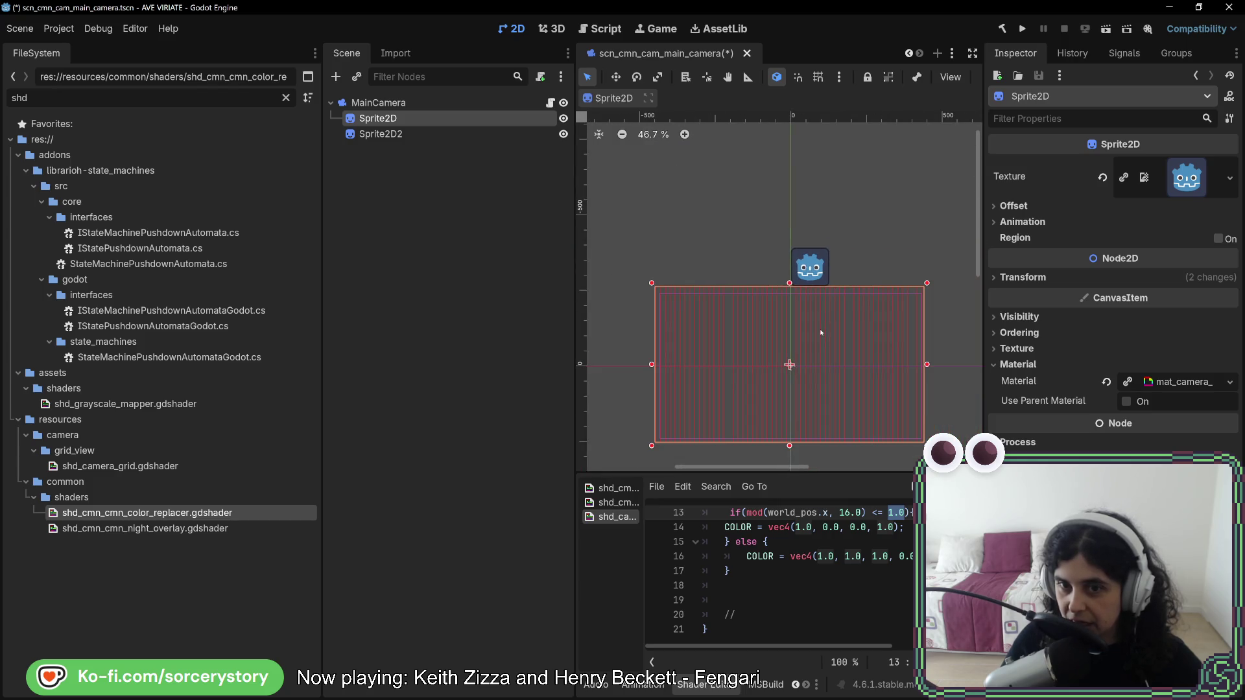
Inspect Sprite2D2, then undo an accidental move of the grid Sprite2D and reframe it.
left_click(402, 133)
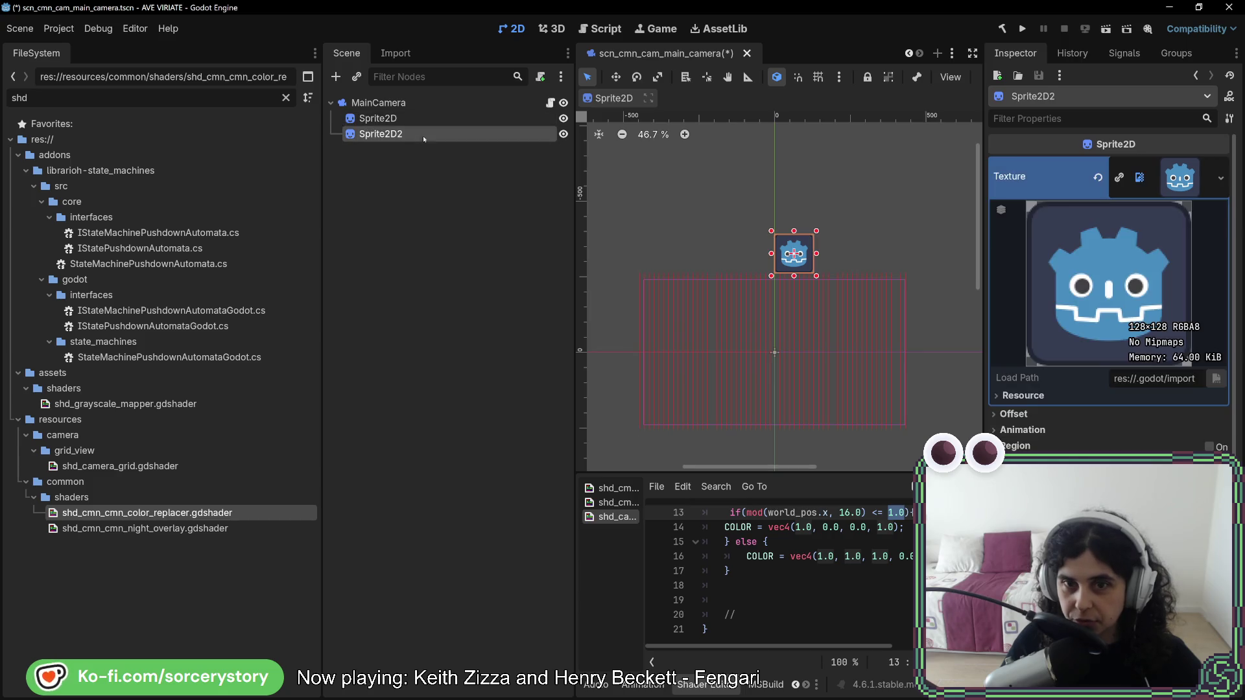
left_click(430, 123)
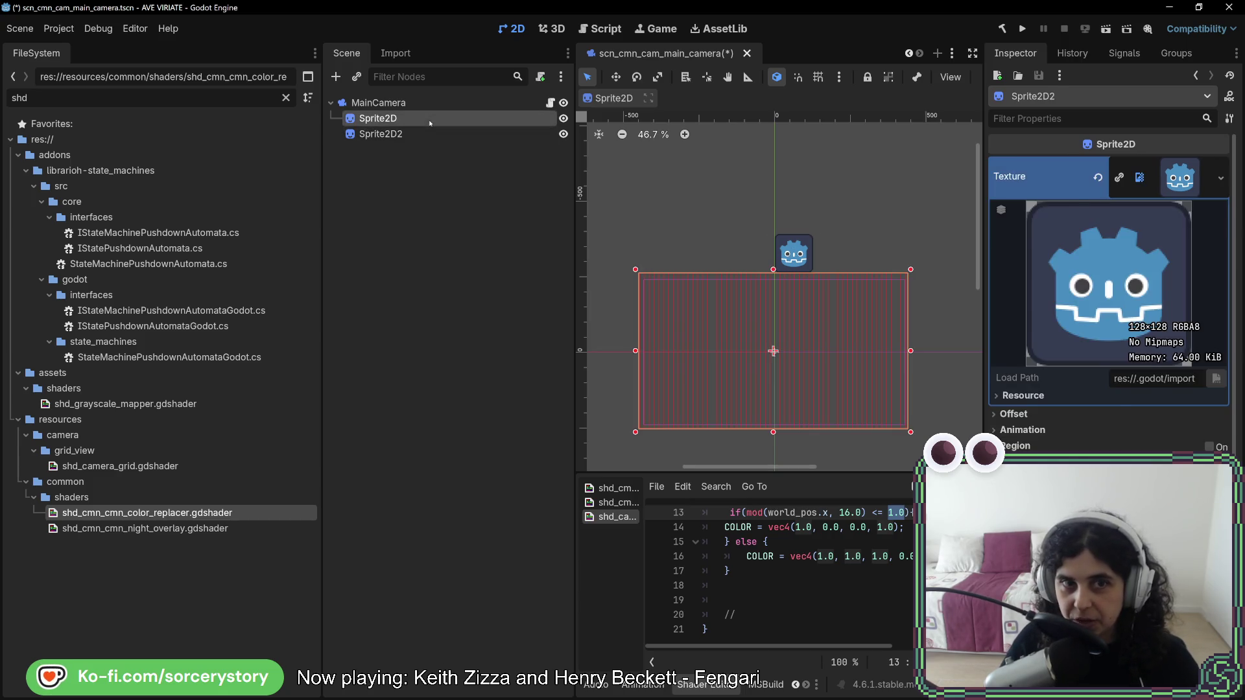
scroll(803, 353, "up", 4)
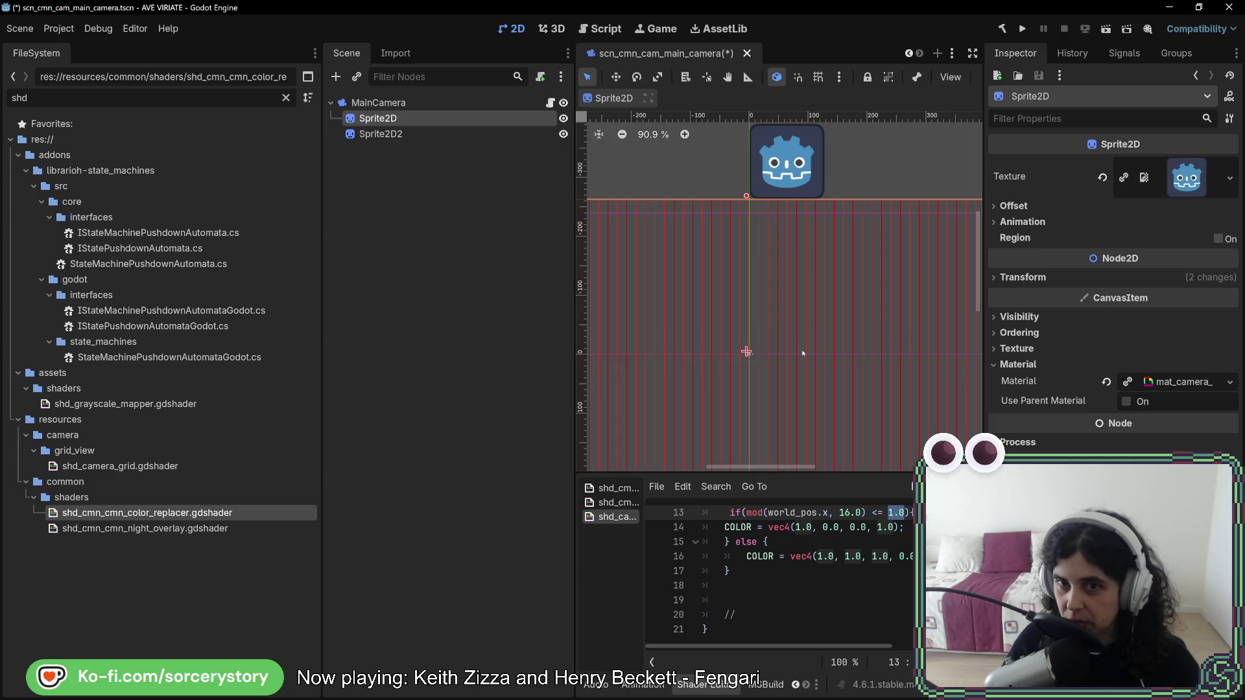
mouse_move(766, 309)
left_mouse_down()
mouse_move(883, 340)
mouse_move(908, 325)
mouse_move(888, 283)
mouse_move(737, 259)
mouse_move(810, 401)
mouse_move(718, 347)
mouse_move(789, 336)
left_mouse_up()
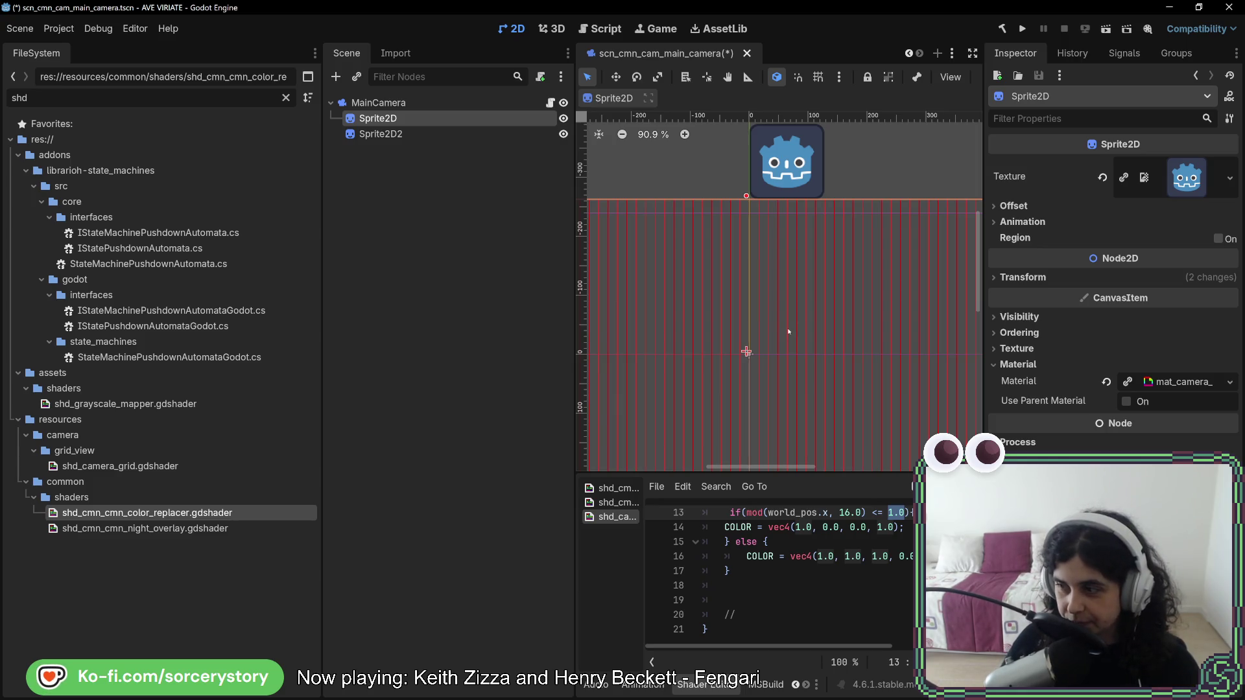
mouse_move(849, 283)
left_mouse_down()
mouse_move(910, 307)
mouse_move(812, 265)
mouse_move(958, 295)
mouse_move(889, 240)
mouse_move(791, 240)
mouse_move(860, 351)
mouse_move(836, 243)
mouse_move(817, 229)
mouse_move(803, 334)
left_mouse_up()
key("ctrl+z")
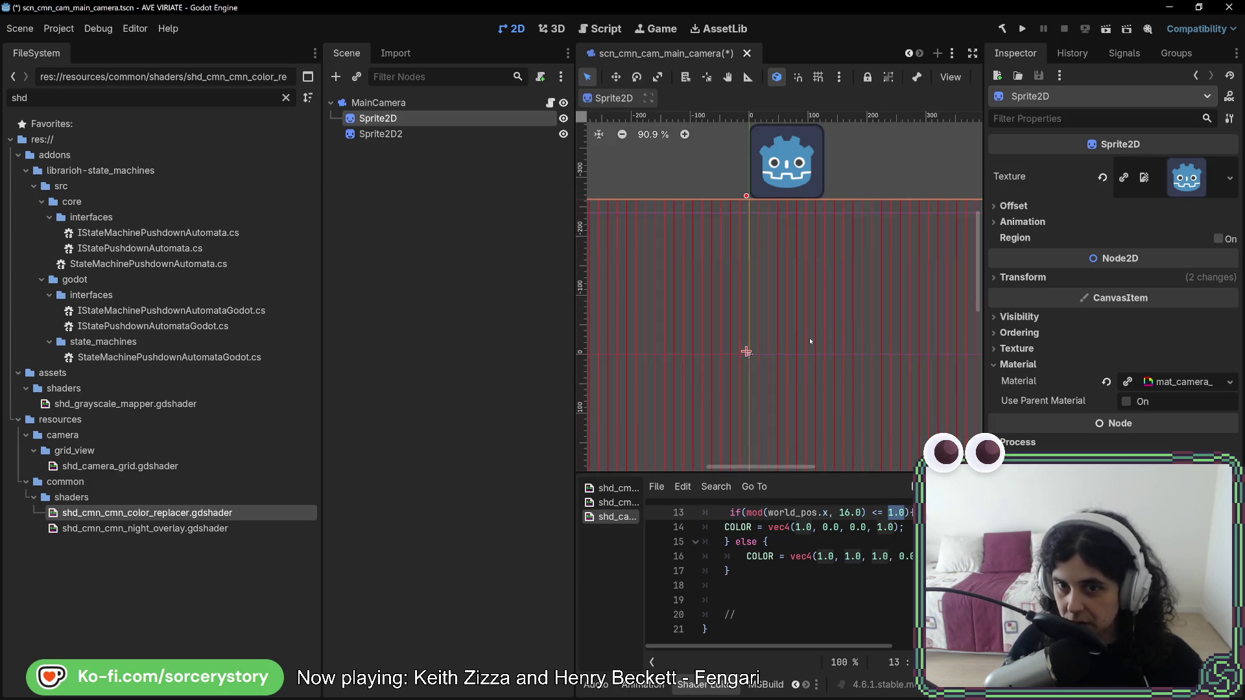
scroll(803, 324, "up", 5)
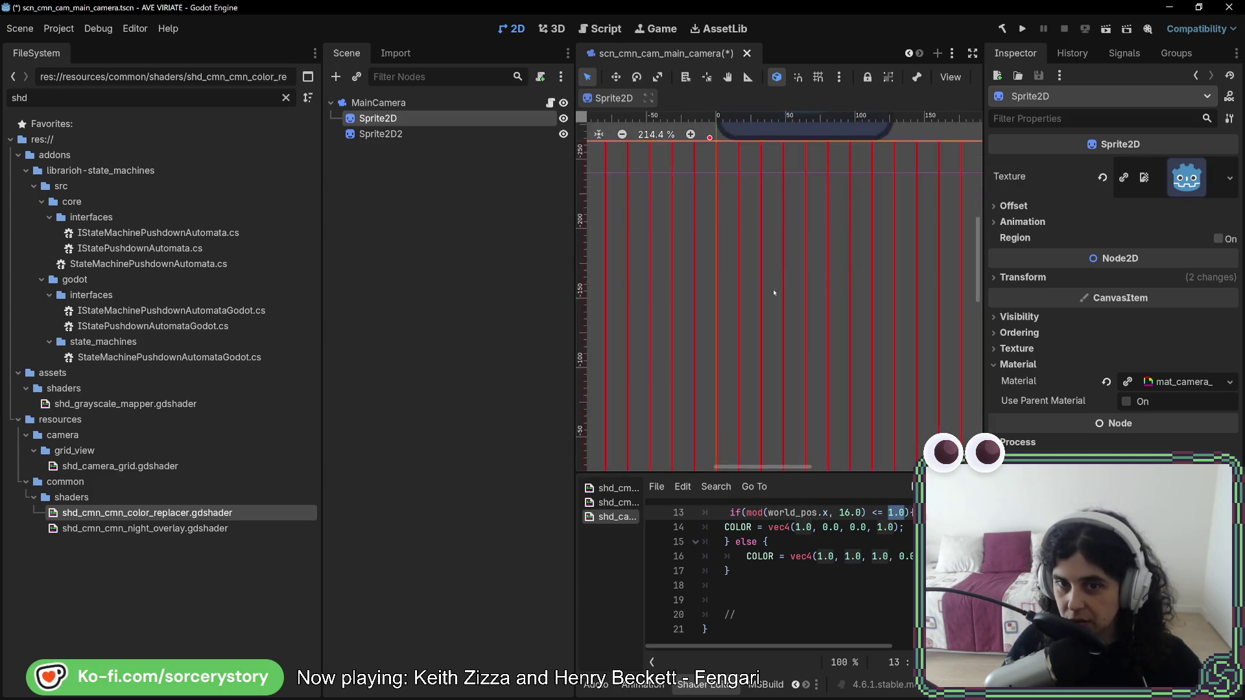
scroll(764, 324, "down", 6)
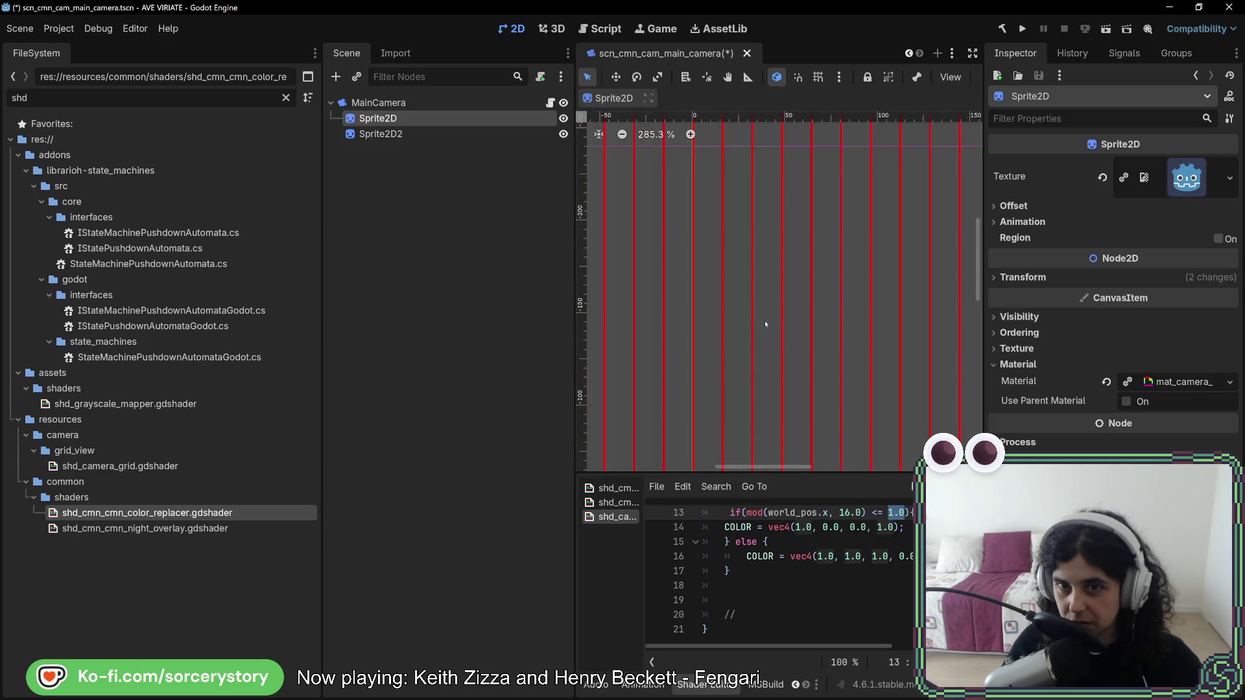
left_click_drag(768, 377, 772, 345)
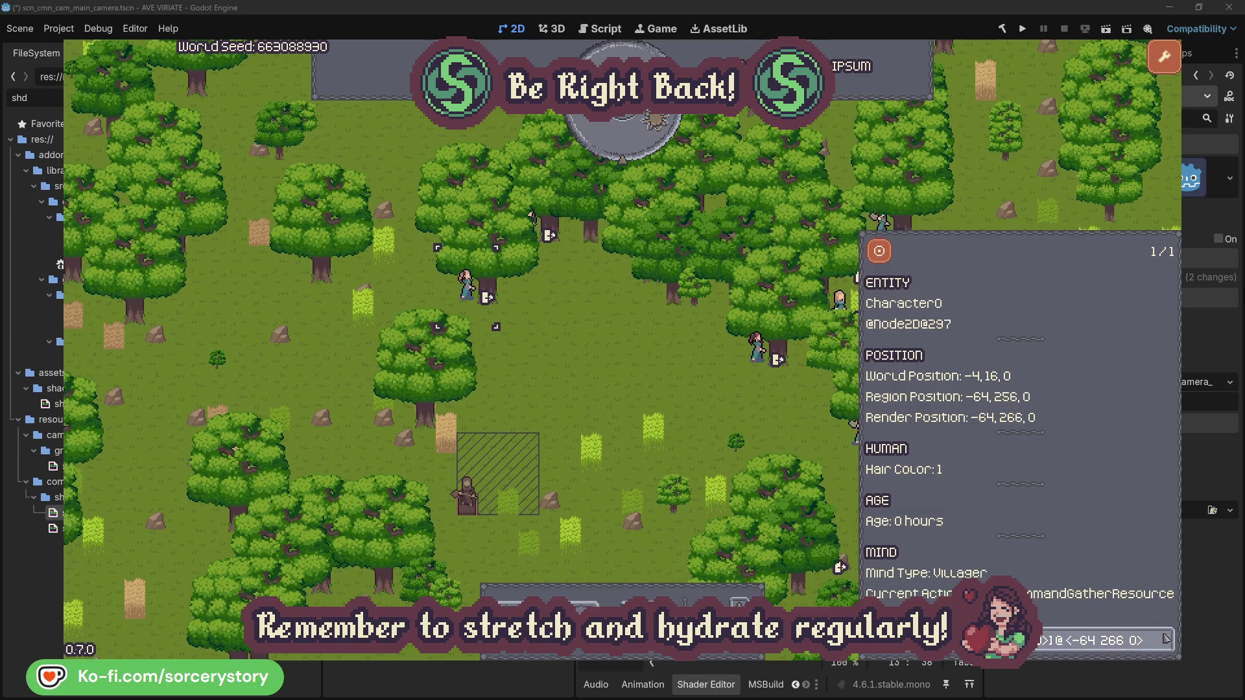
Inspect Character0, close its details, and pass one hour of game time.
left_click(1166, 641)
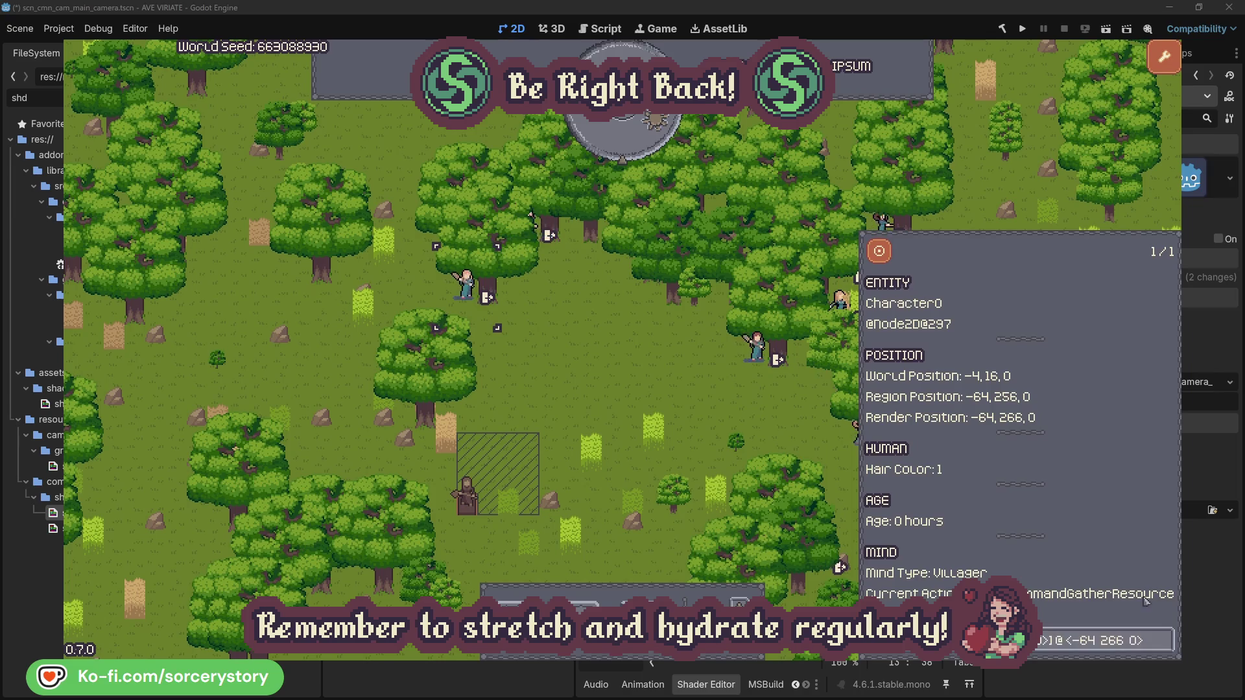
left_click(651, 391)
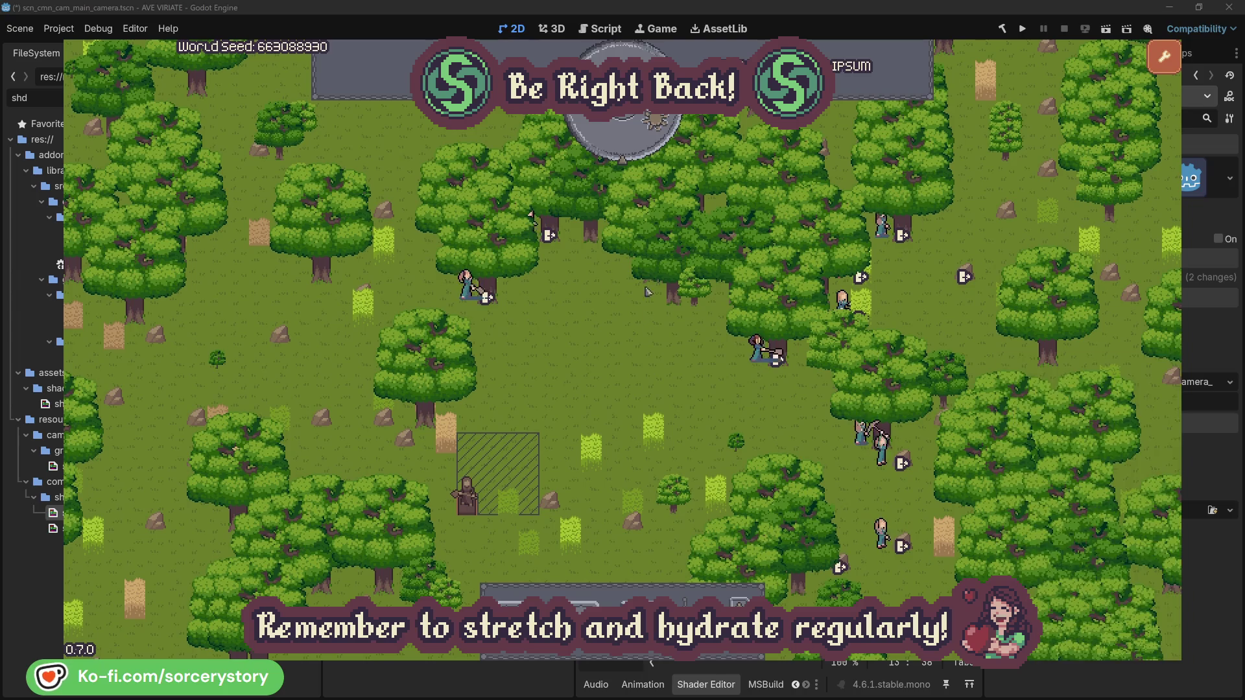
left_click(633, 146)
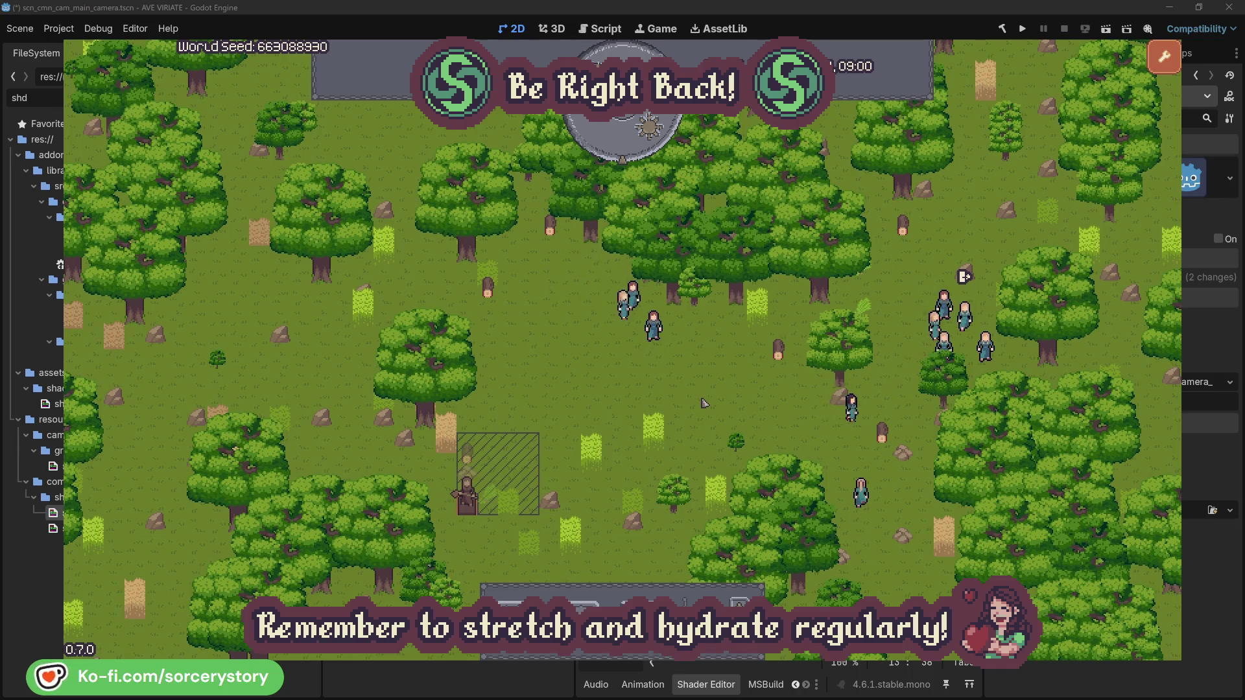
Trace the wood pile to its reserving villager Character9 and the 2 Herb pile, centring on each.
left_click(474, 456)
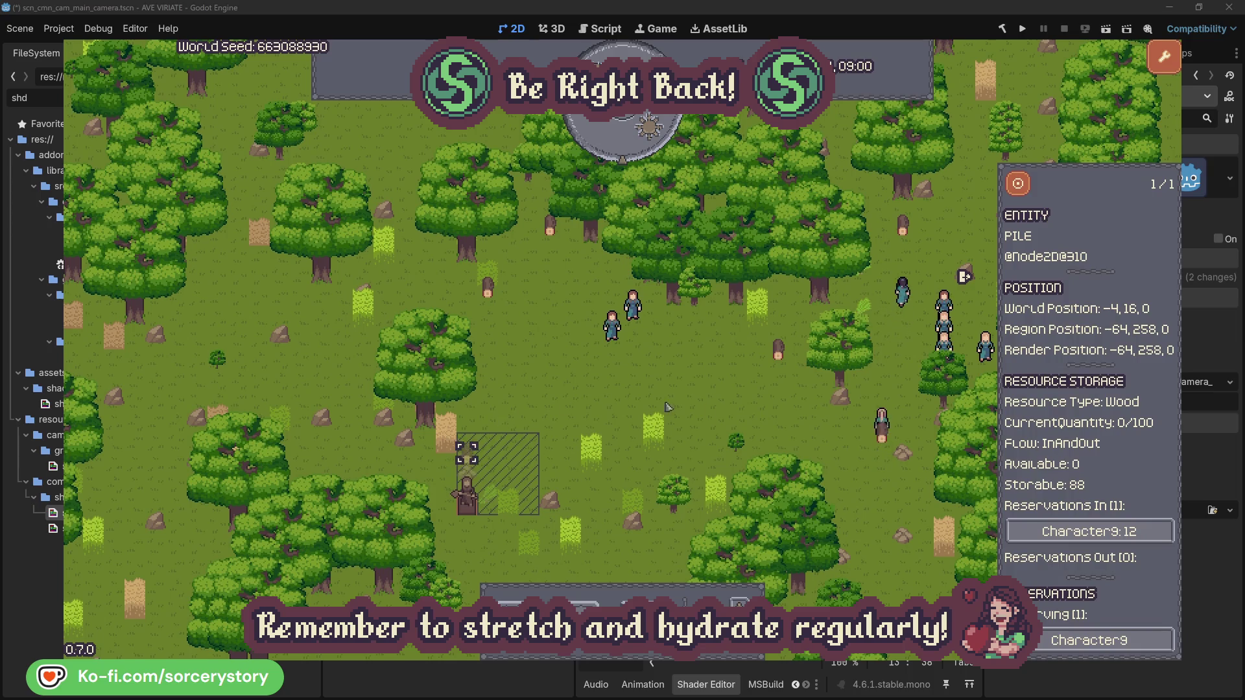
left_click(1145, 536)
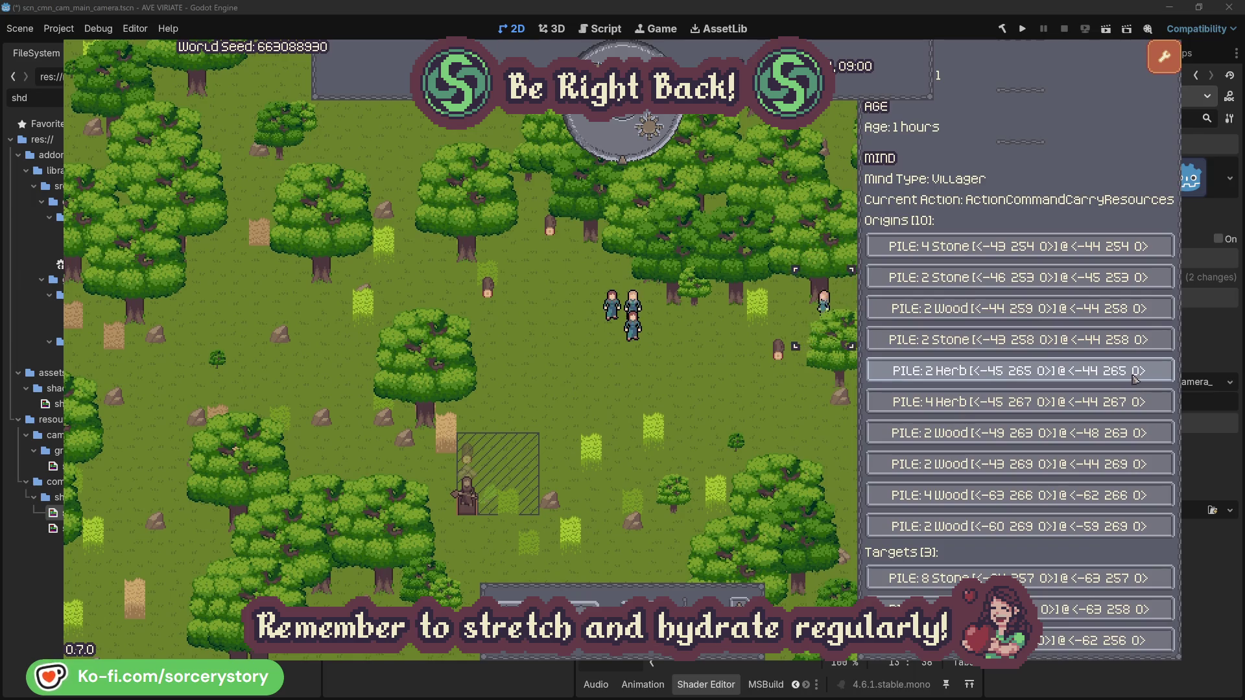
left_click(1135, 379)
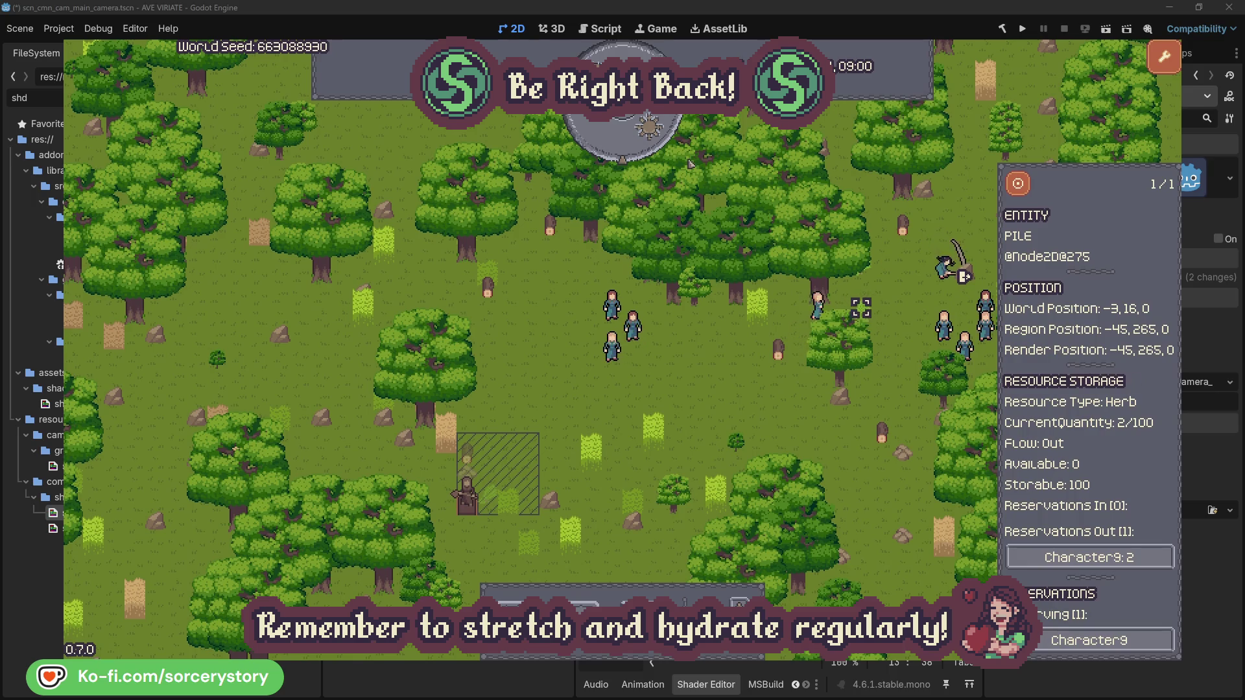
left_click(1023, 186)
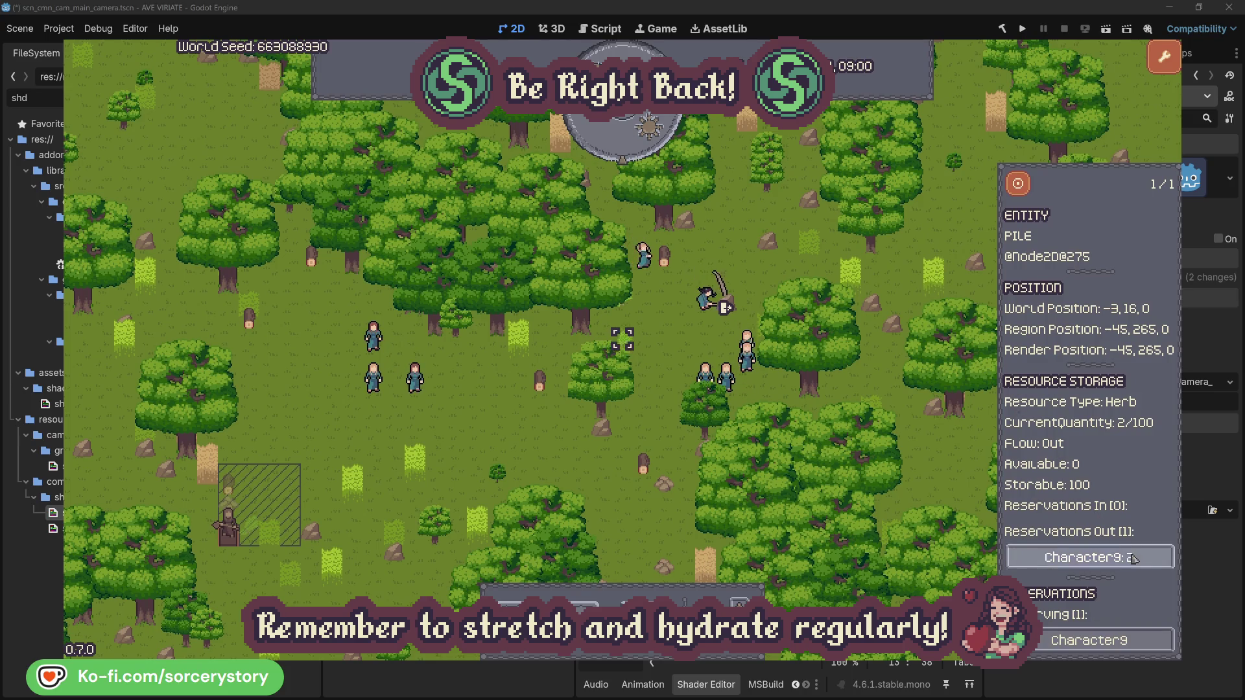
left_click(1133, 557)
left_click(1103, 609)
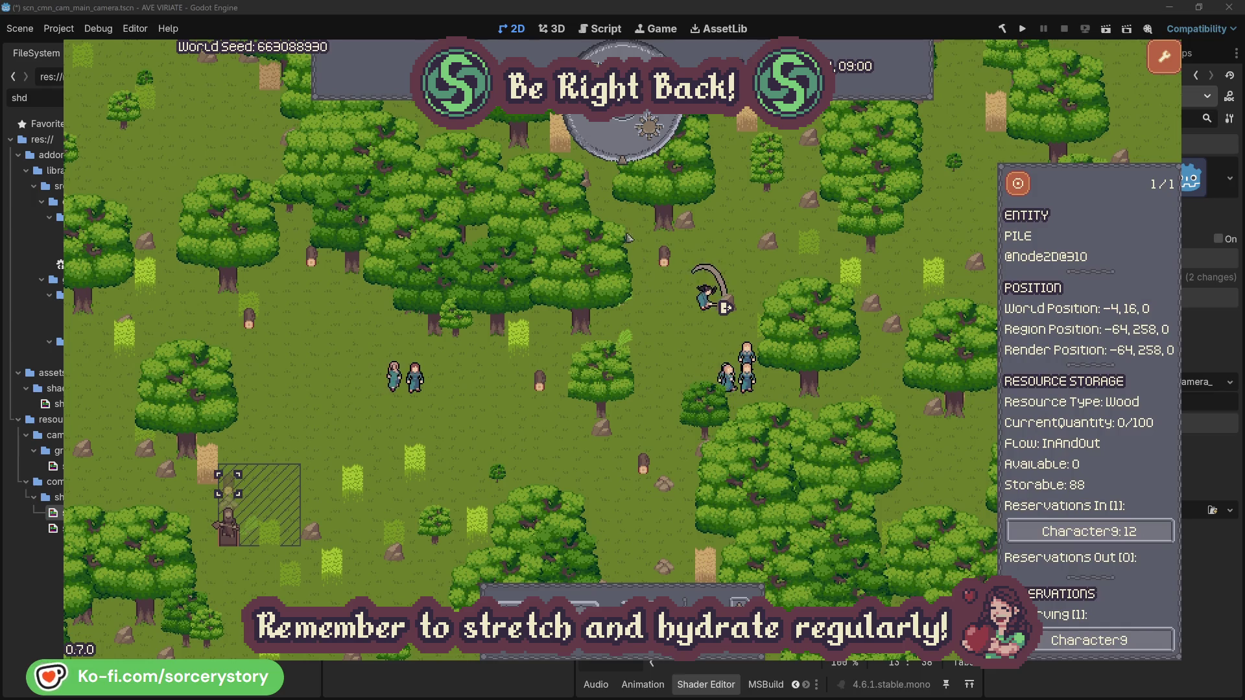
left_click(1018, 184)
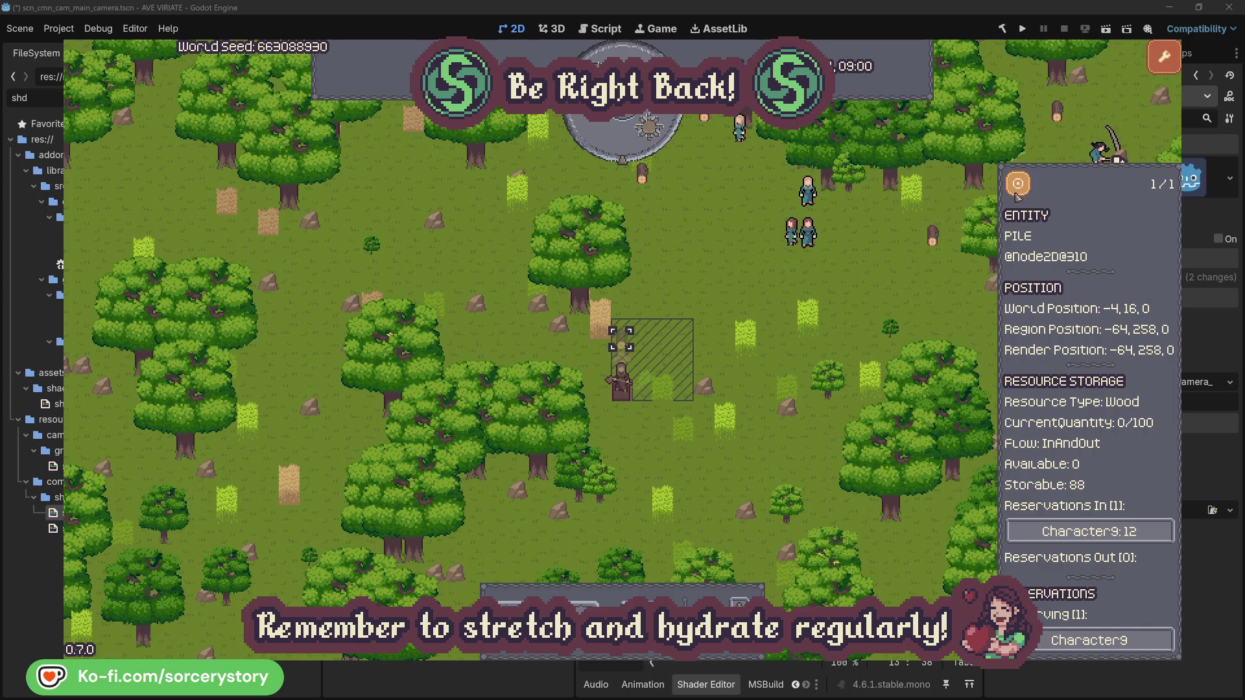
left_click(901, 289)
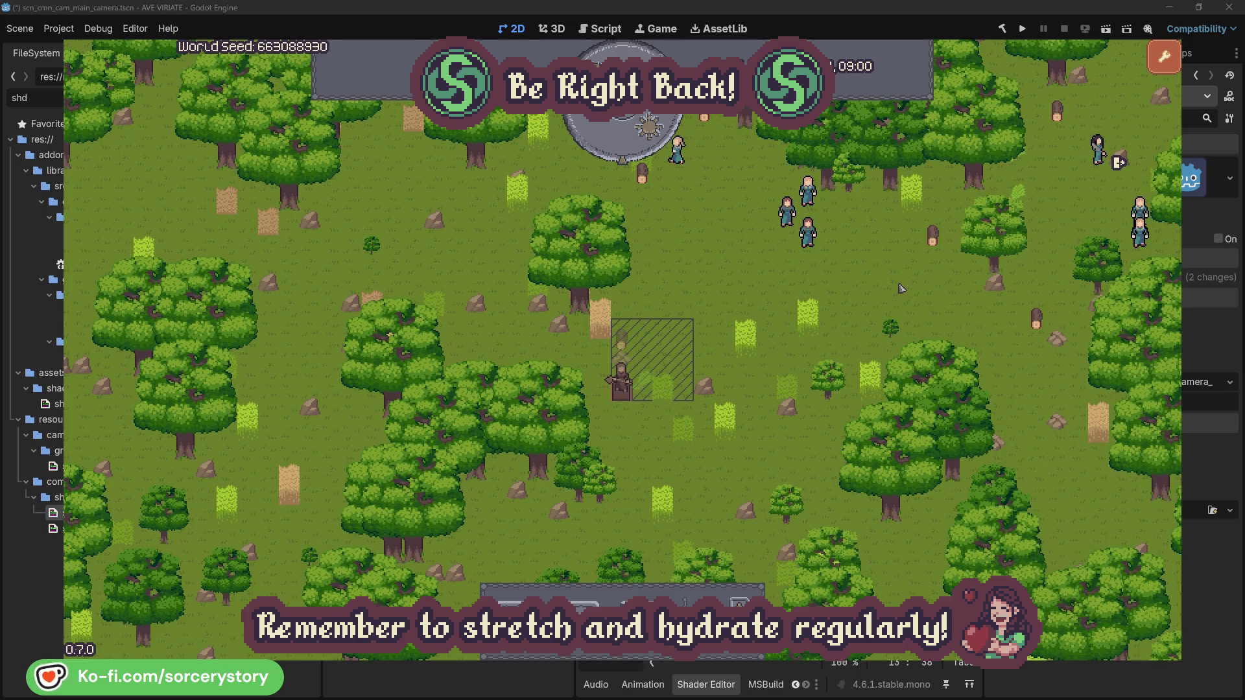
Inspect villagers Character2 and Character0 and the oak trees they are working on.
left_click(811, 236)
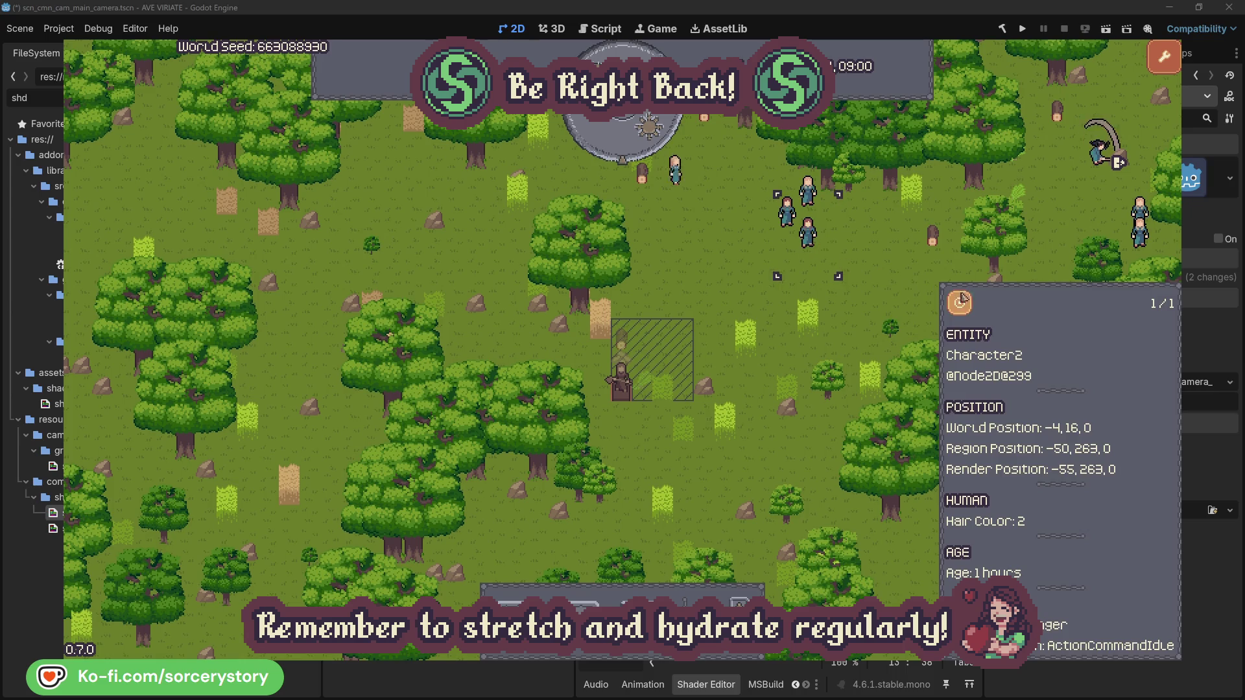
key("f")
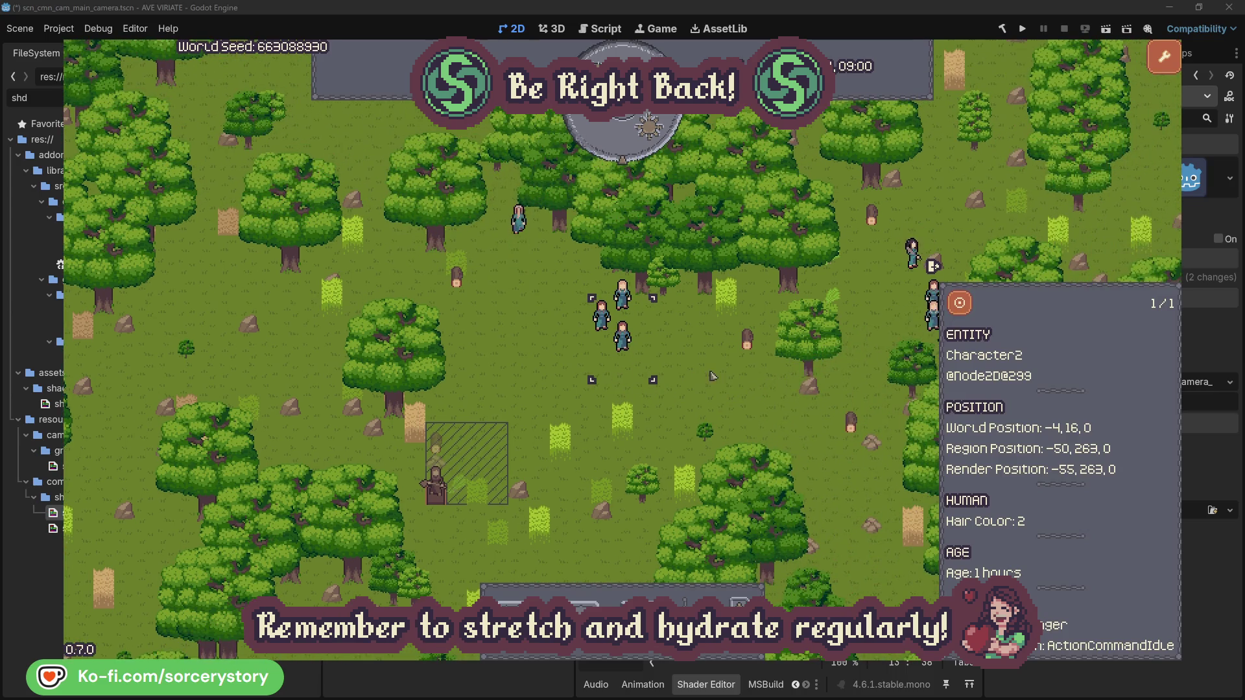
left_click(712, 375)
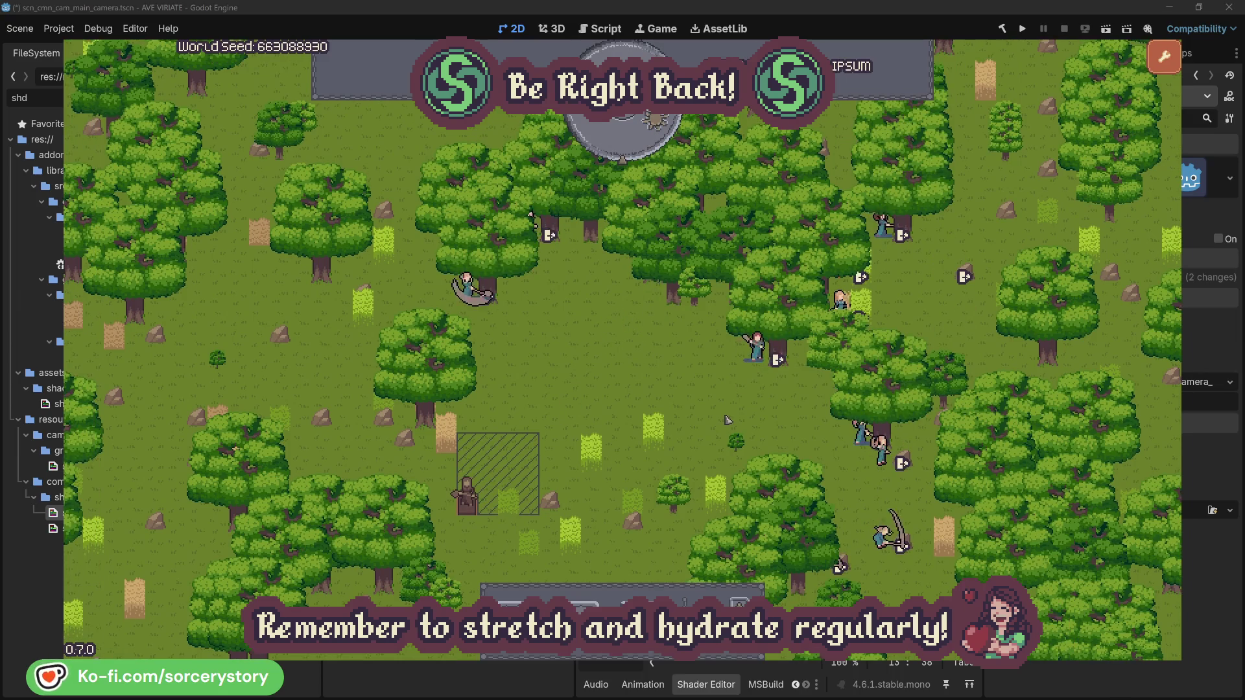
left_click(746, 363)
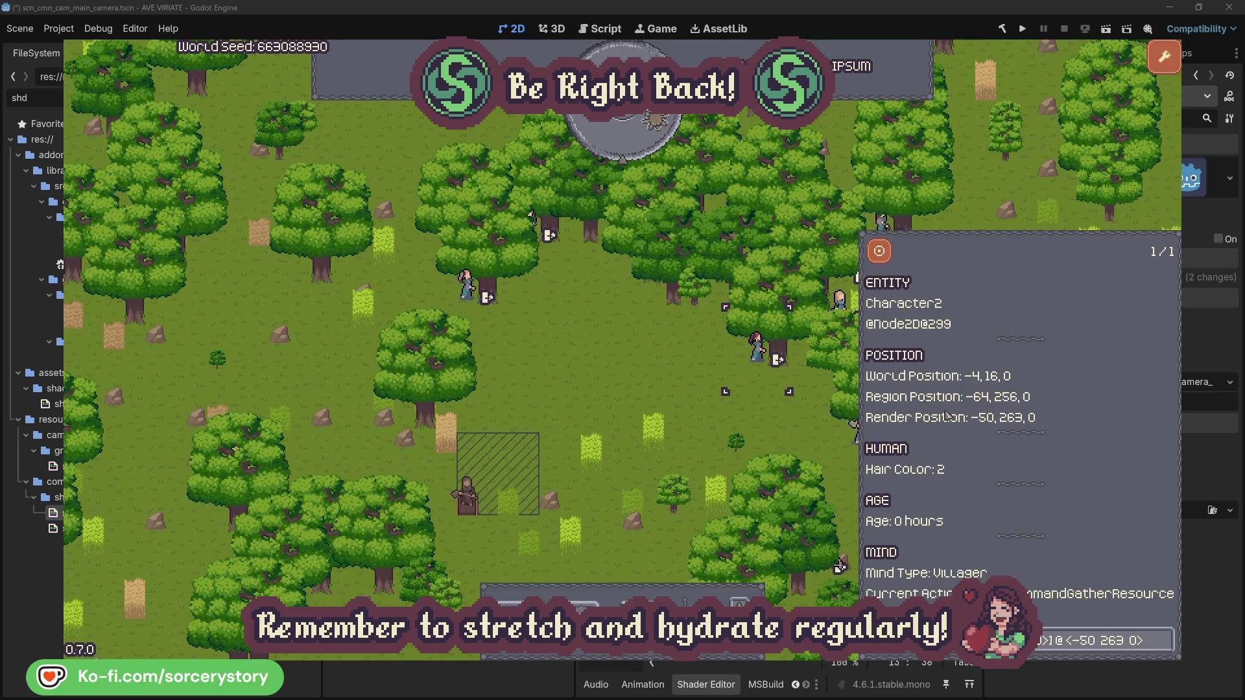
left_click(1165, 648)
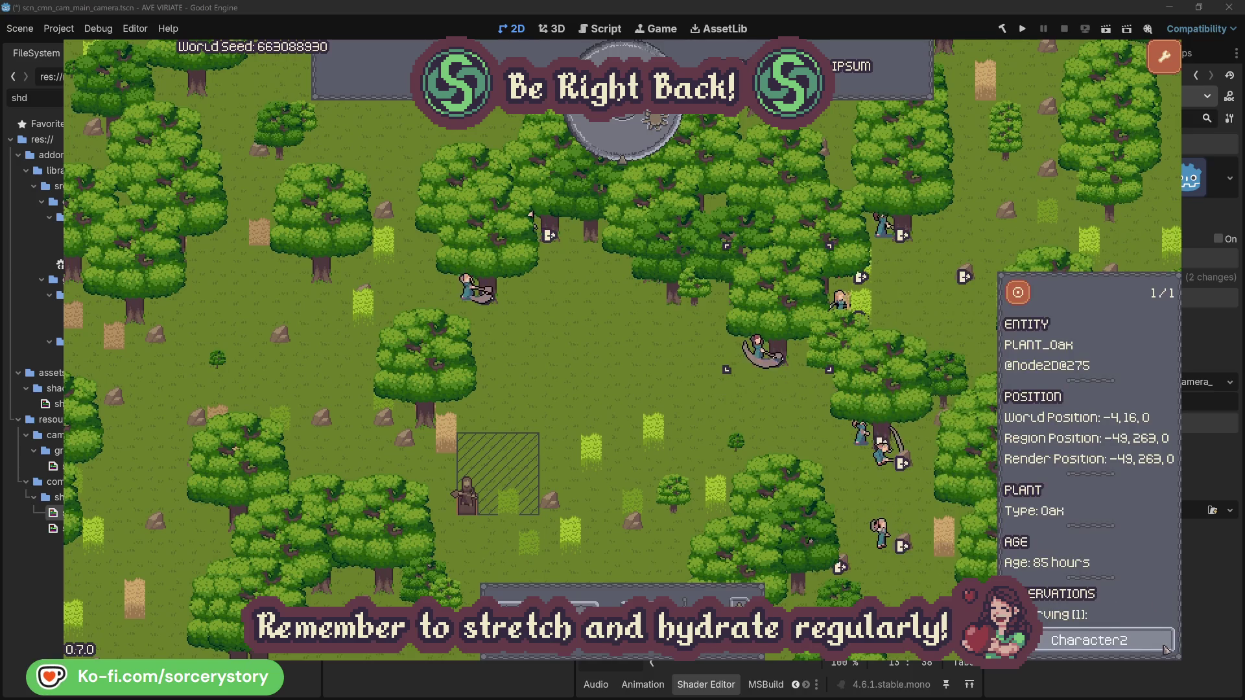
left_click(1165, 649)
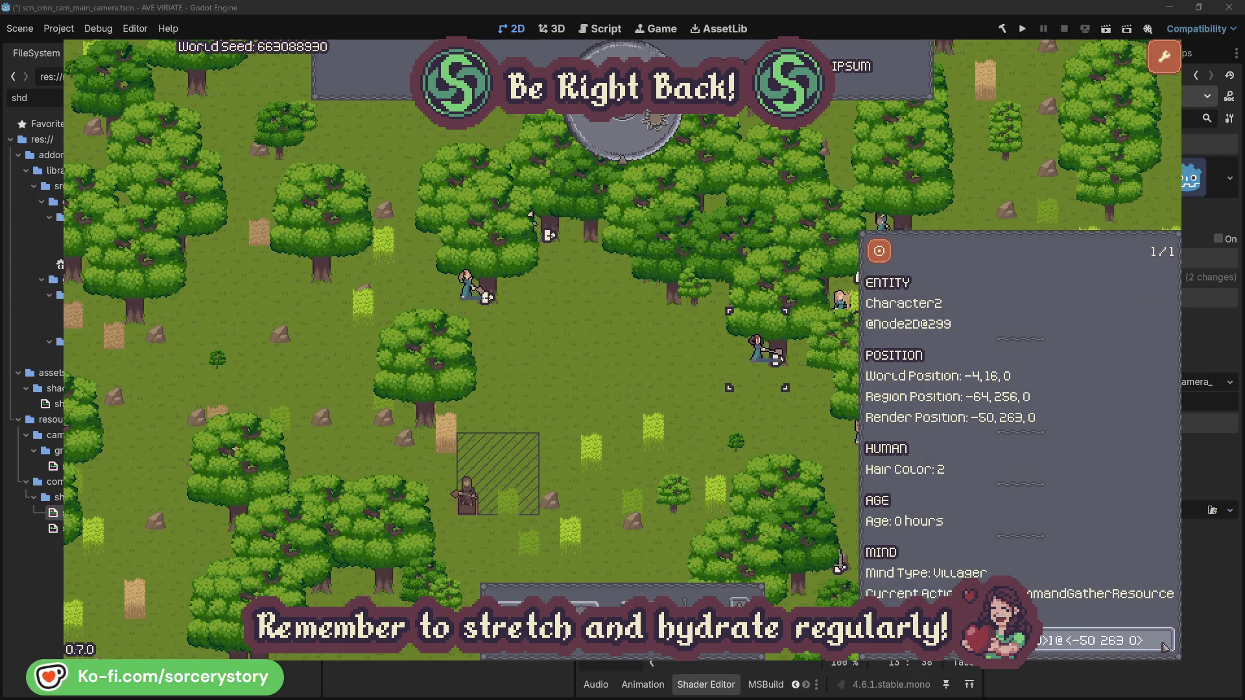
left_click(776, 430)
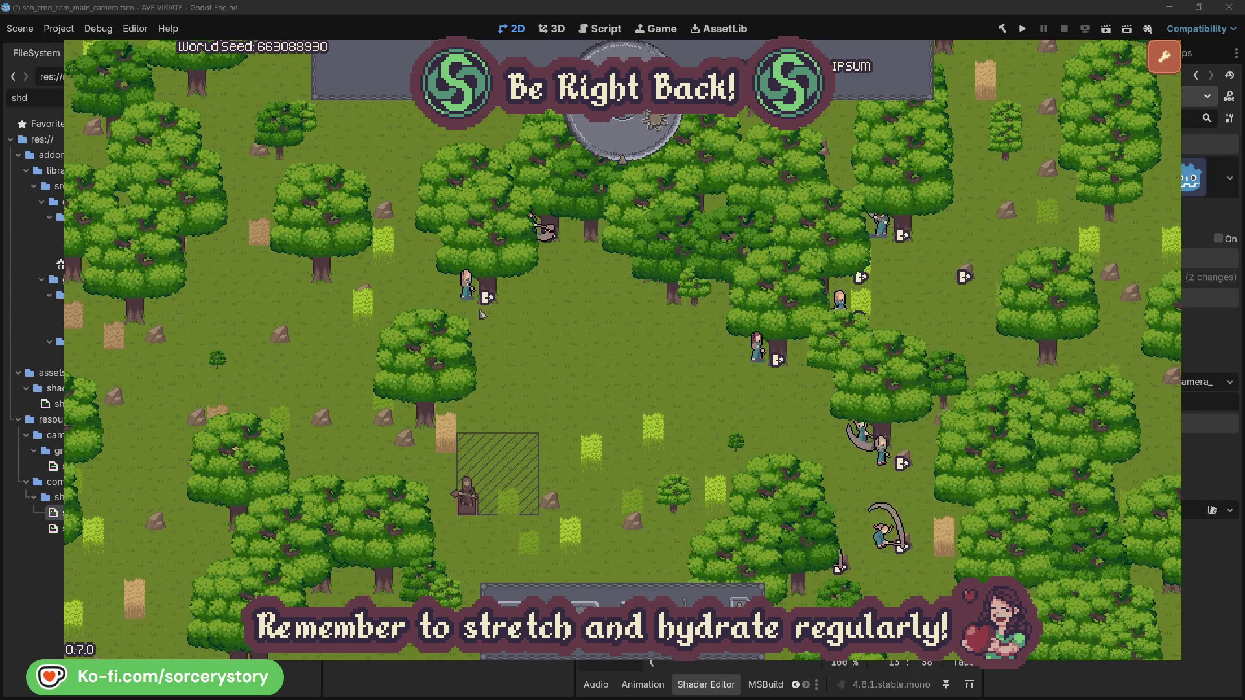
left_click(481, 314)
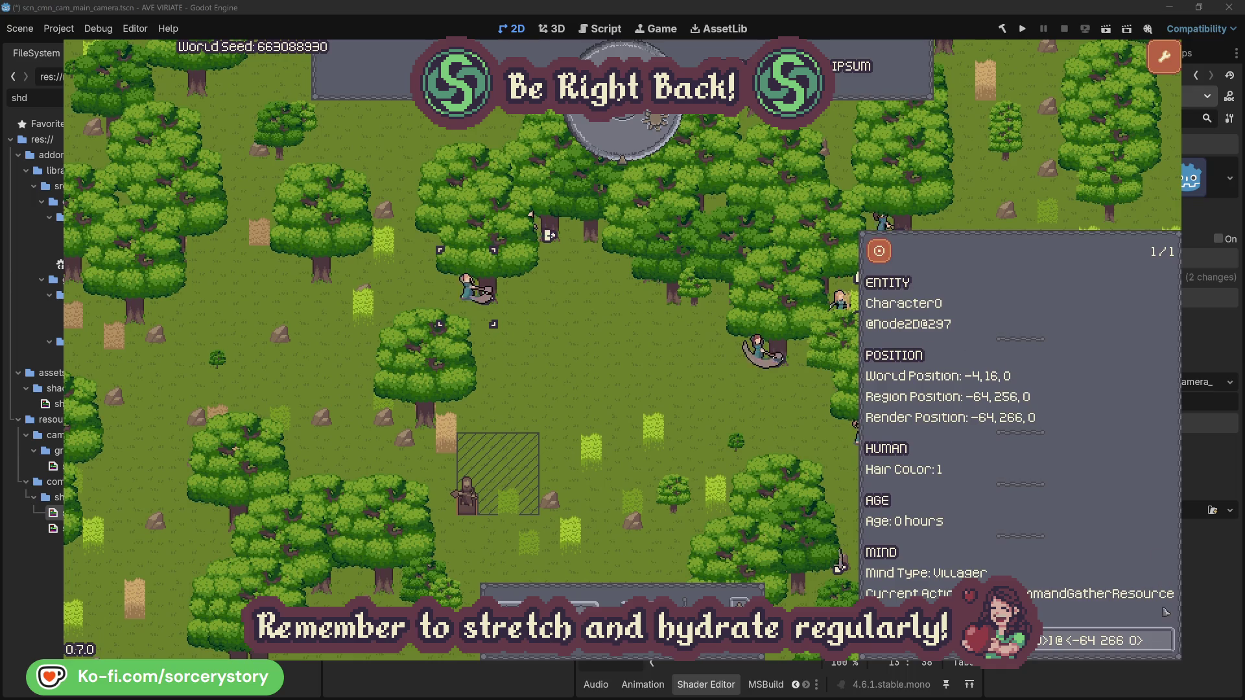
left_click(1166, 640)
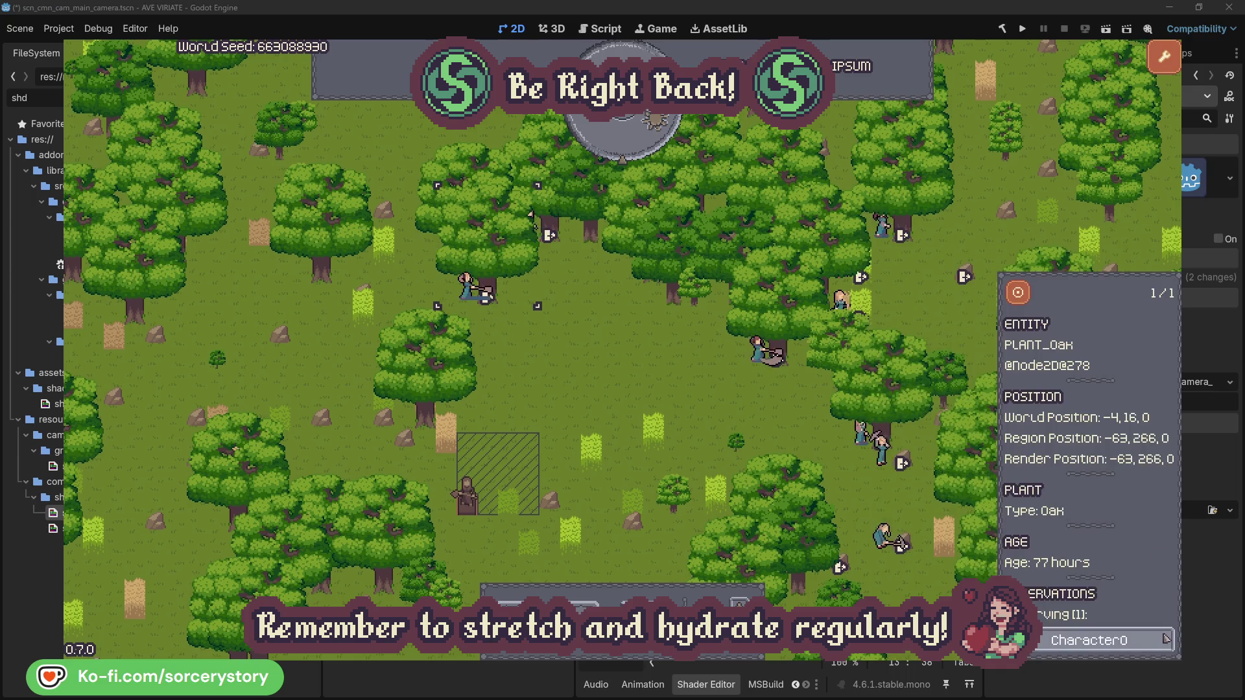
left_click(1166, 641)
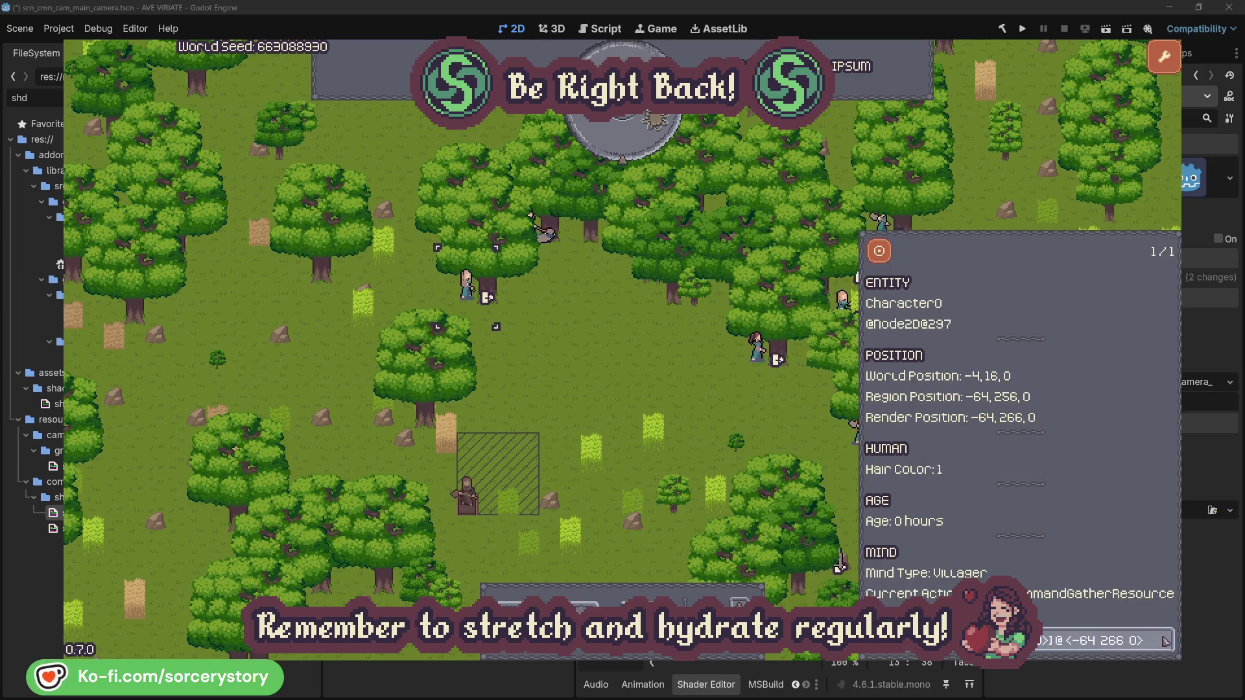
left_click(650, 389)
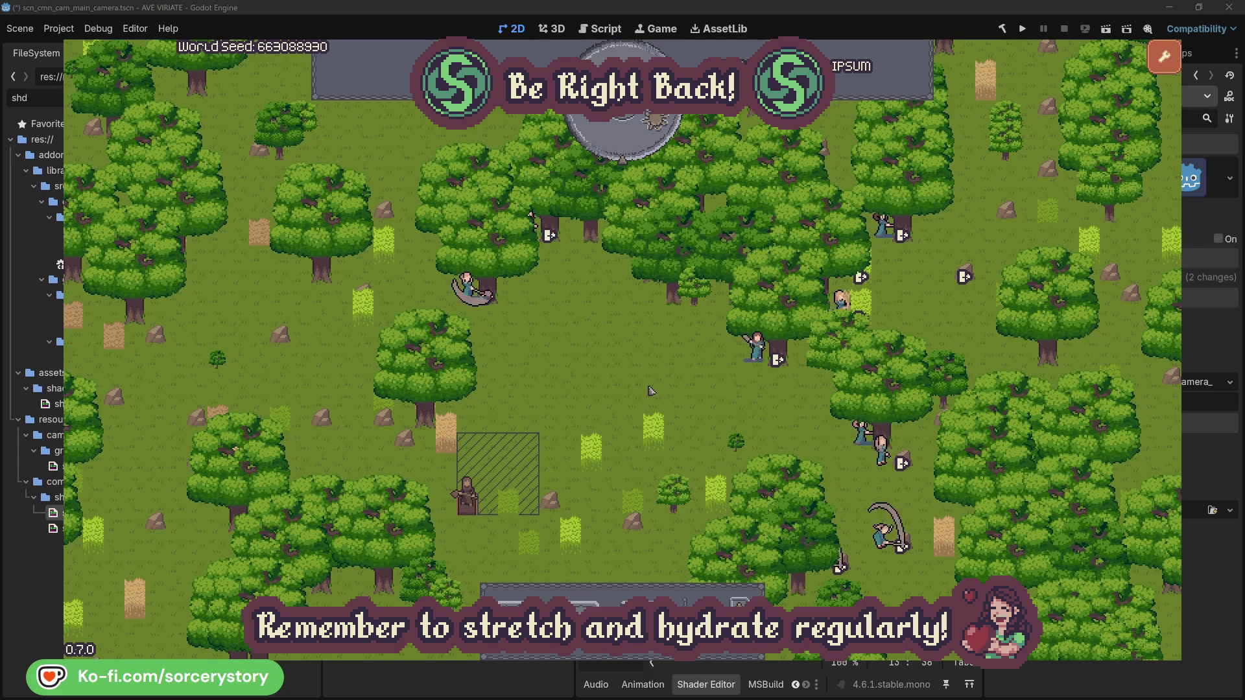
Pass another hour and re-trace the wood pile, Character9 and herb pile links.
left_click(632, 144)
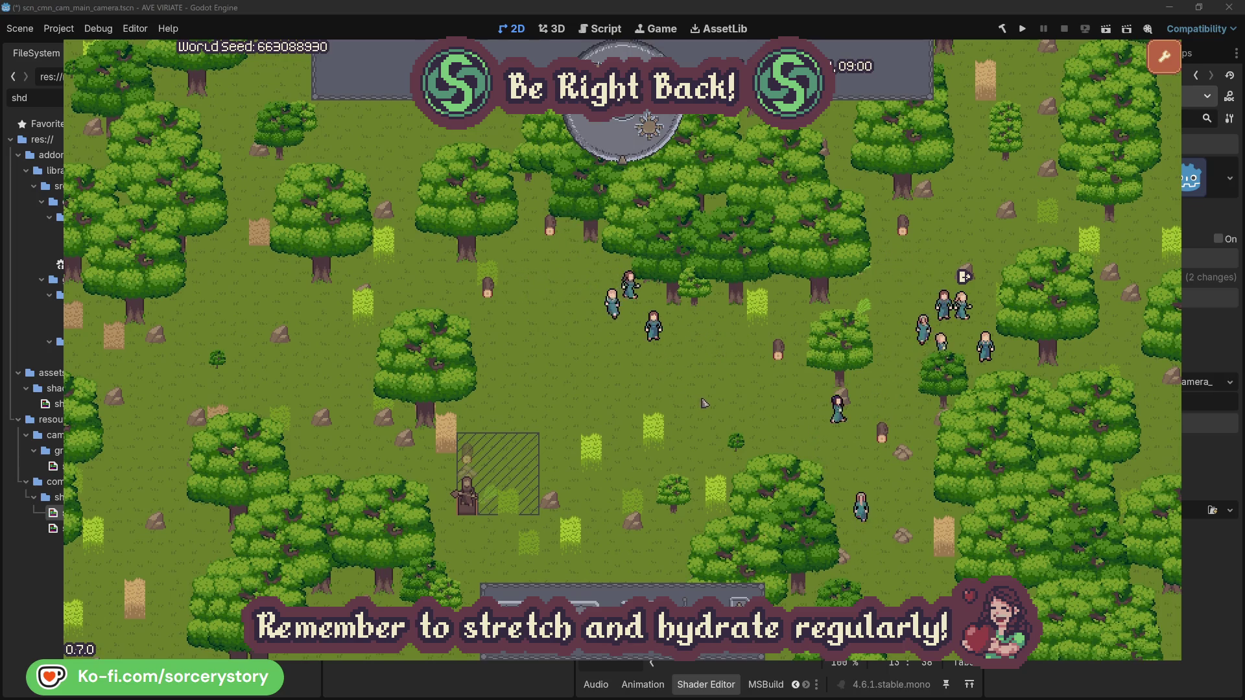
left_click(473, 457)
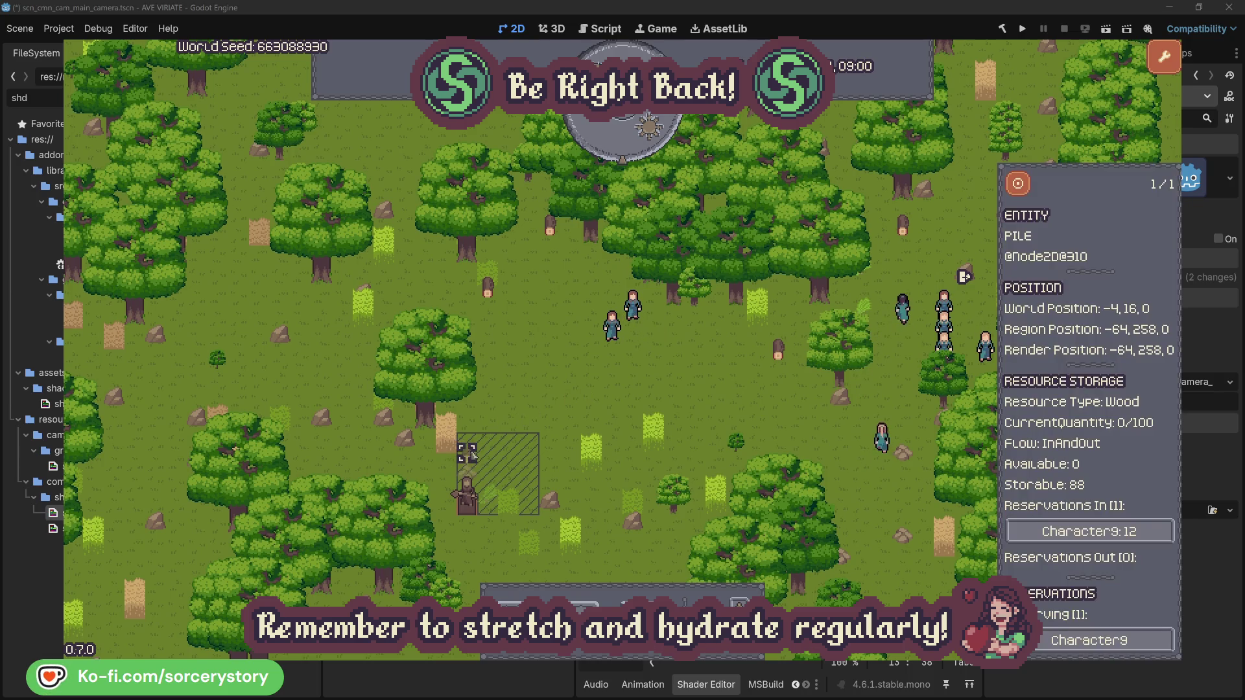
left_click(1145, 533)
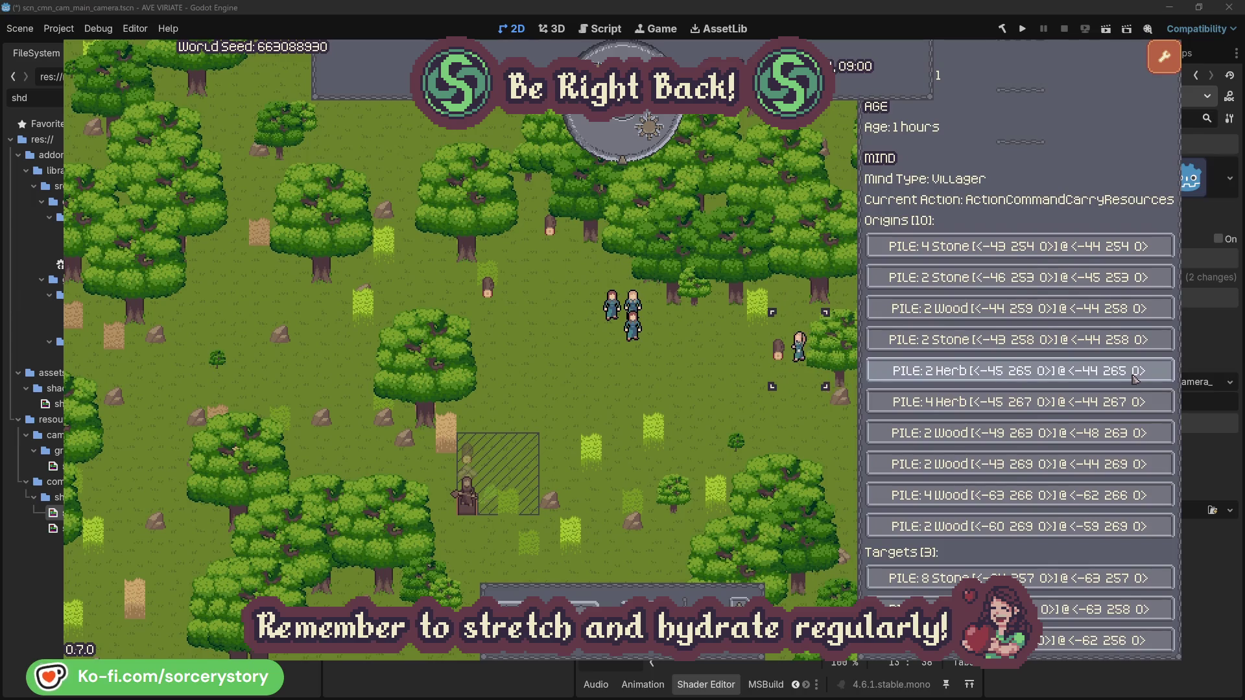
left_click(1133, 374)
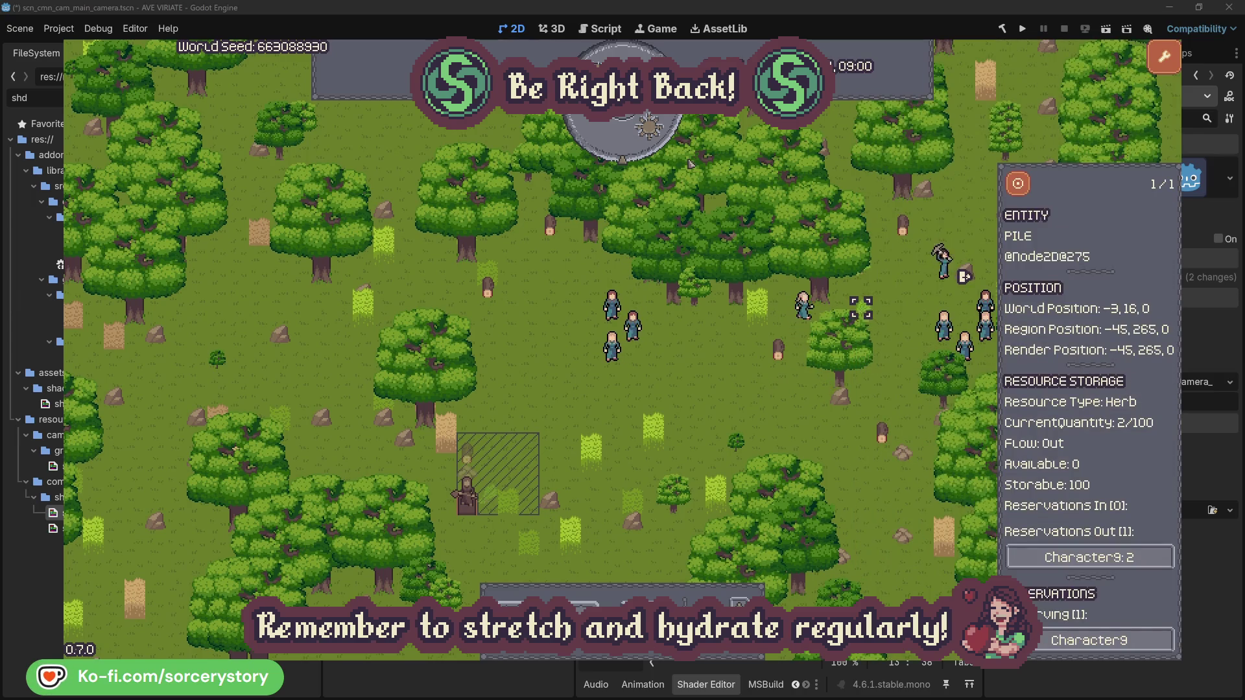
left_click(1028, 189)
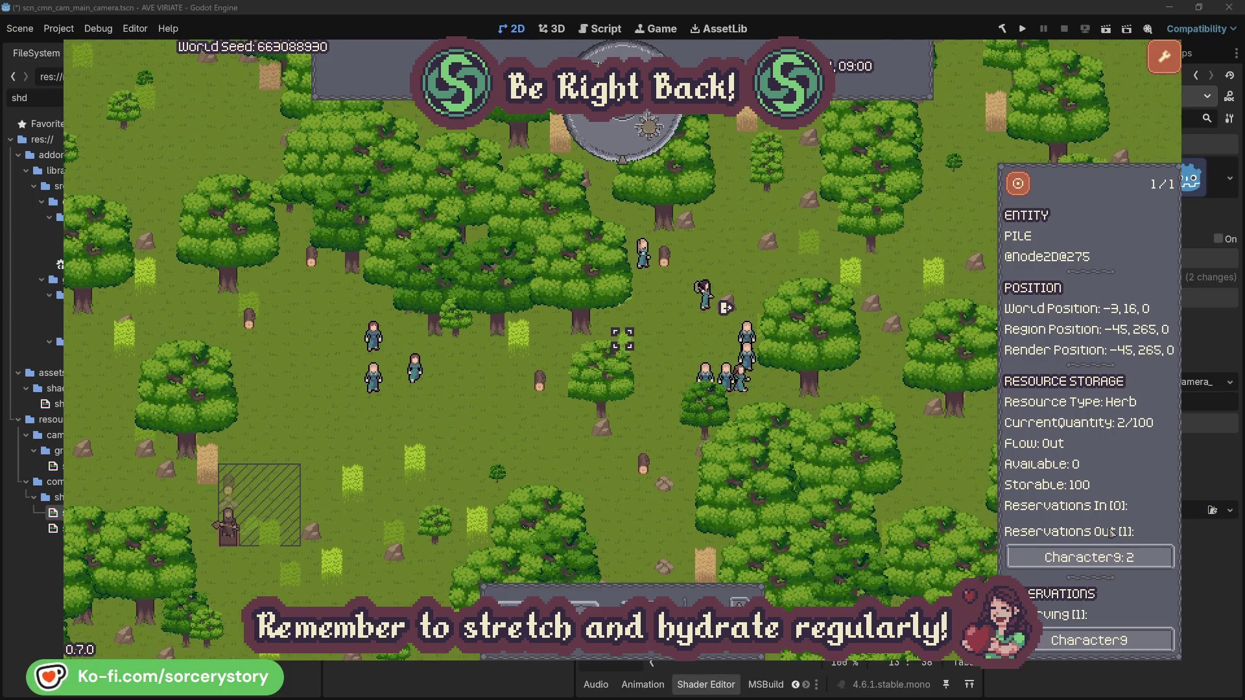
left_click(1135, 558)
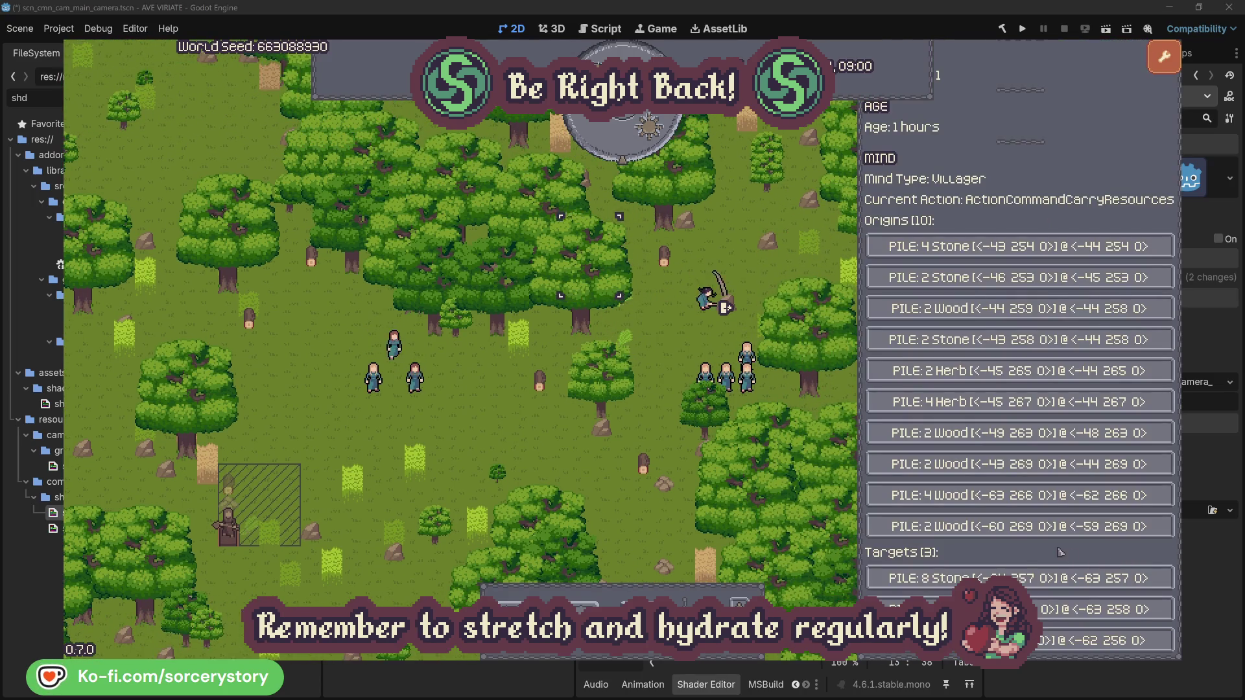
left_click(1135, 609)
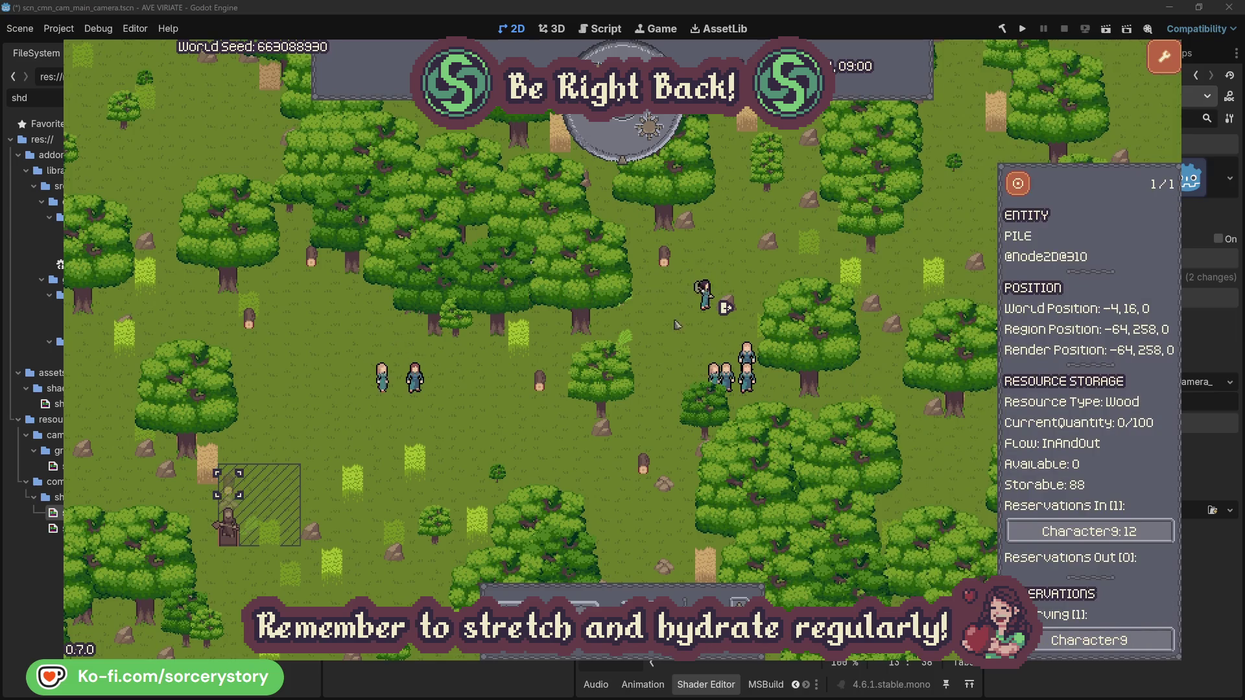
left_click(1019, 188)
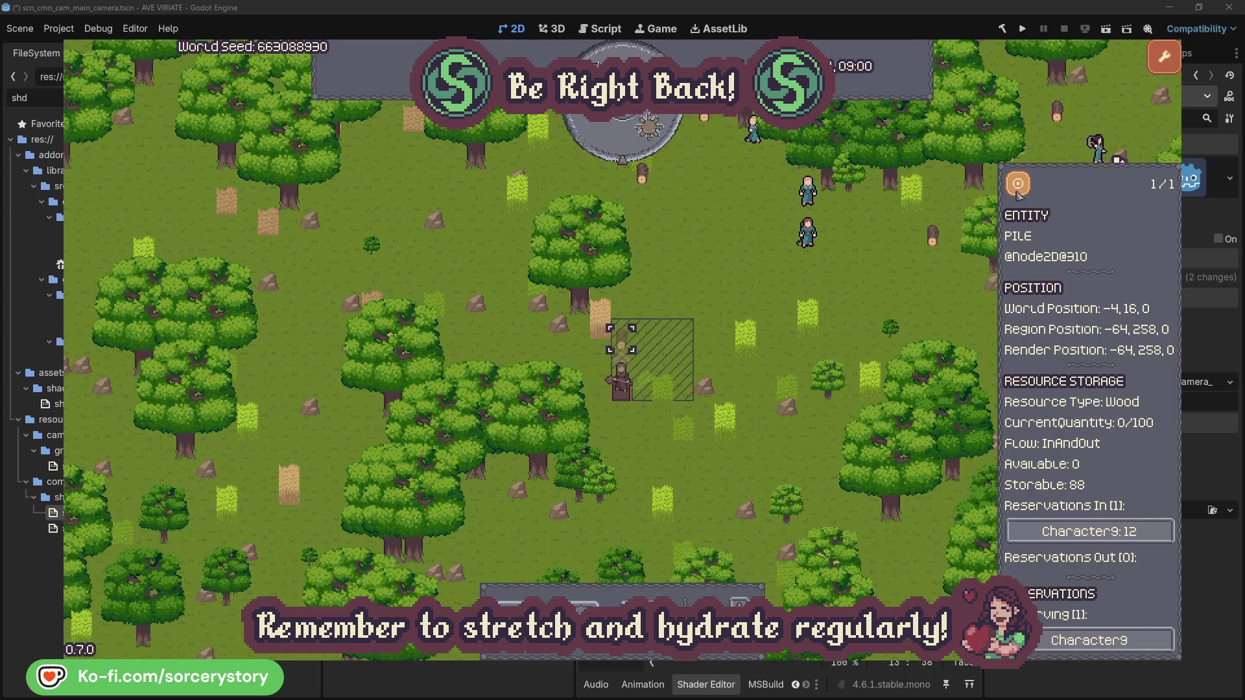
left_click(917, 285)
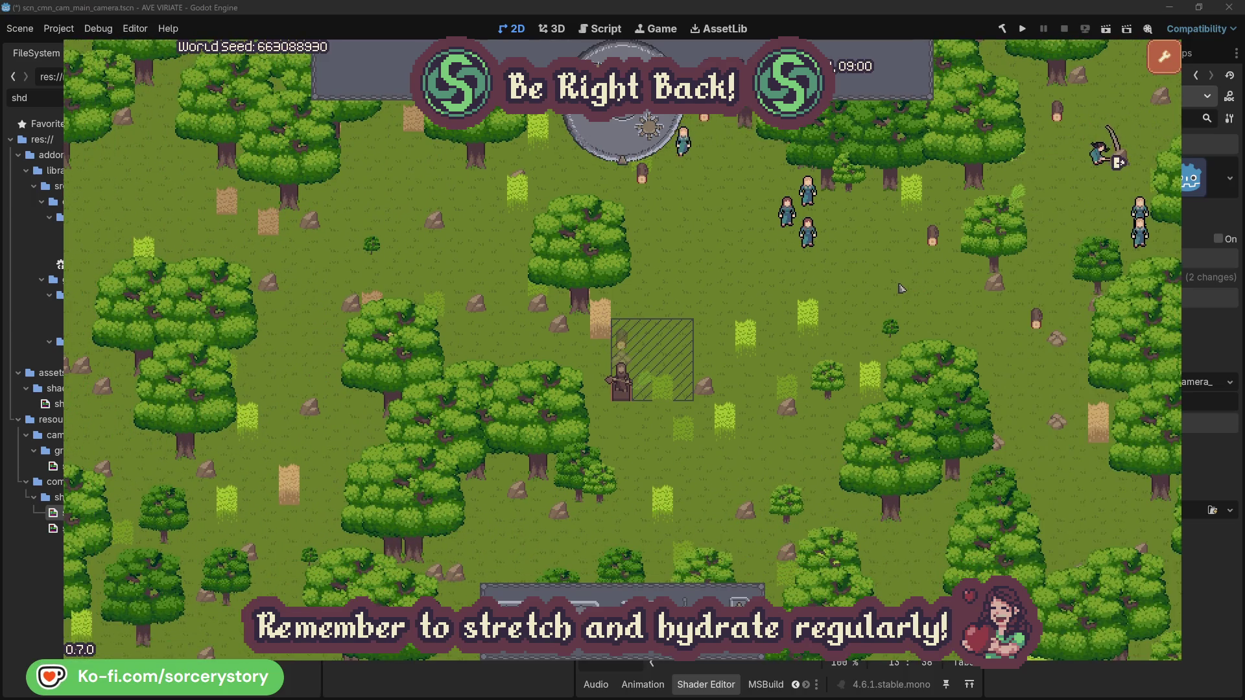
Re-inspect Character2 and Character0 with their oak trees, then close the details.
left_click(808, 234)
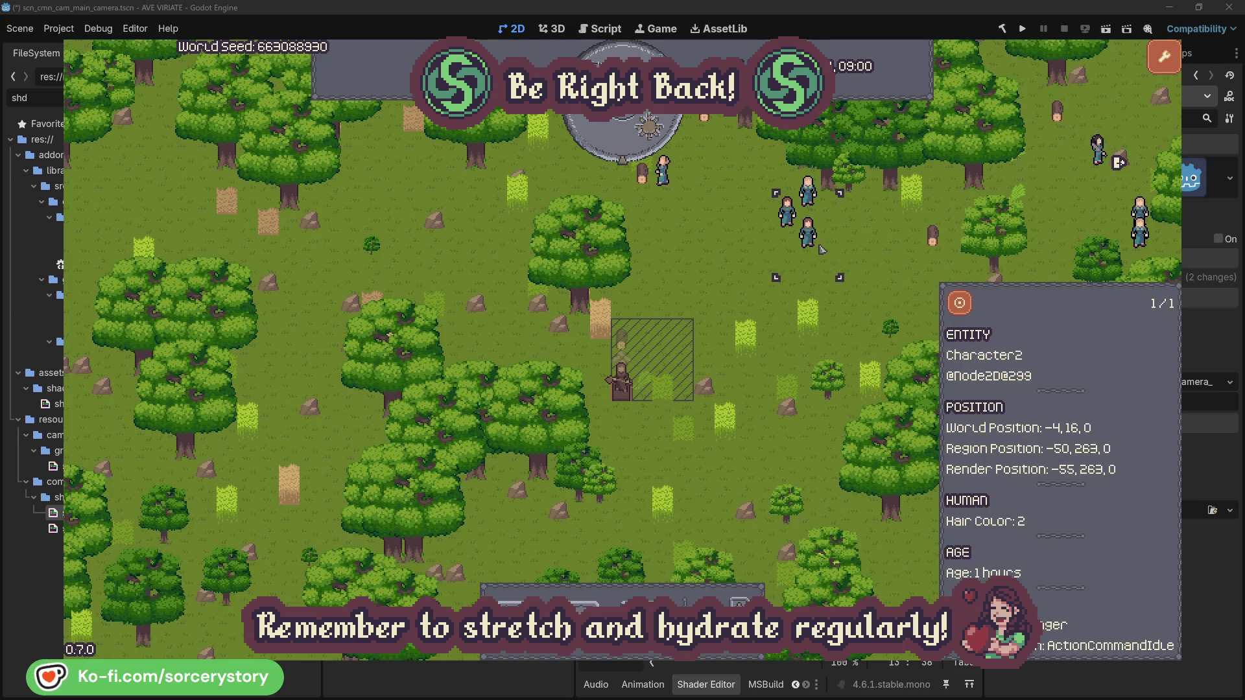
left_click(972, 302)
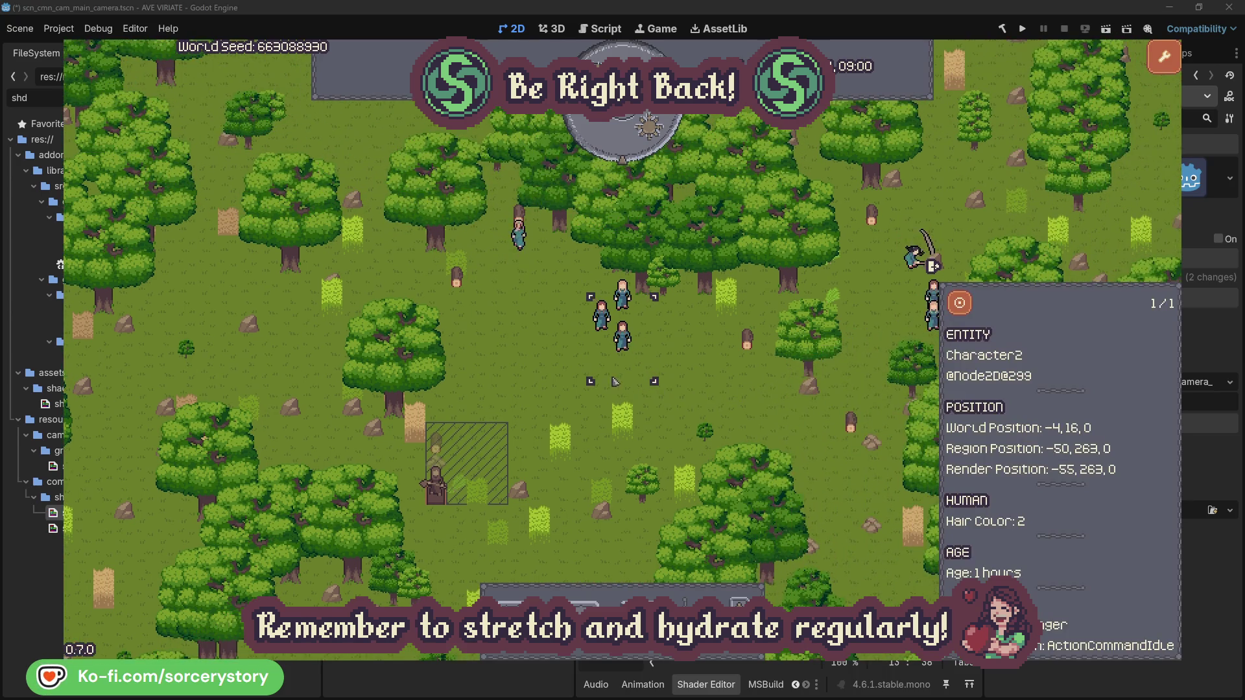
left_click(711, 373)
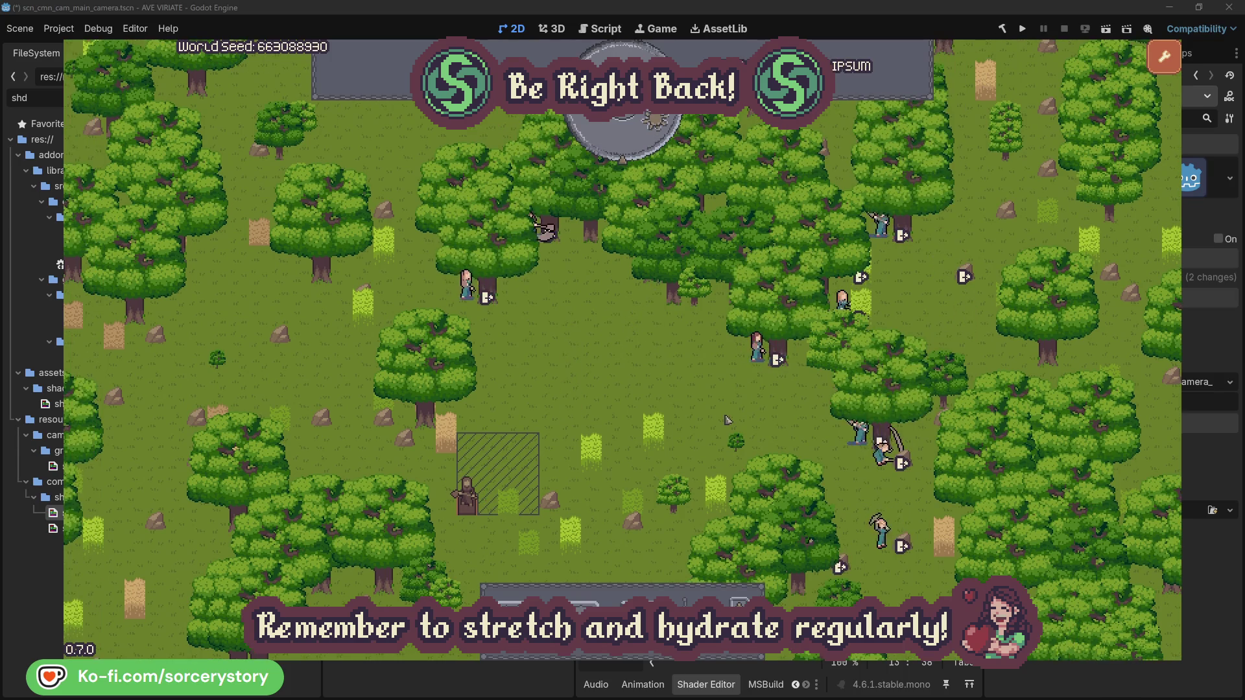
left_click(757, 350)
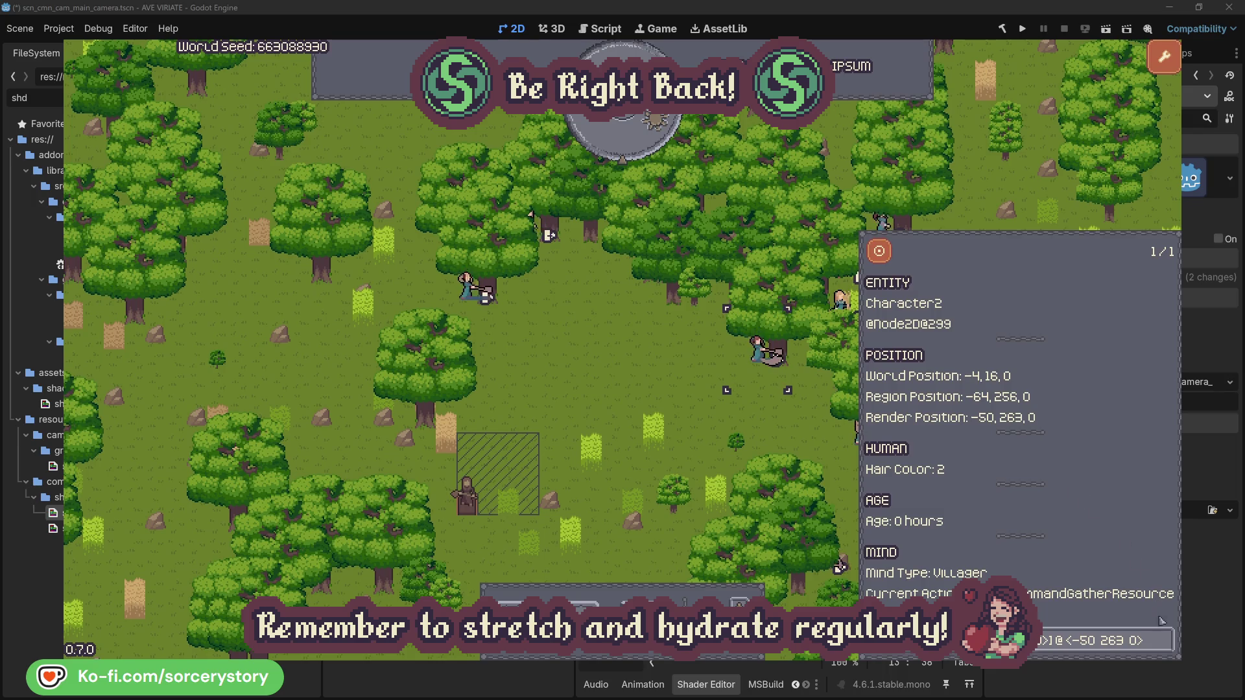
left_click(1165, 642)
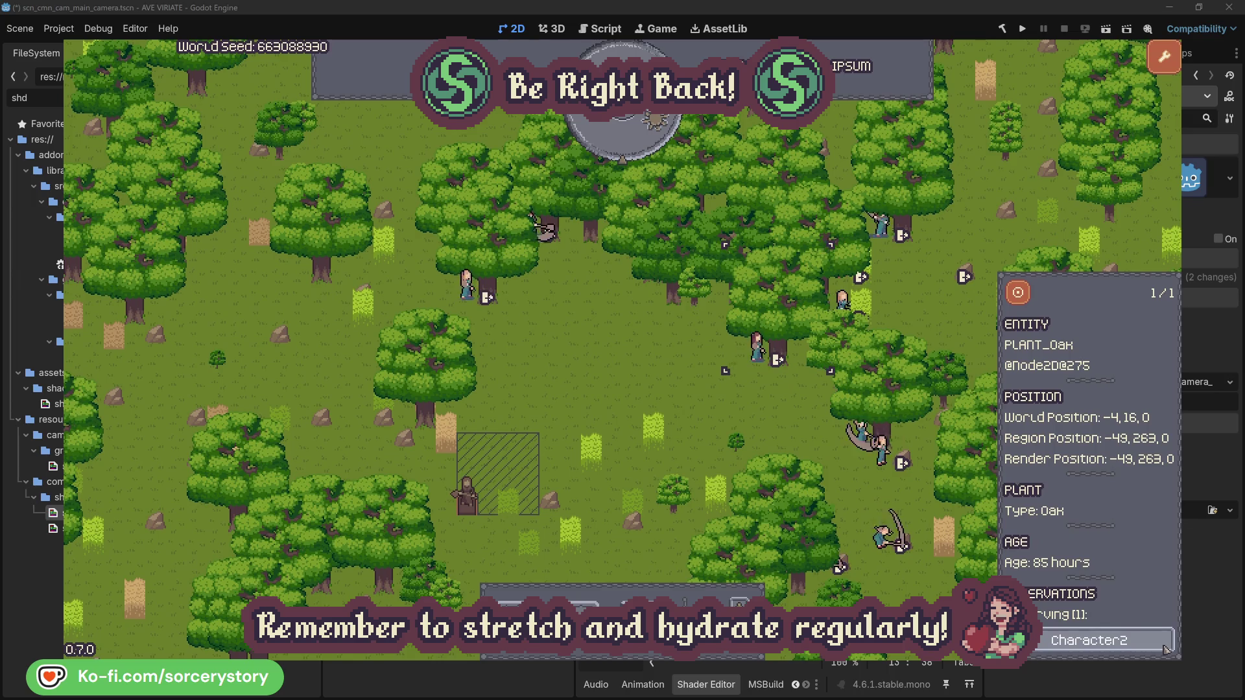
left_click(1165, 642)
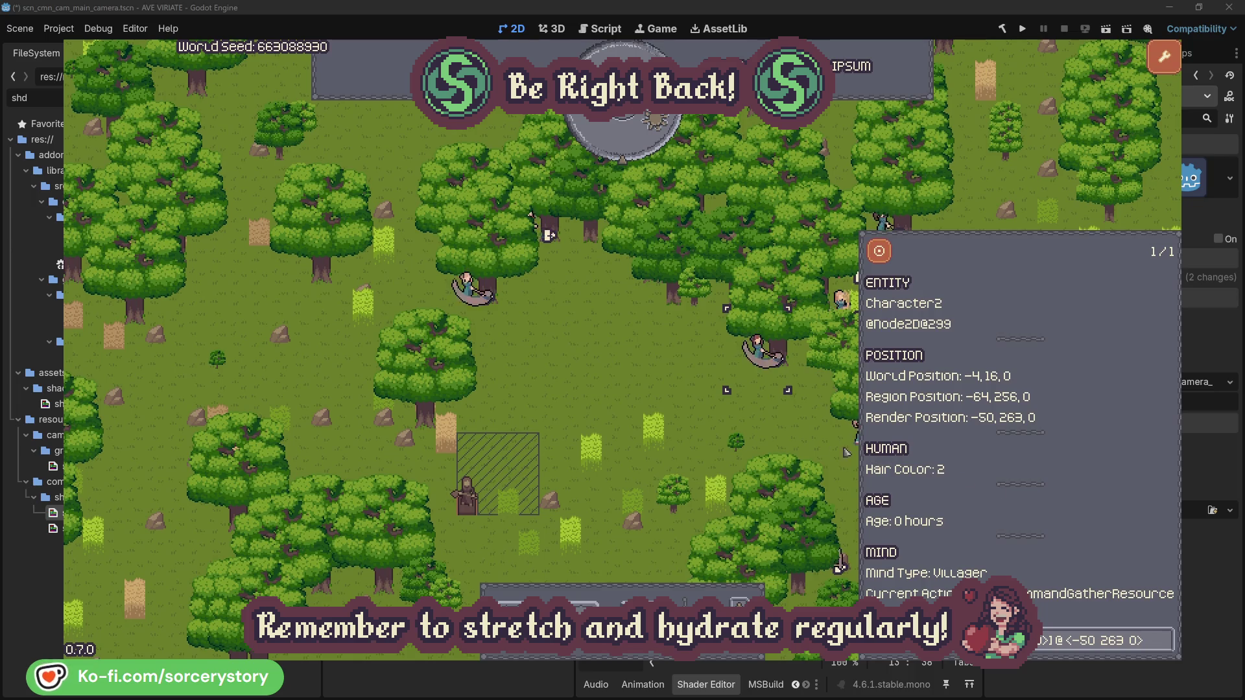
left_click(778, 431)
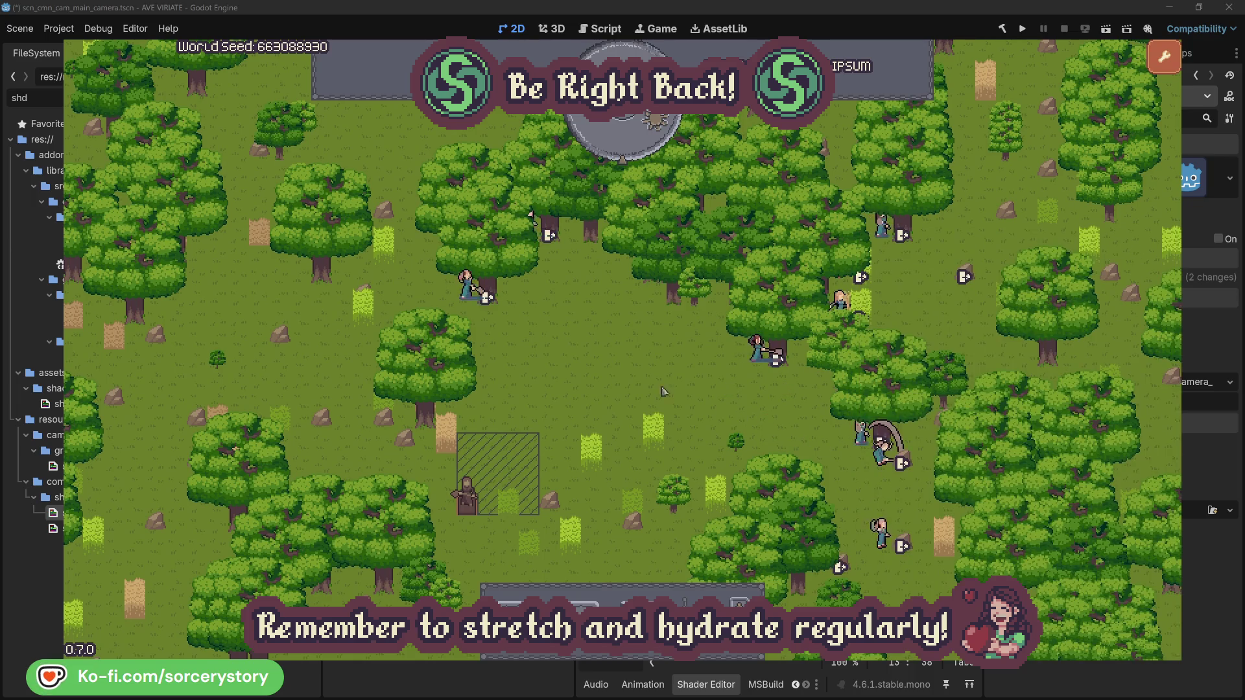
left_click(467, 286)
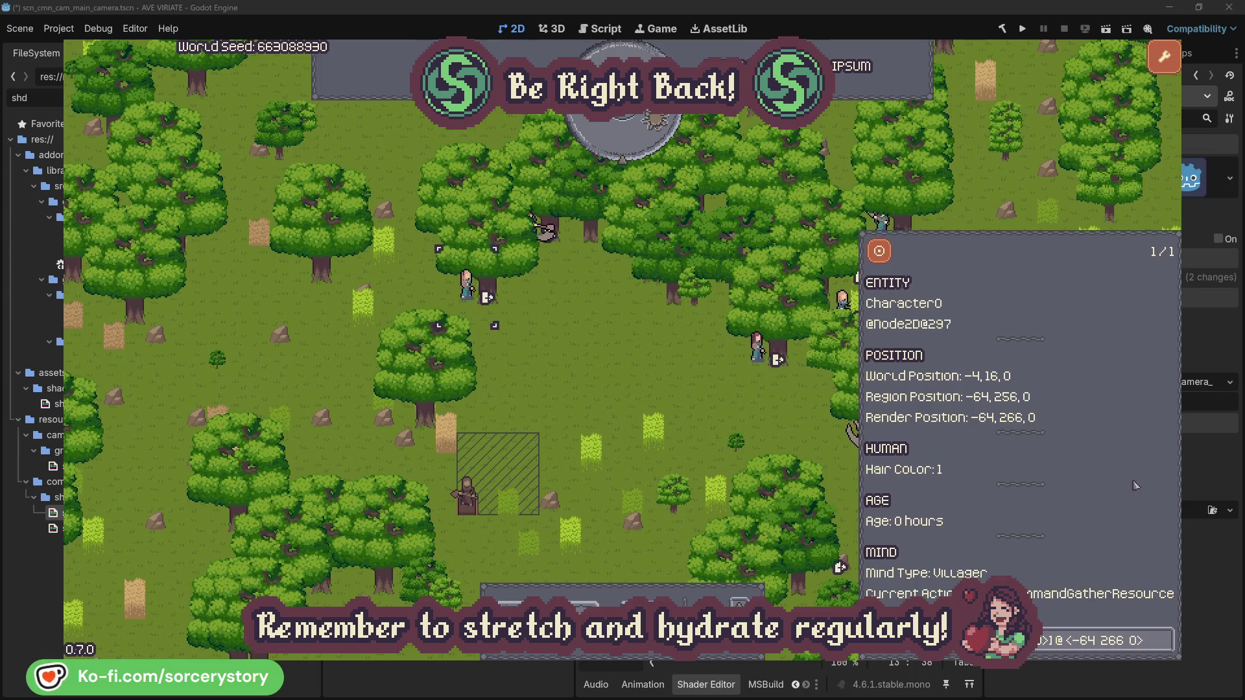
left_click(1166, 633)
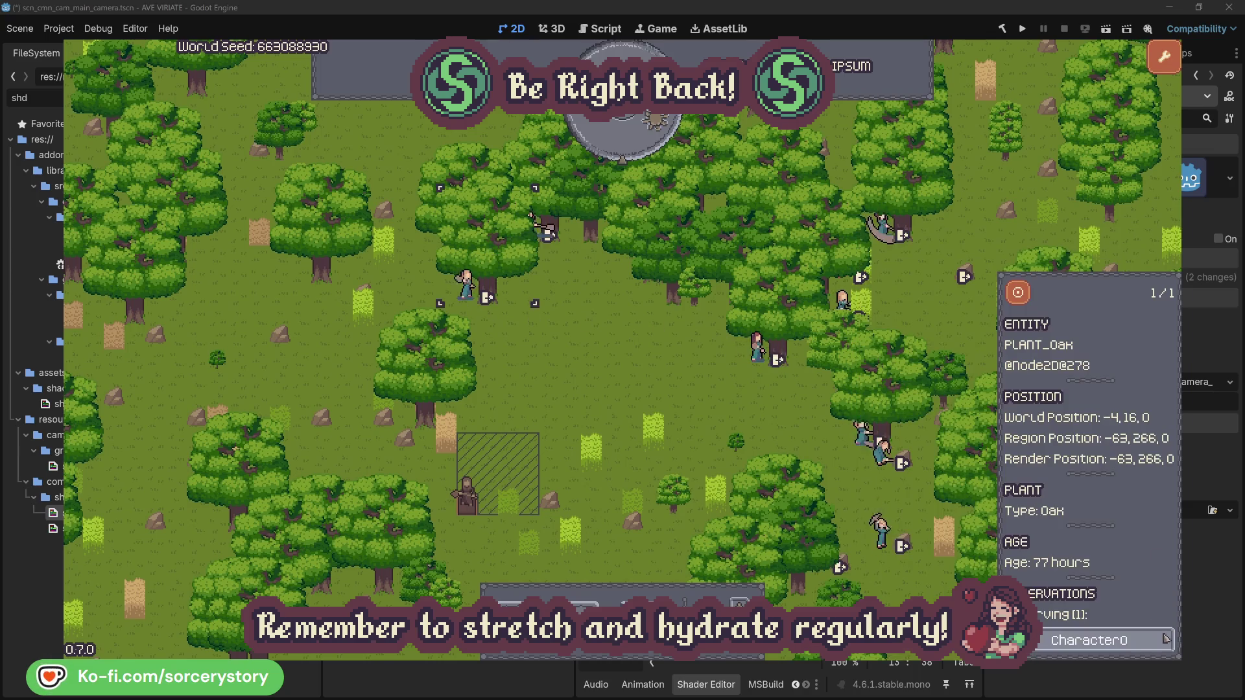
left_click(1166, 641)
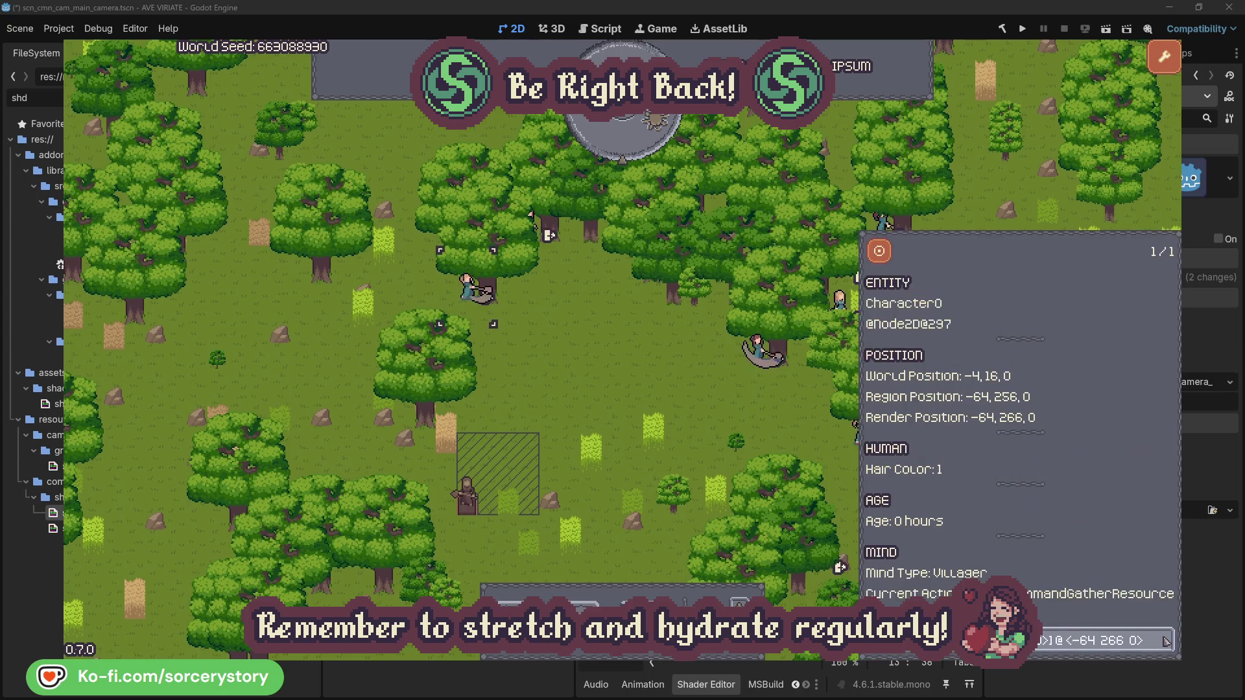
key("Escape")
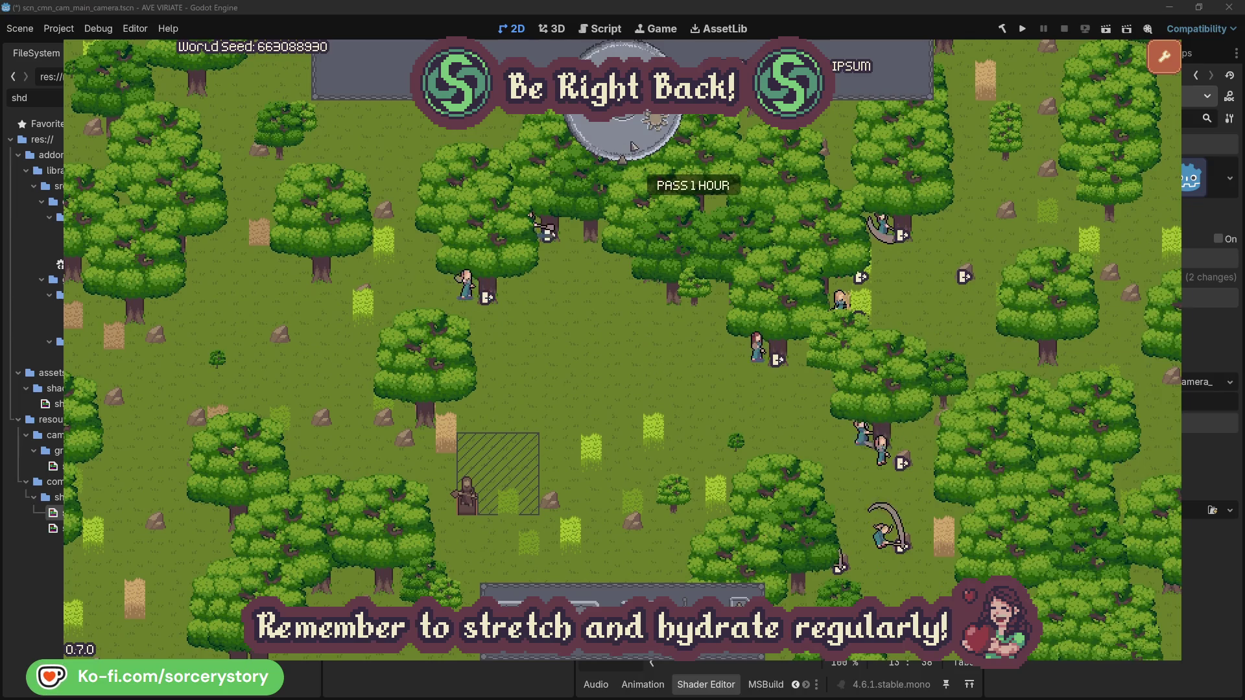
Pass one more hour, trace the wood pile, Character9 and Herb pile, then check Character2.
left_click(633, 146)
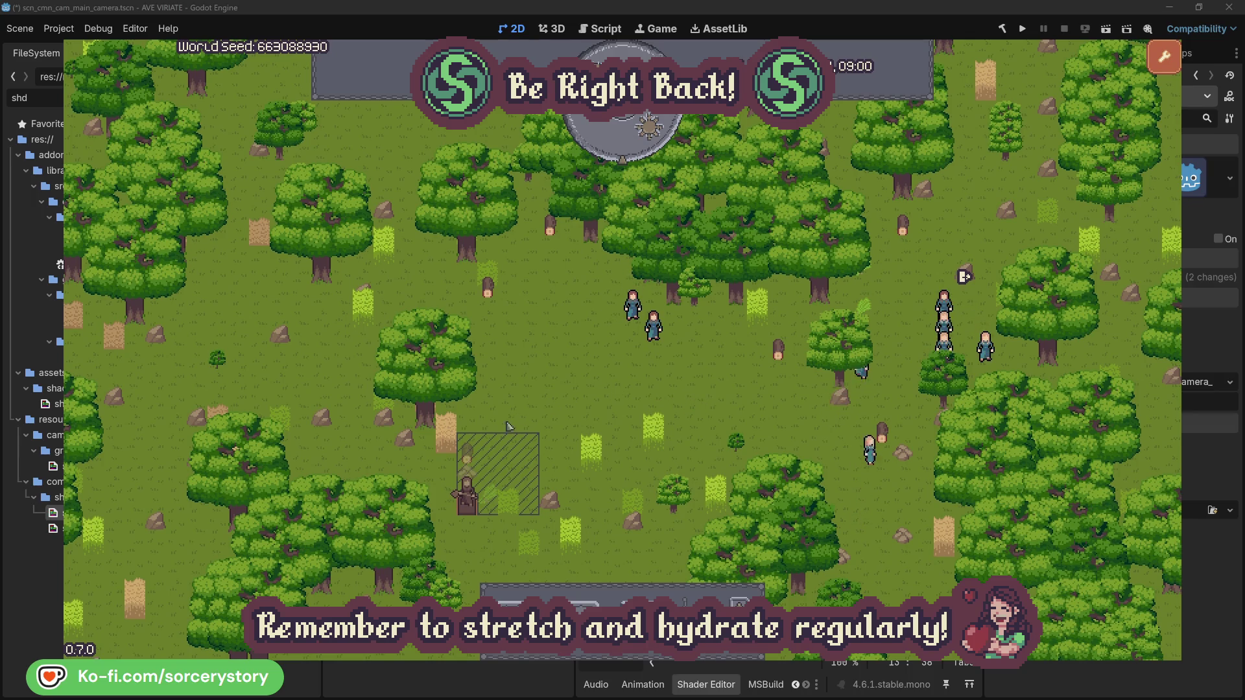
left_click(470, 457)
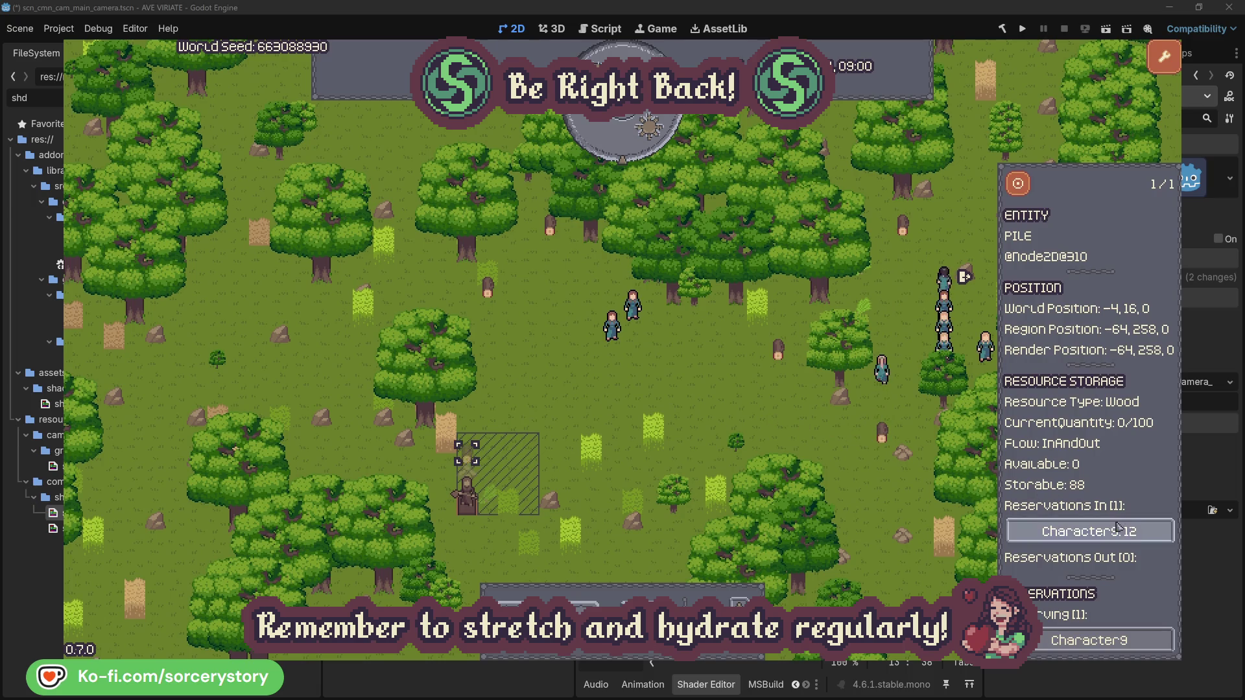
left_click(1145, 532)
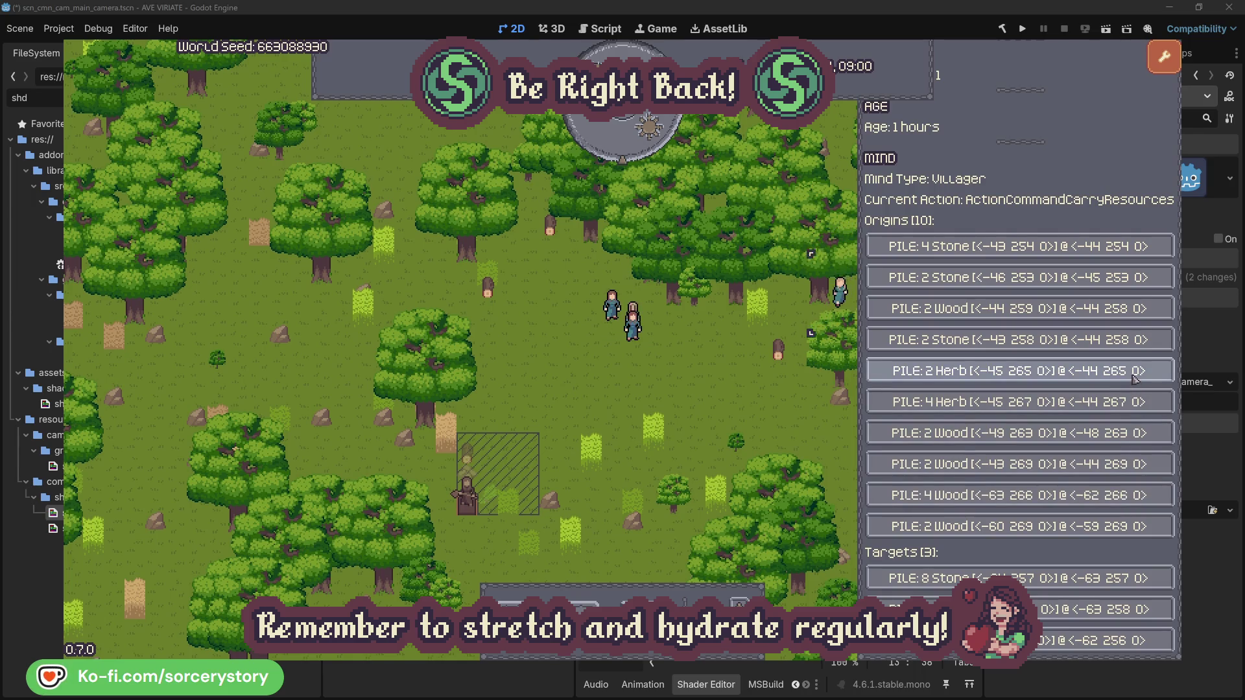
left_click(1057, 371)
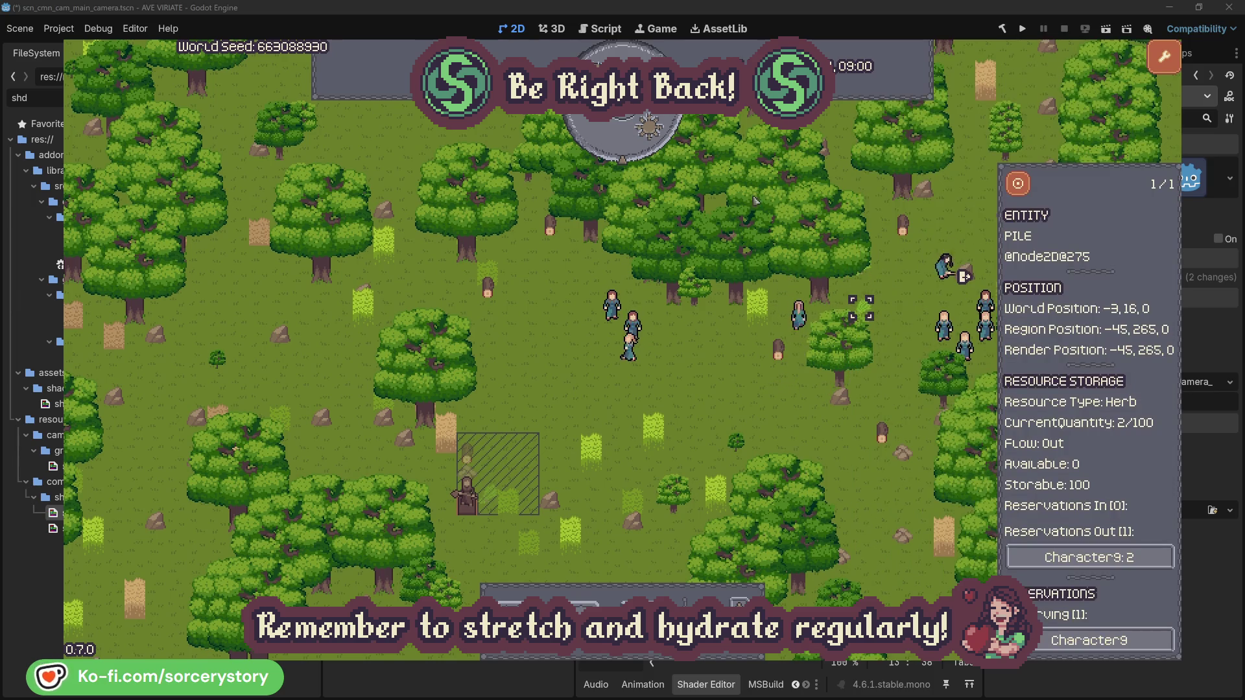
left_click(1028, 191)
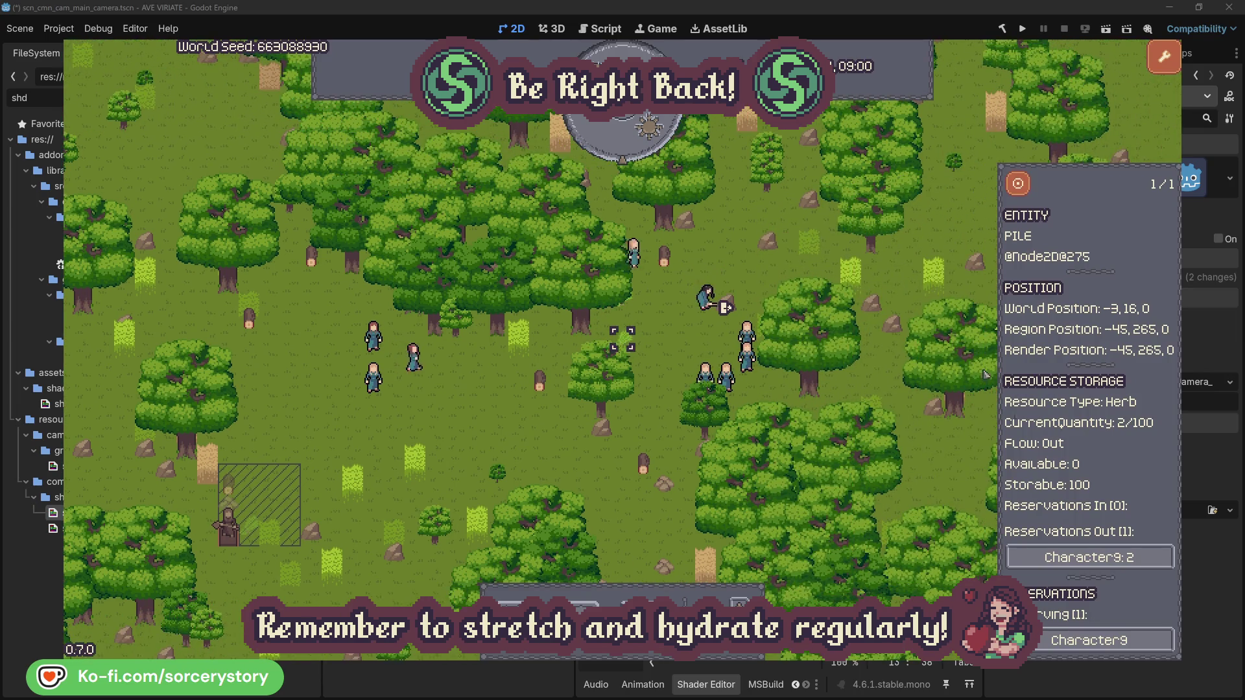
left_click(1133, 558)
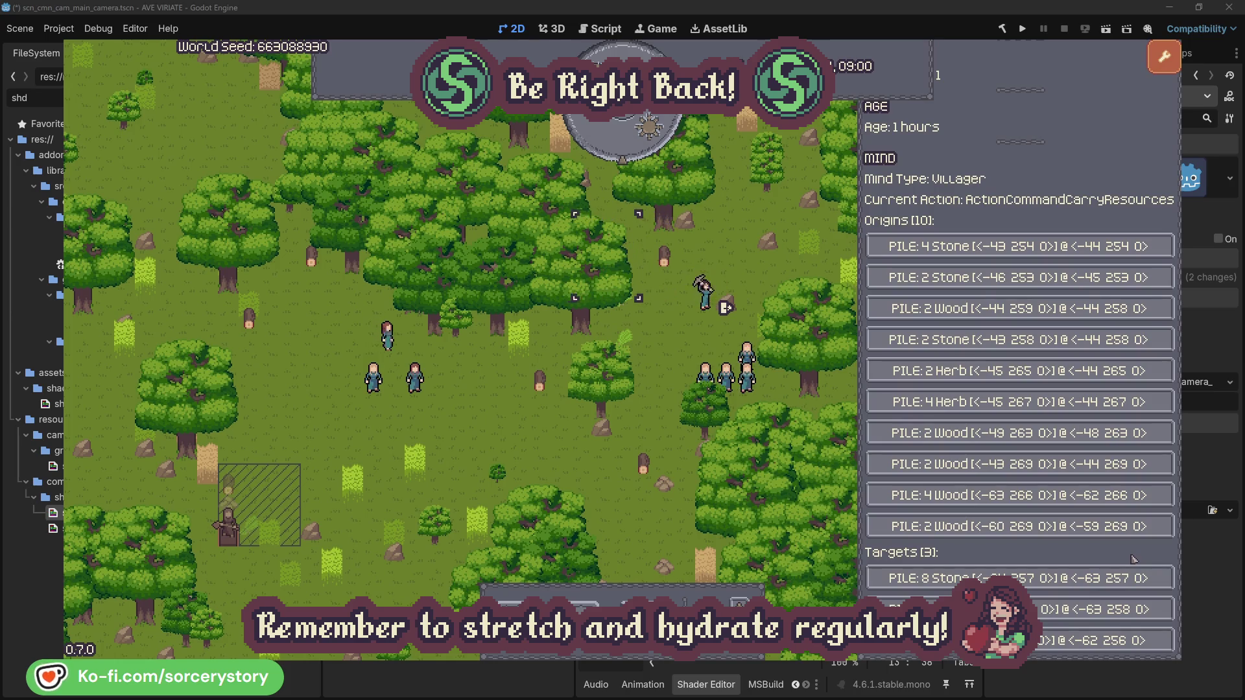
left_click(1132, 610)
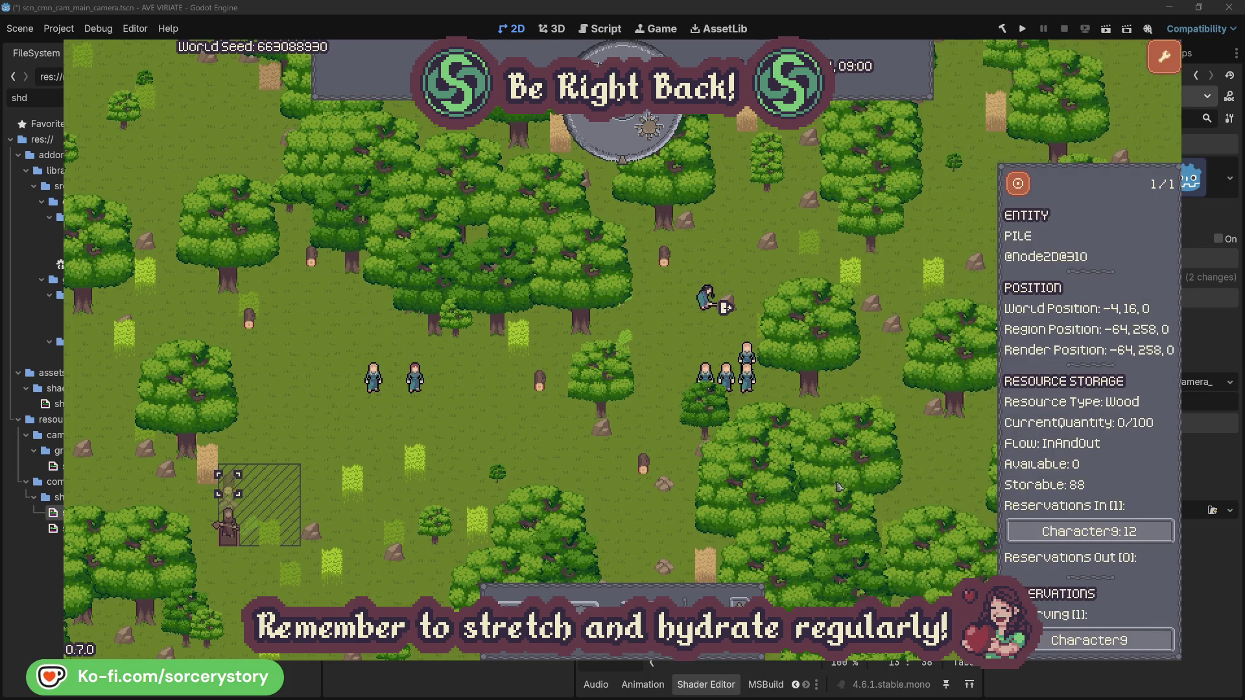
left_click(1017, 190)
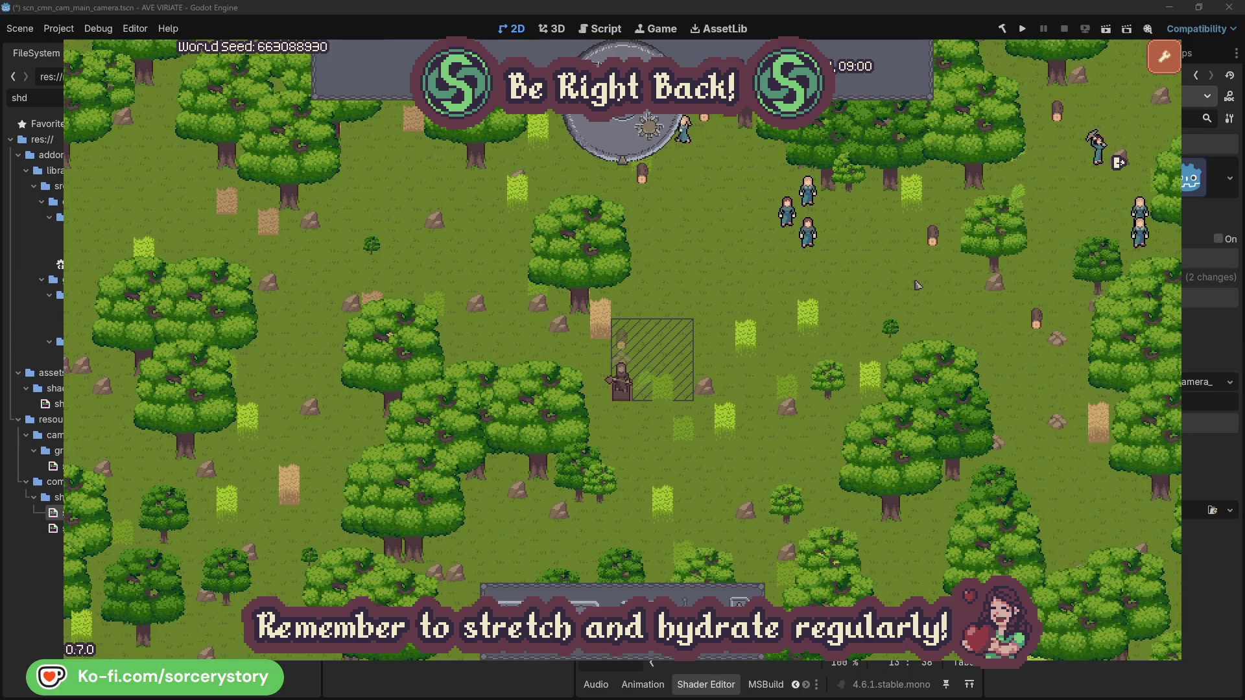
left_click(811, 237)
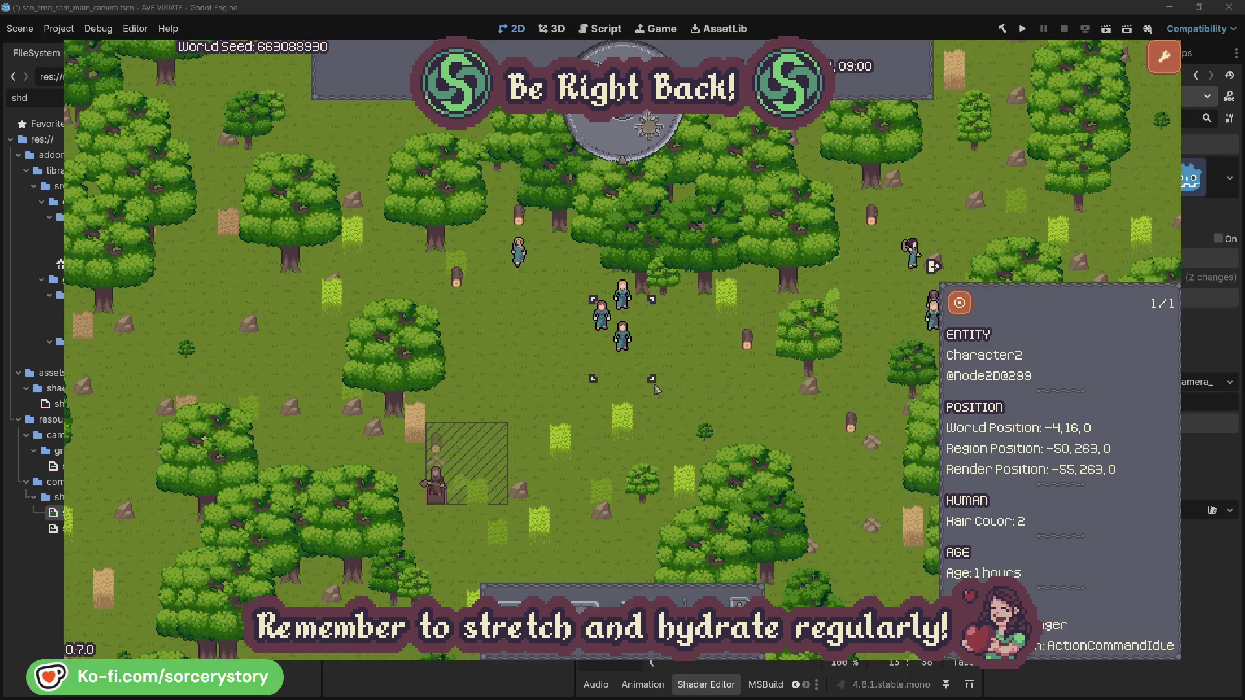
left_click(712, 375)
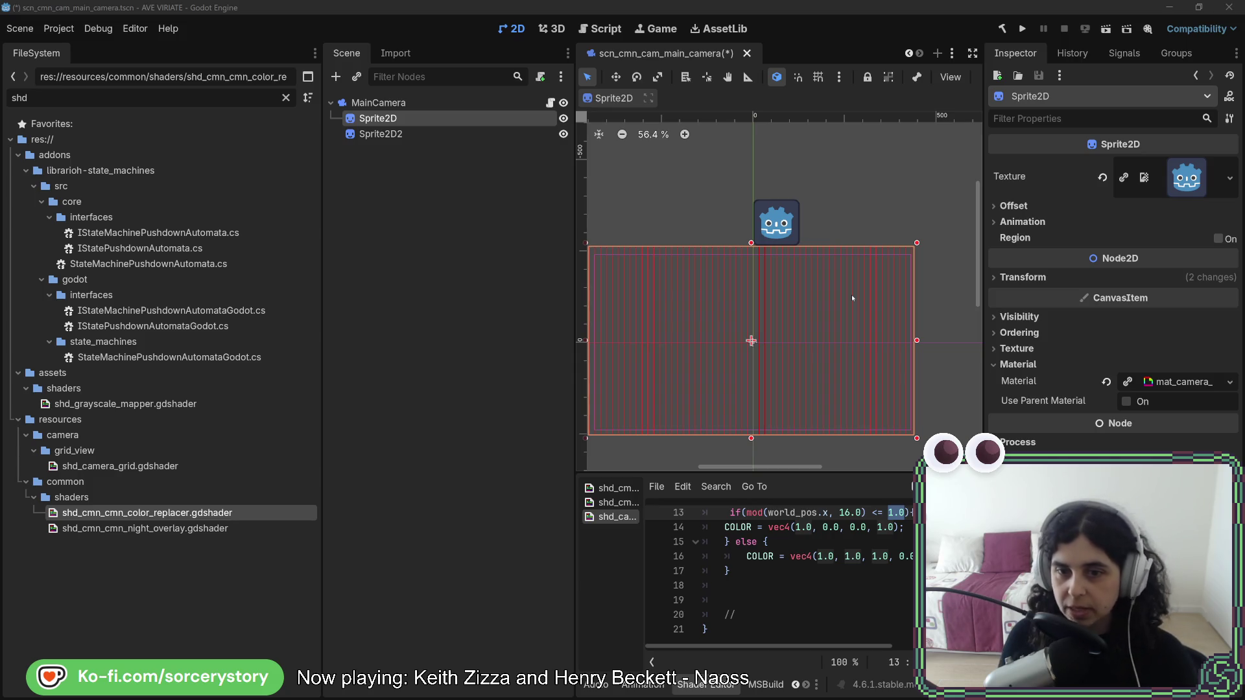
Duplicate the red vertical-line if-block on lines 13–15 directly below itself.
scroll(858, 586, "up", 4)
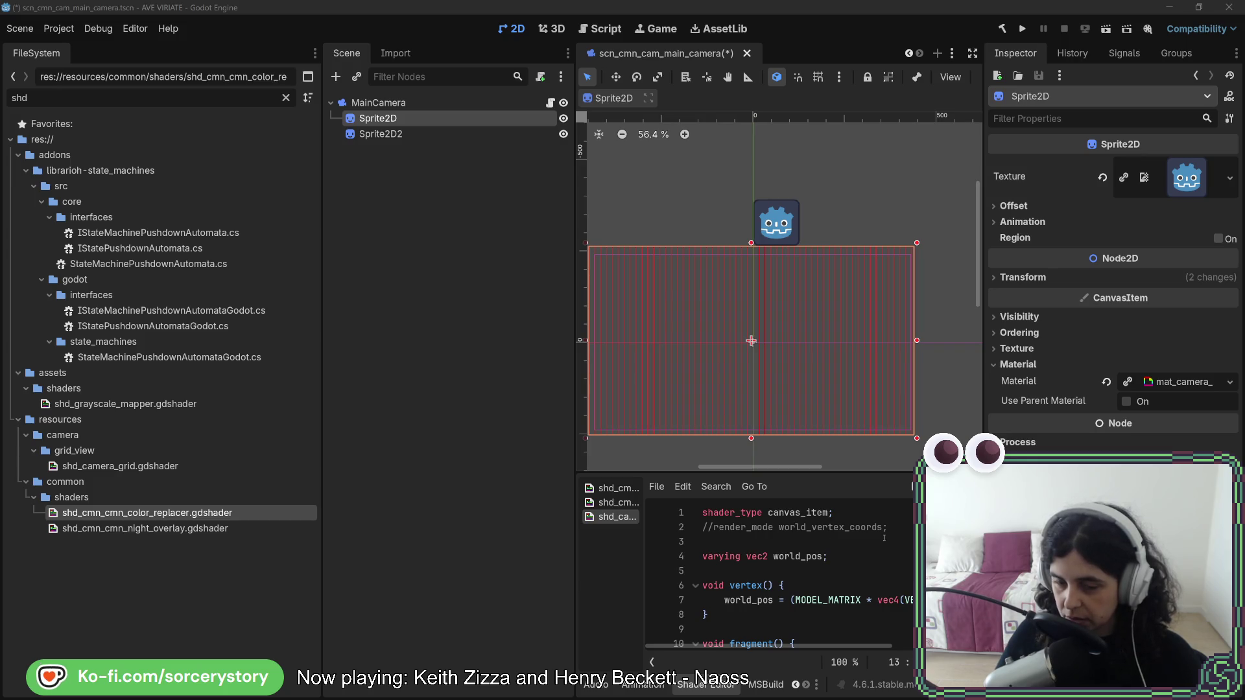
scroll(863, 548, "down", 4)
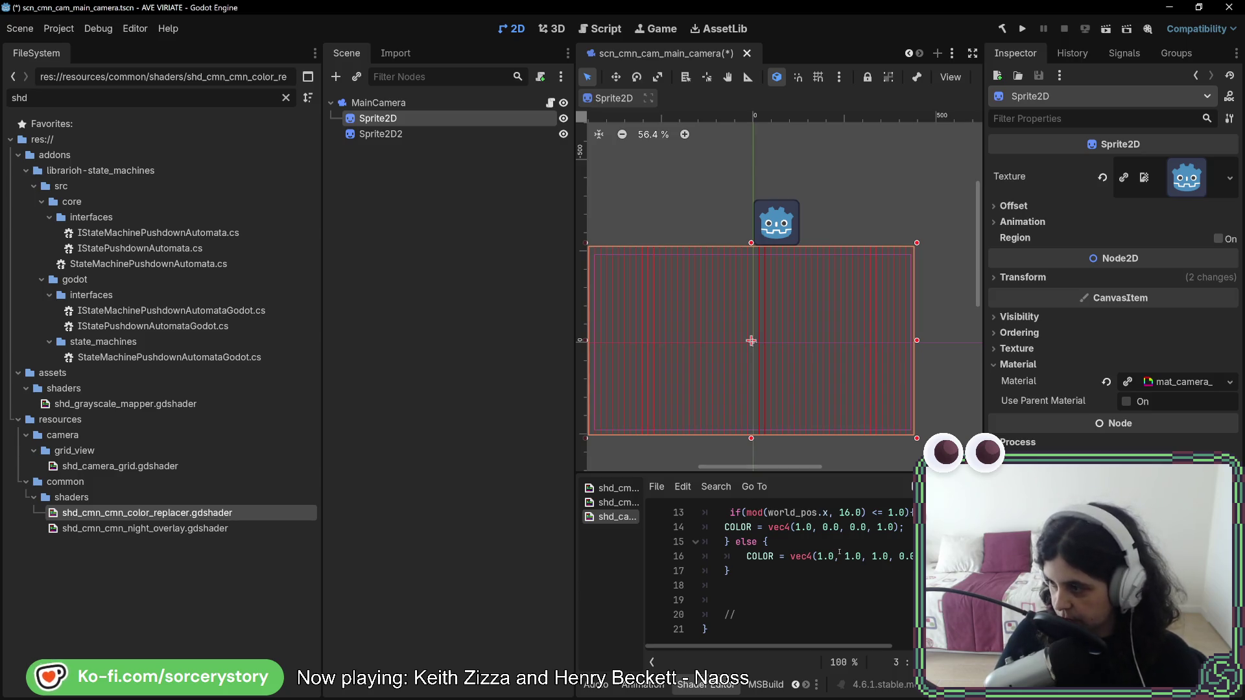
scroll(855, 598, "up", 1)
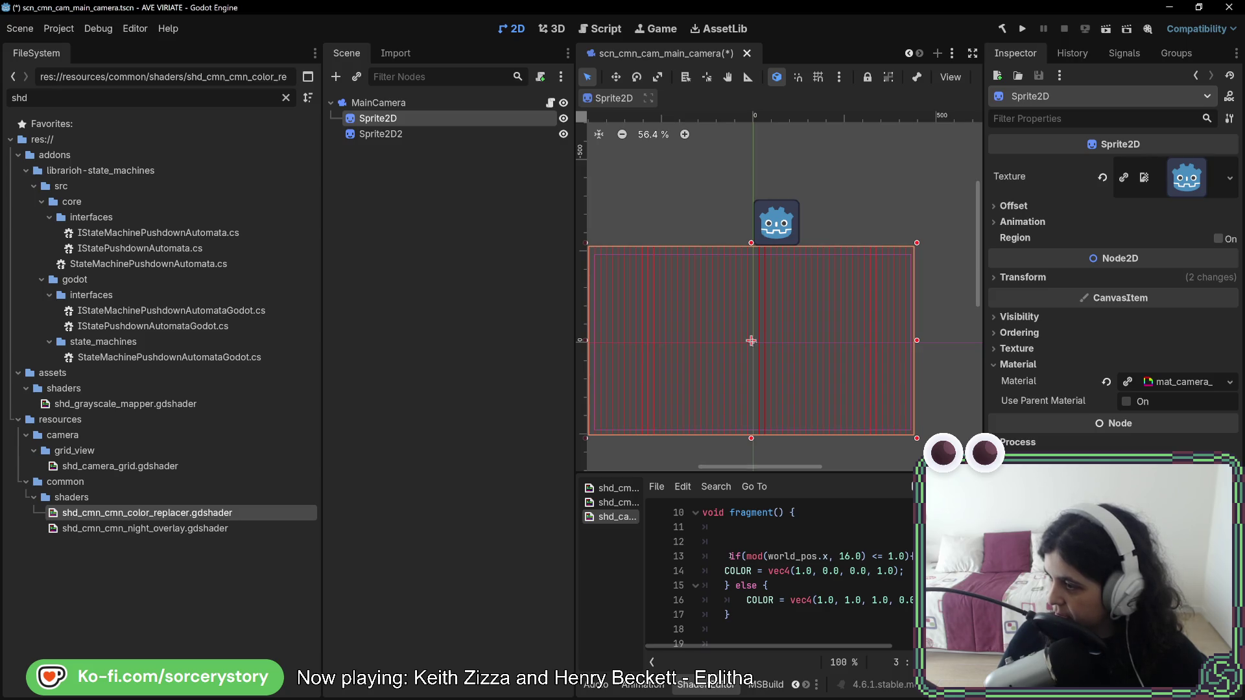
left_click_drag(731, 557, 729, 586)
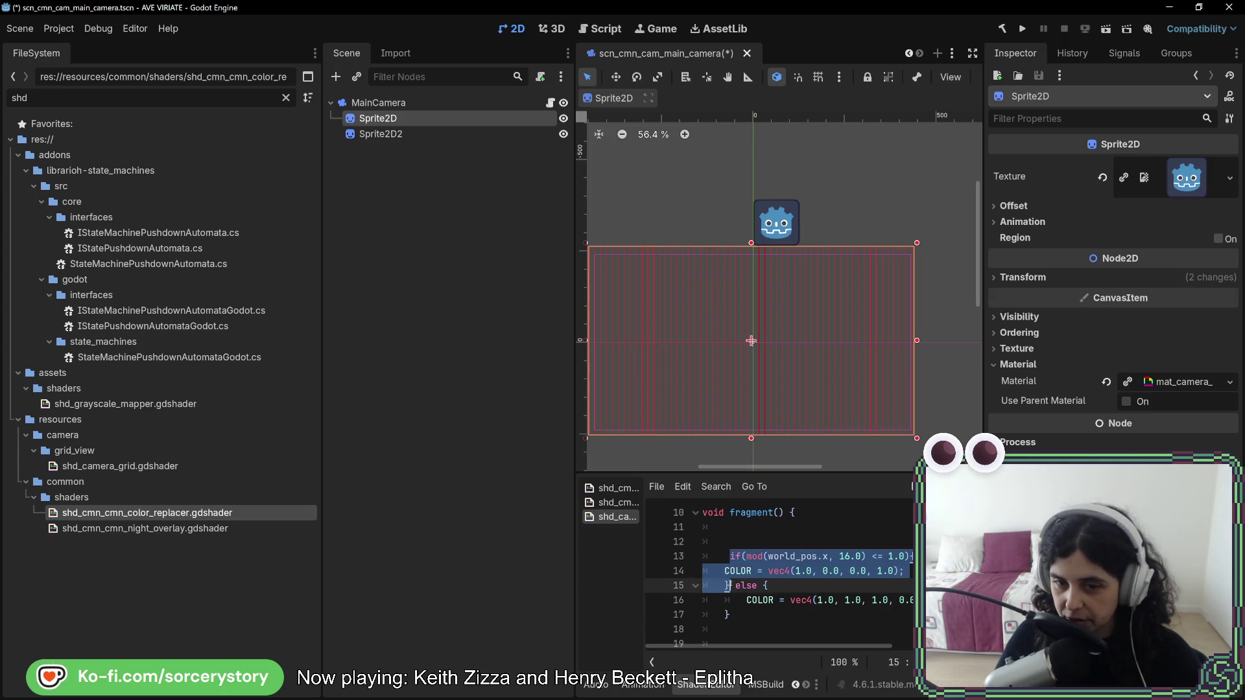
key("ctrl+c")
key("Right")
key("ctrl+v")
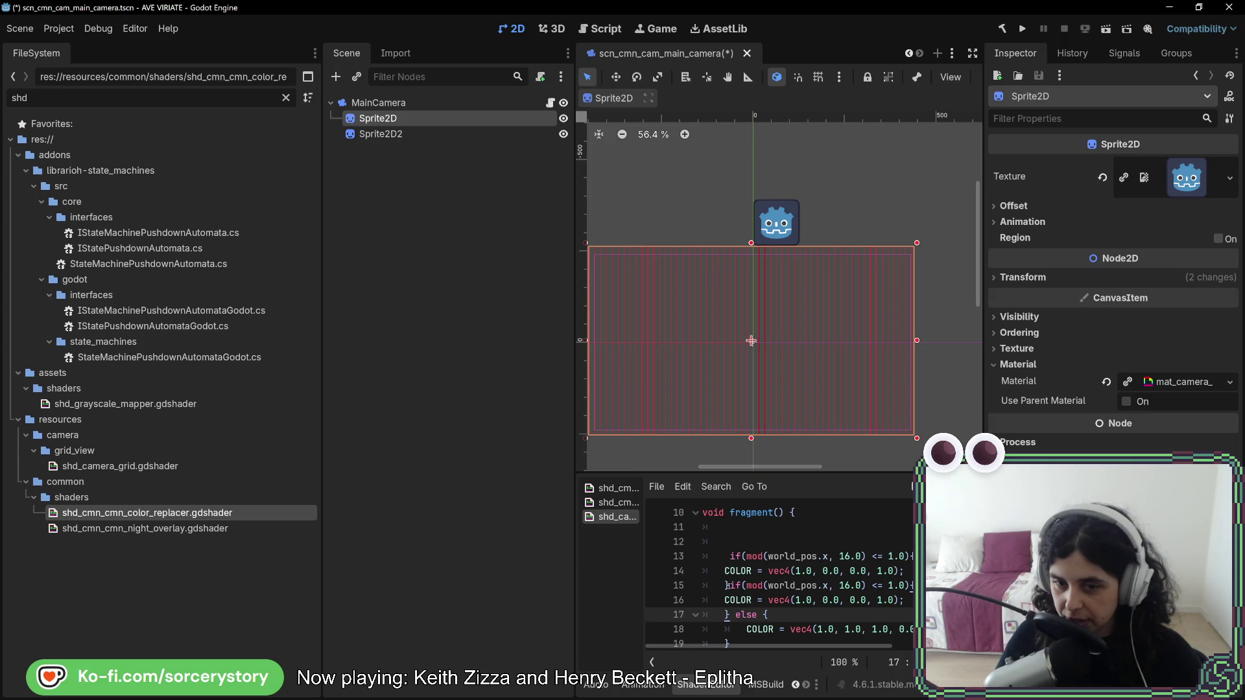
Turn the copy into an else-if on world_pos.y with colour vec4(0.0, 1.0, 0.0, 1.0).
left_click(728, 585)
type("else ")
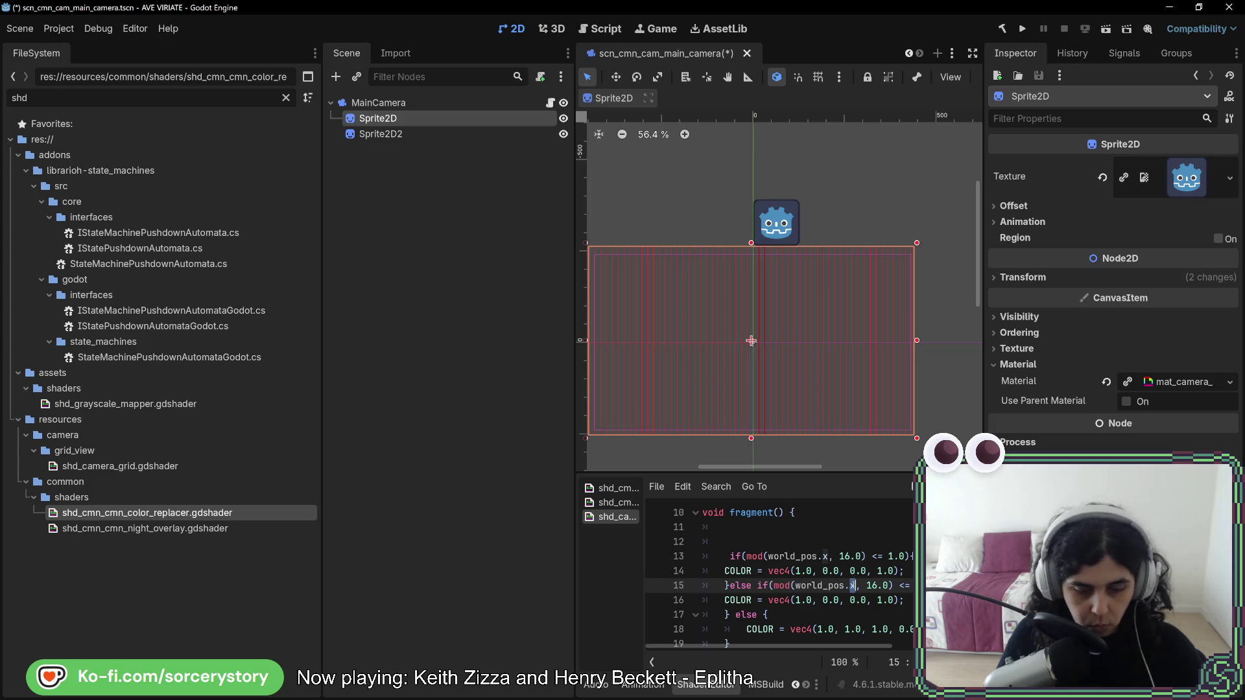
type("y")
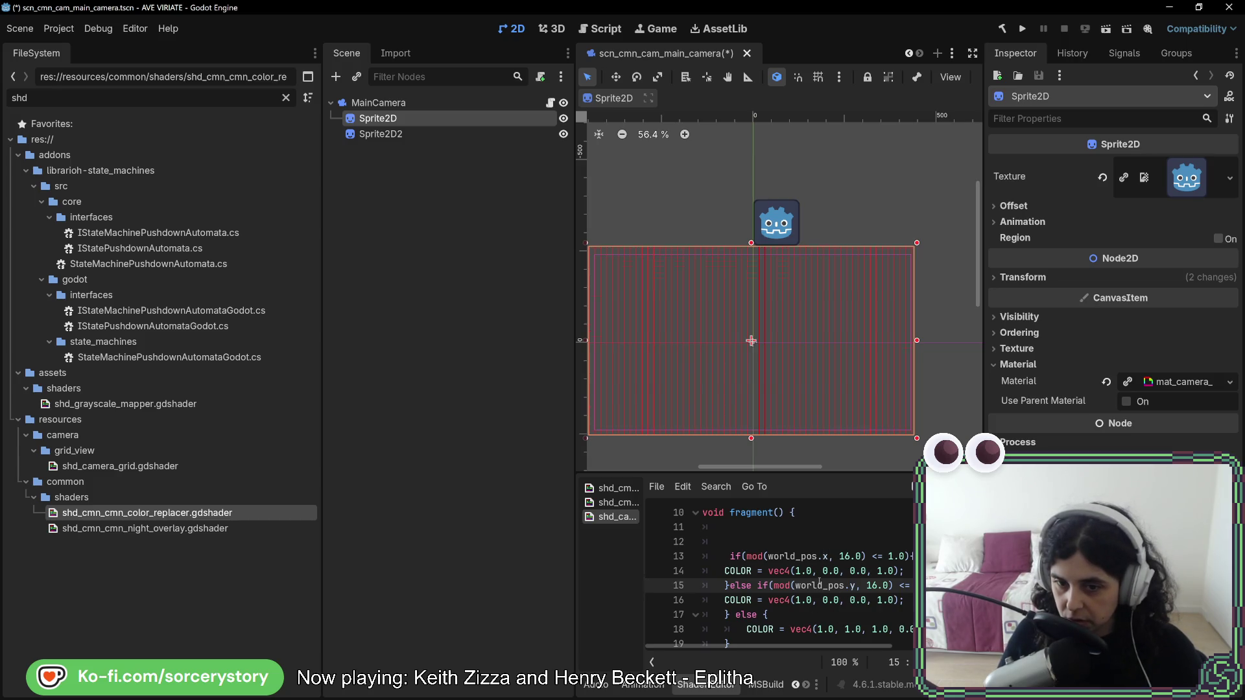
left_click(824, 601)
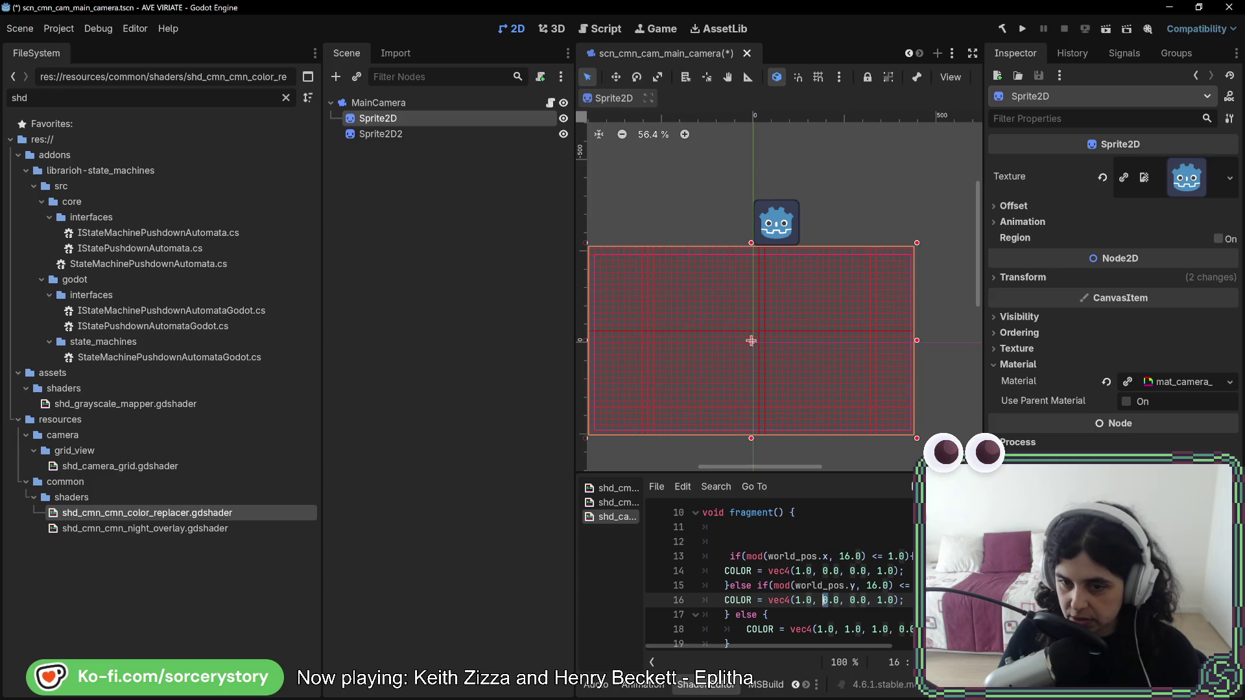
key("Delete")
type("1")
left_click(799, 600)
key("BackSpace")
Finish the shader's mod(world_pos, 16) <= 1 tests for red vertical and green horizontal lines, zooming out the viewport.
type("0")
scroll(767, 297, "up", 8)
scroll(767, 294, "down", 4)
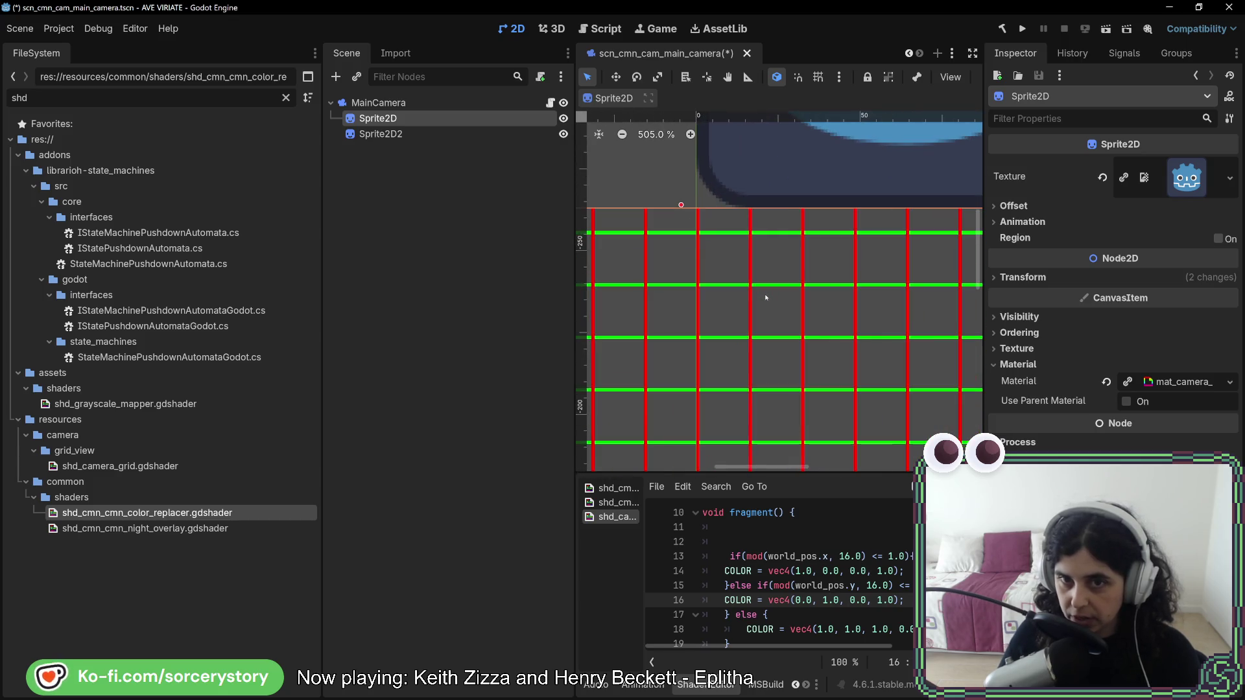
scroll(746, 350, "up", 5)
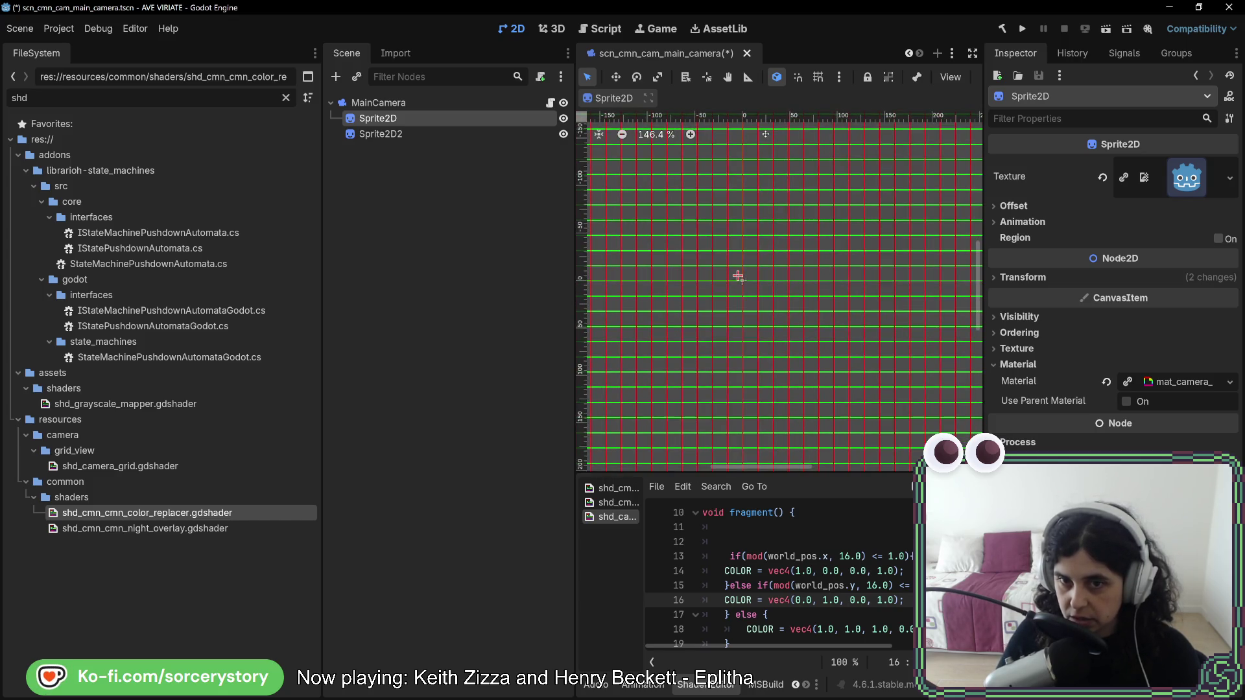
scroll(746, 355, "up", 5)
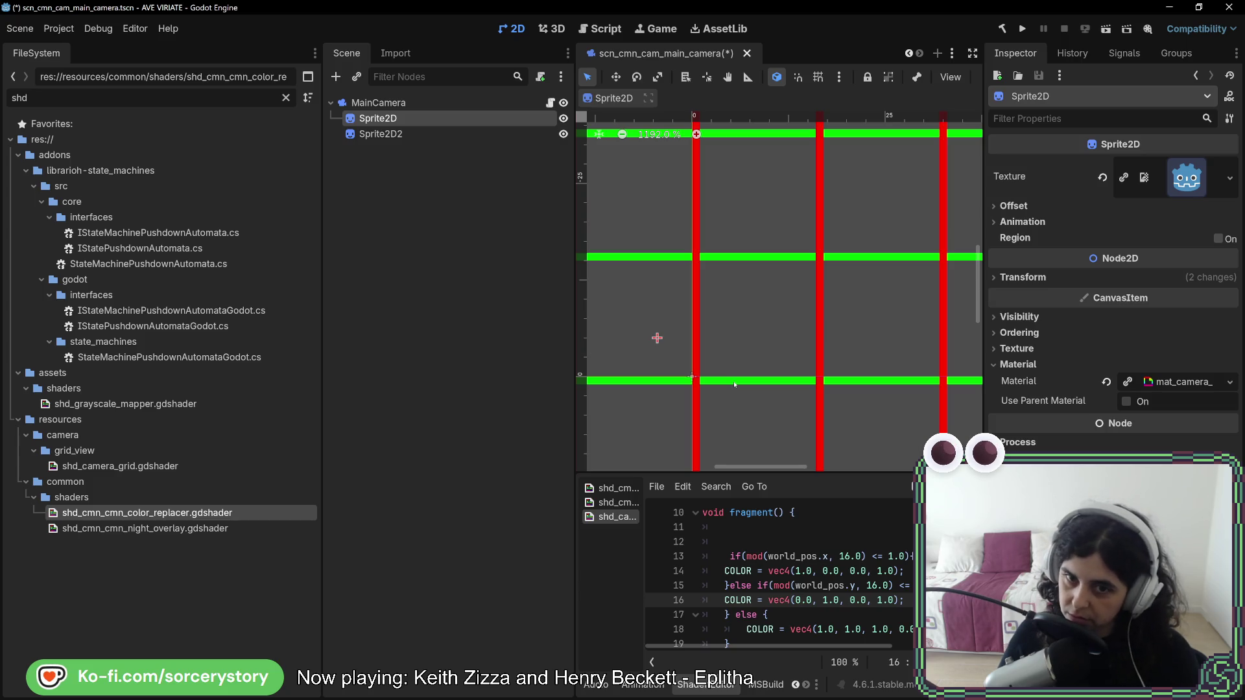
scroll(734, 384, "down", 5)
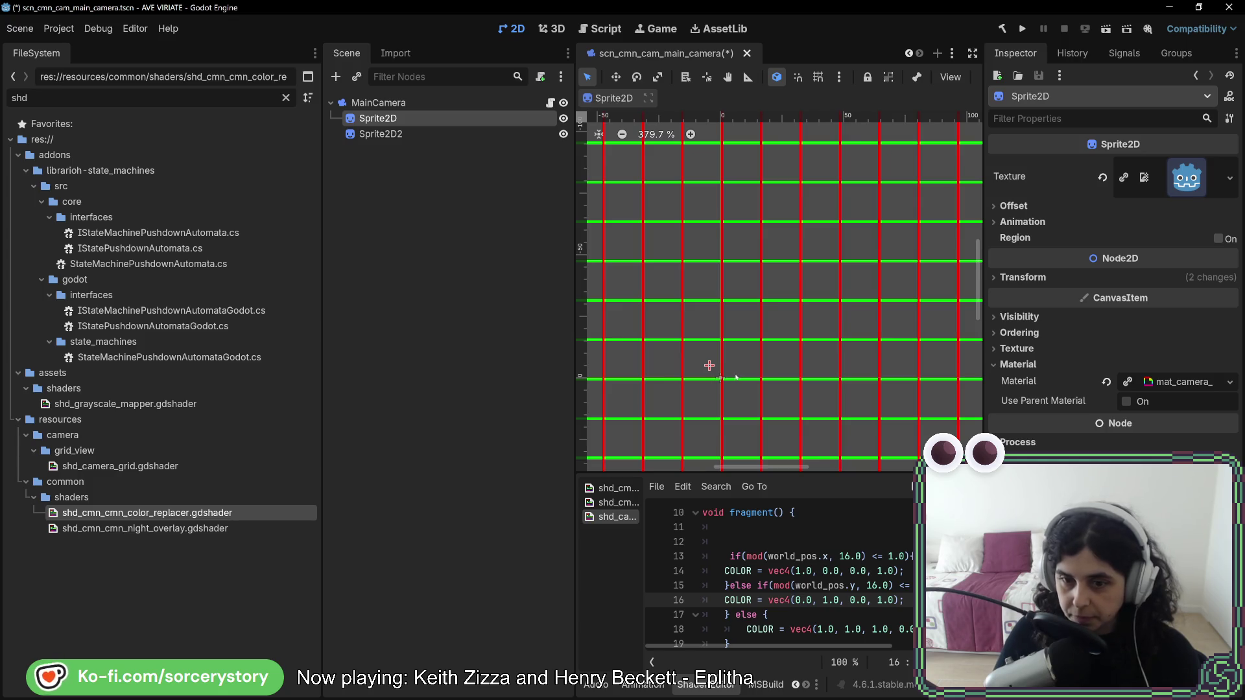
scroll(816, 600, "down", 2)
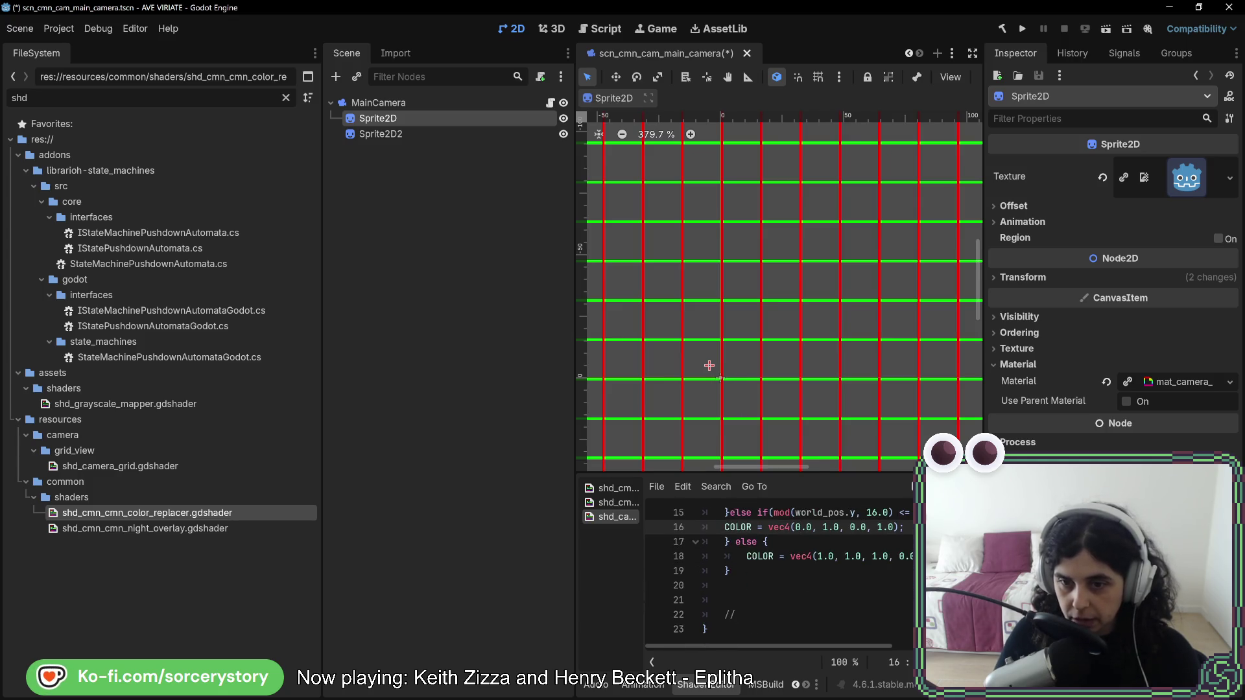
scroll(812, 622, "up", 3)
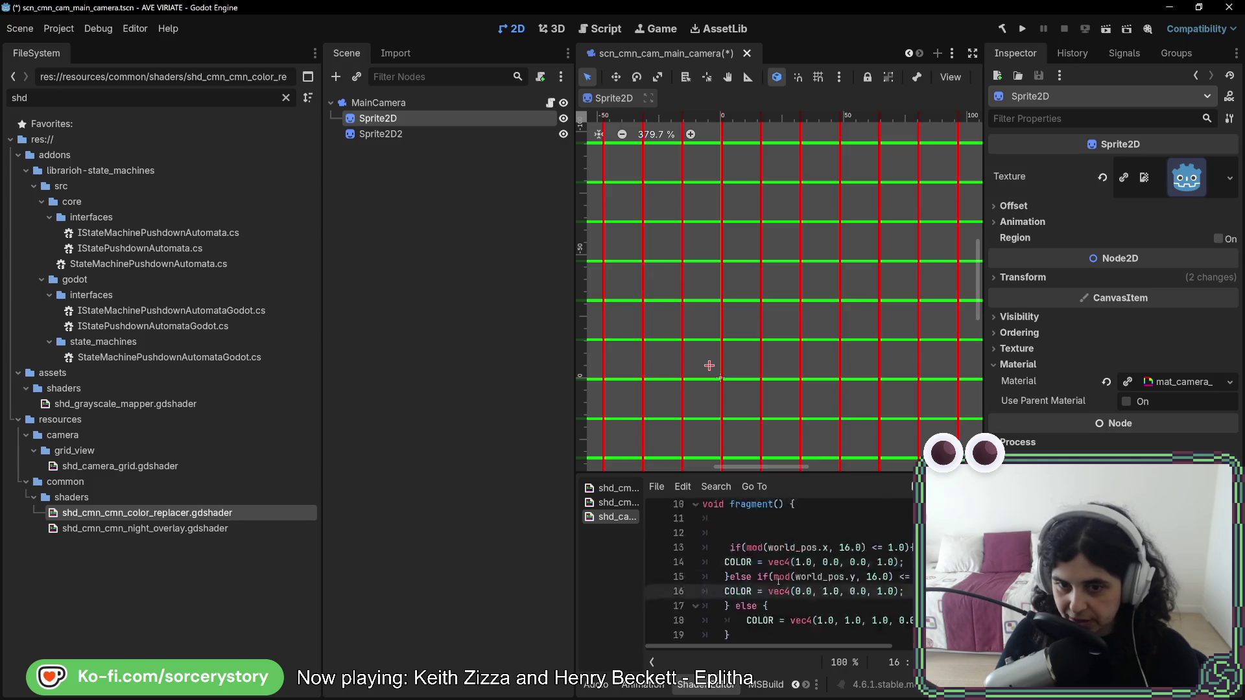
scroll(779, 582, "down", 1)
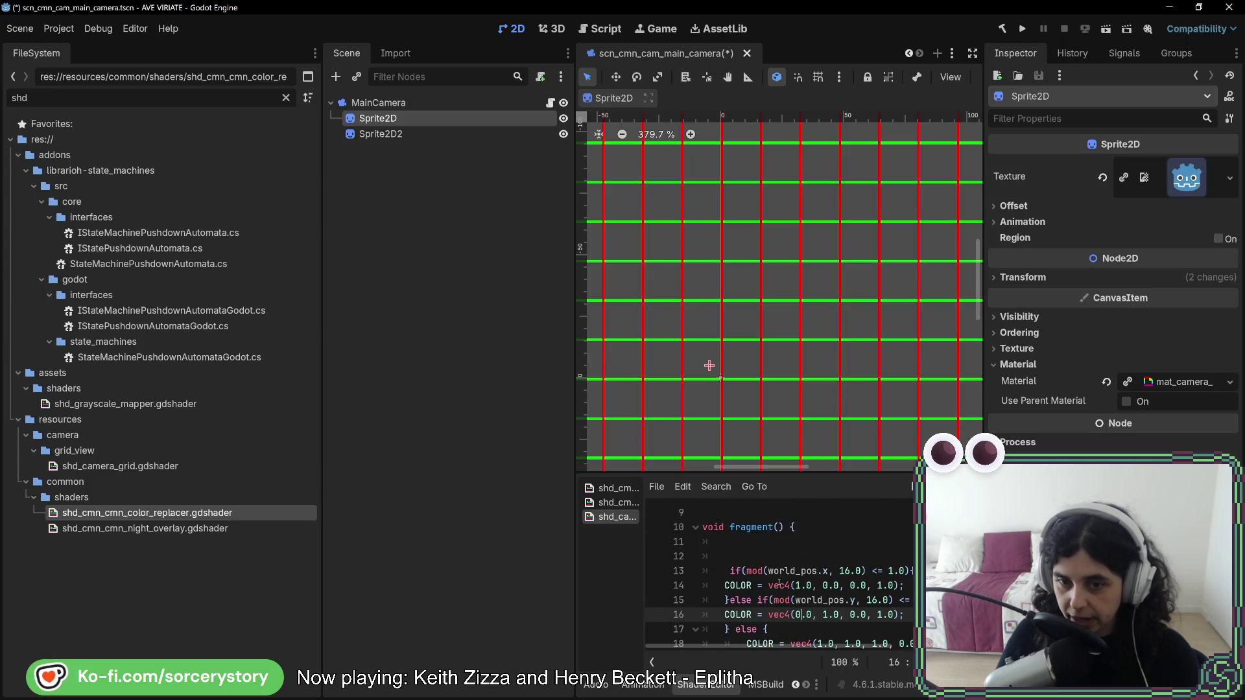
left_click(786, 552)
scroll(786, 553, "down", 1)
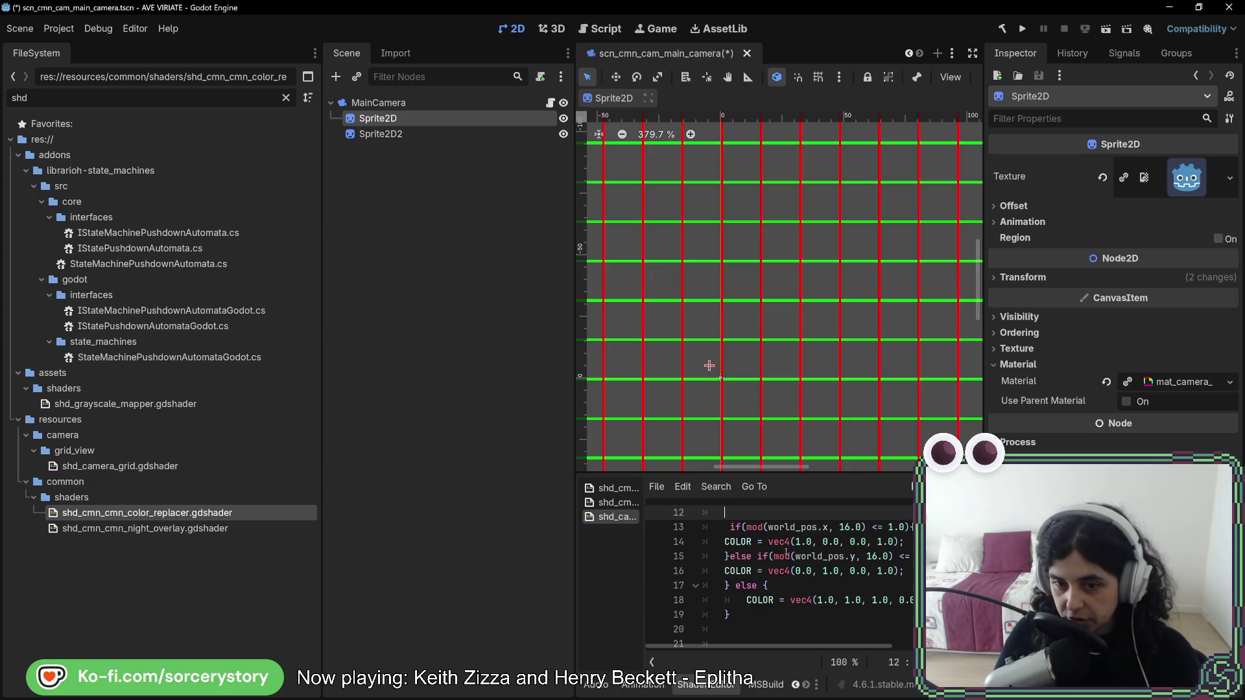
scroll(742, 355, "down", 8)
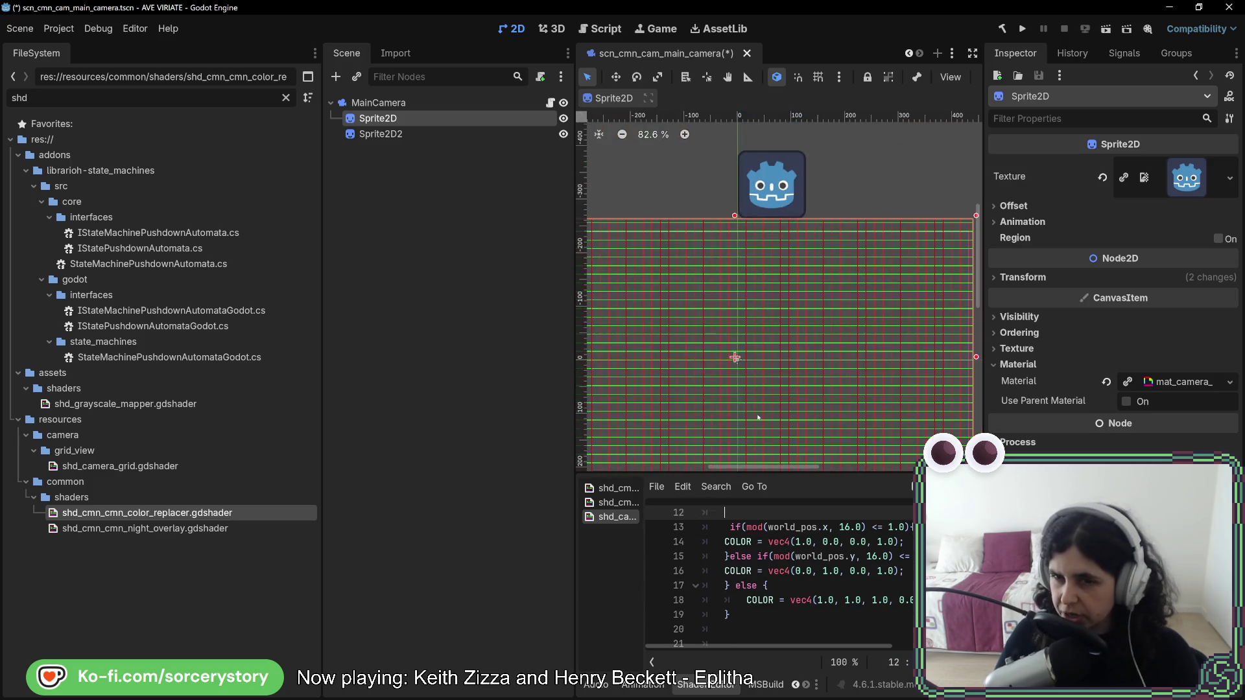
Run the project, start a New Game and visit the forest settlement on the world map.
left_click(1022, 29)
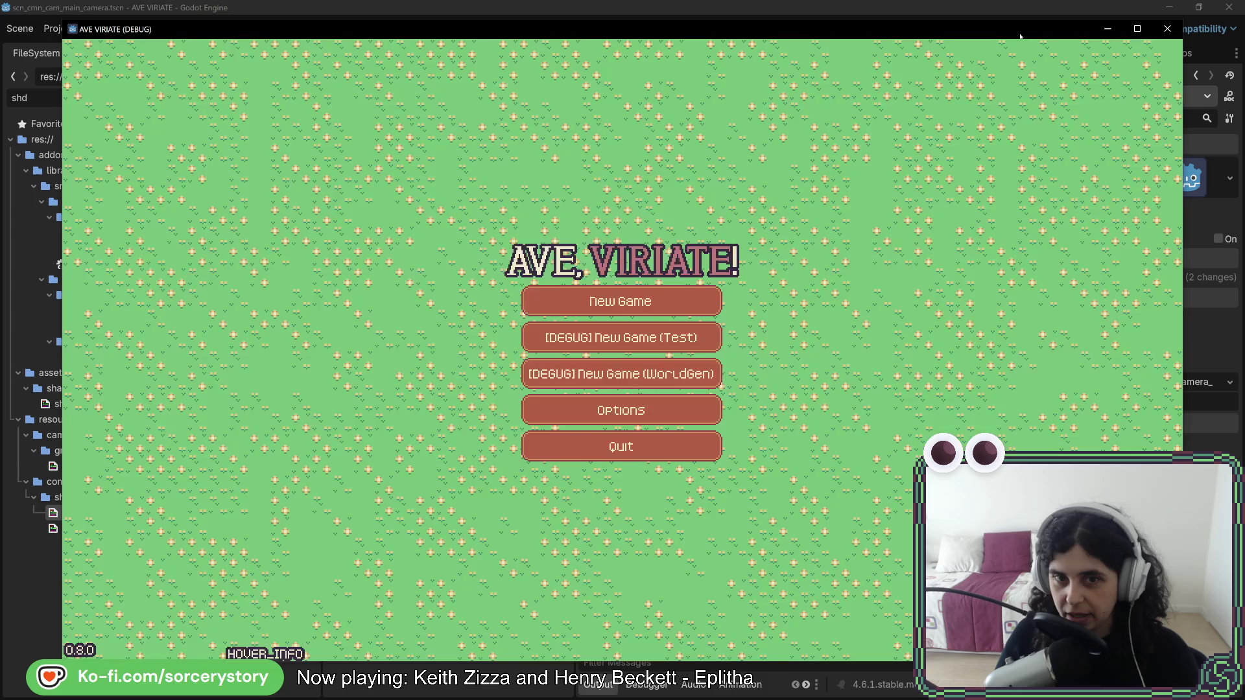
left_click(649, 304)
left_click(917, 406)
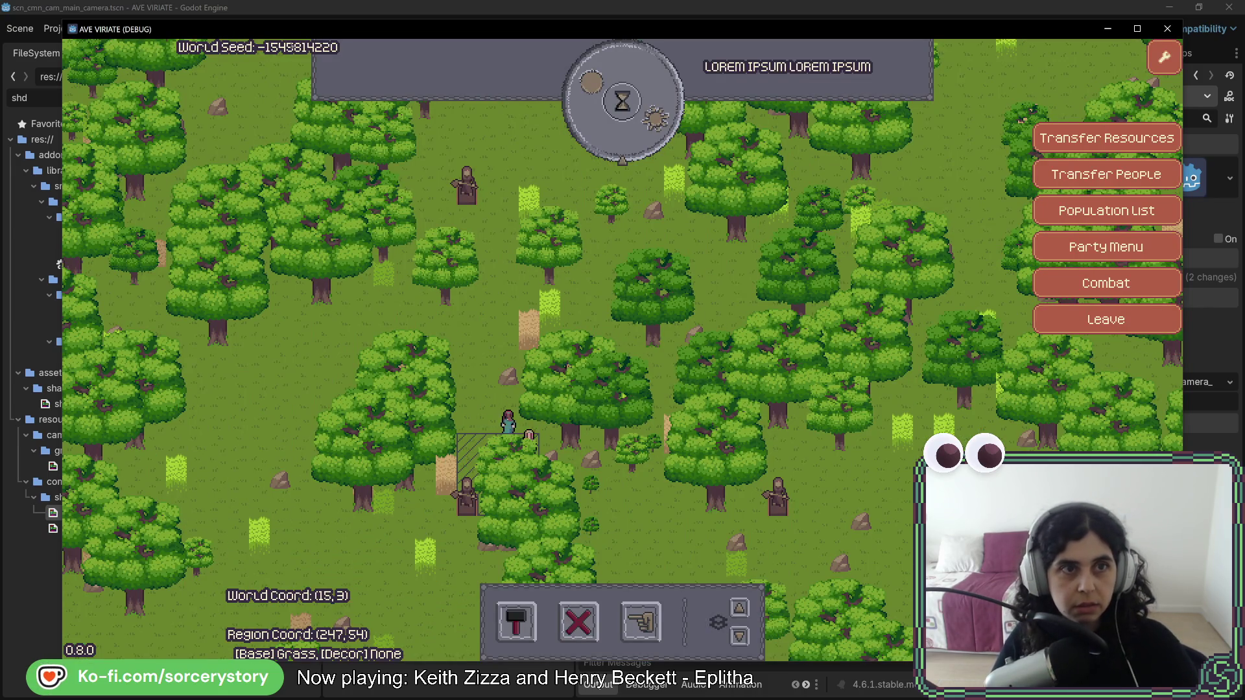
key("alt+F4")
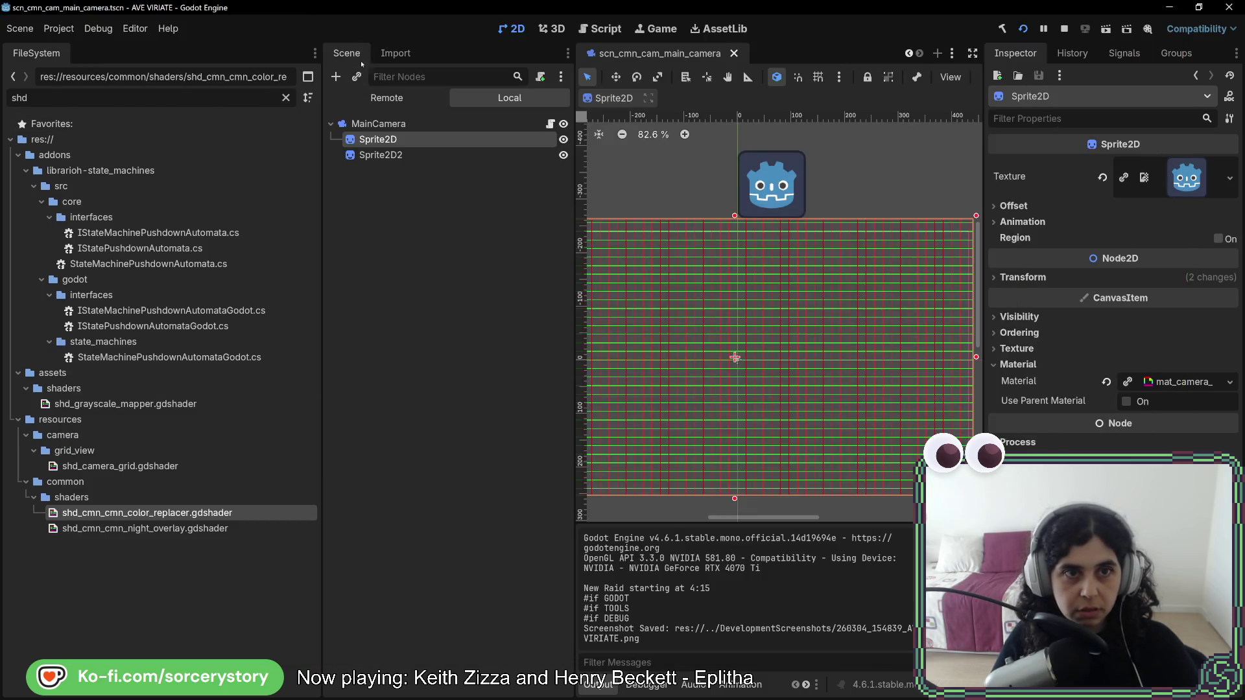
Inspect the live MainCamera > Sprite2D in the Remote scene tree and compare with the running game.
left_click(371, 97)
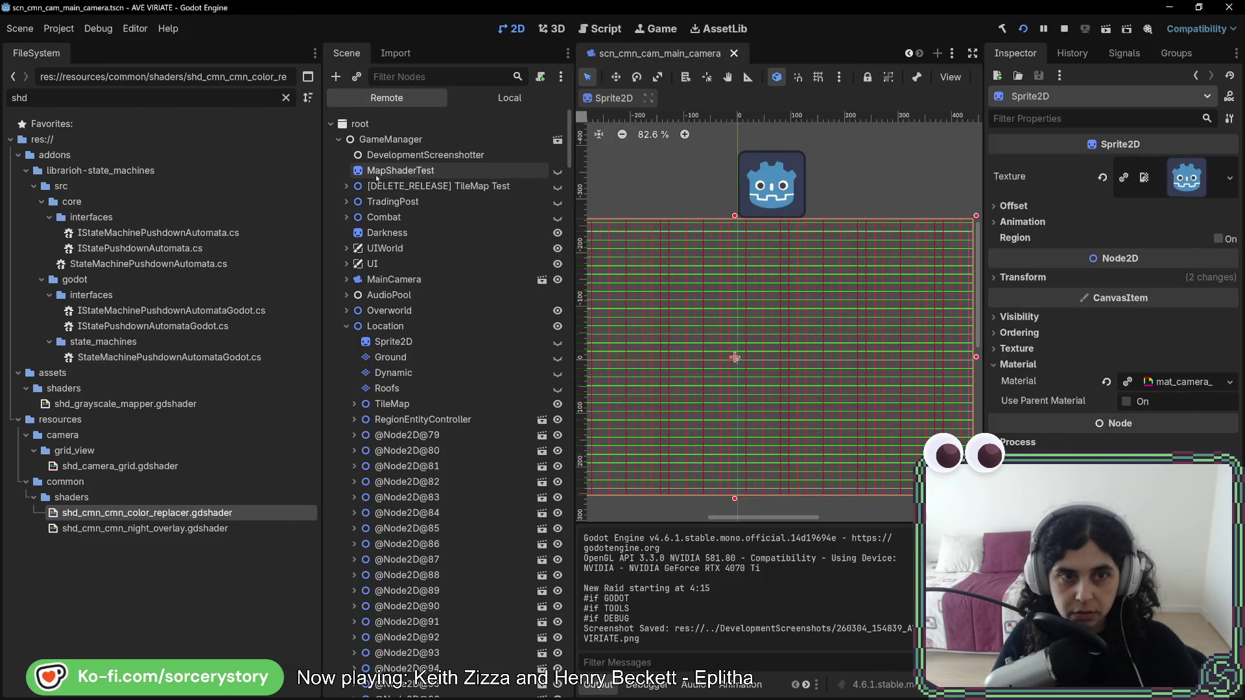
left_click(346, 280)
left_click(383, 295)
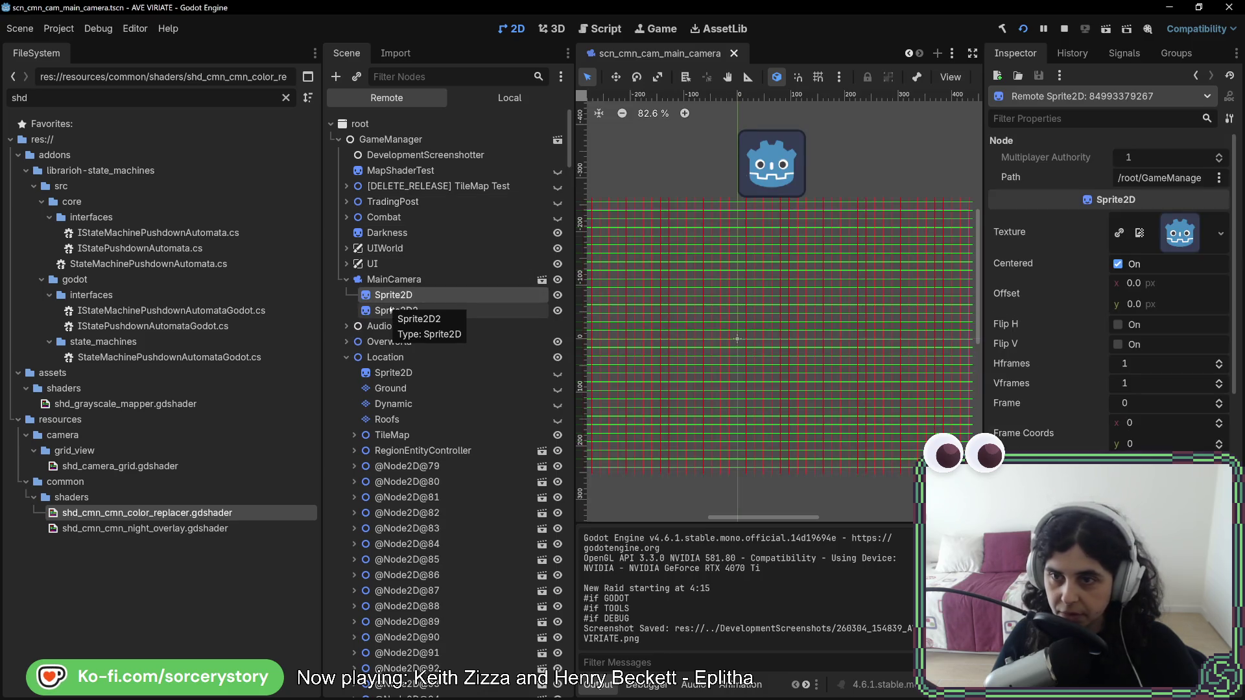
scroll(1071, 426, "down", 5)
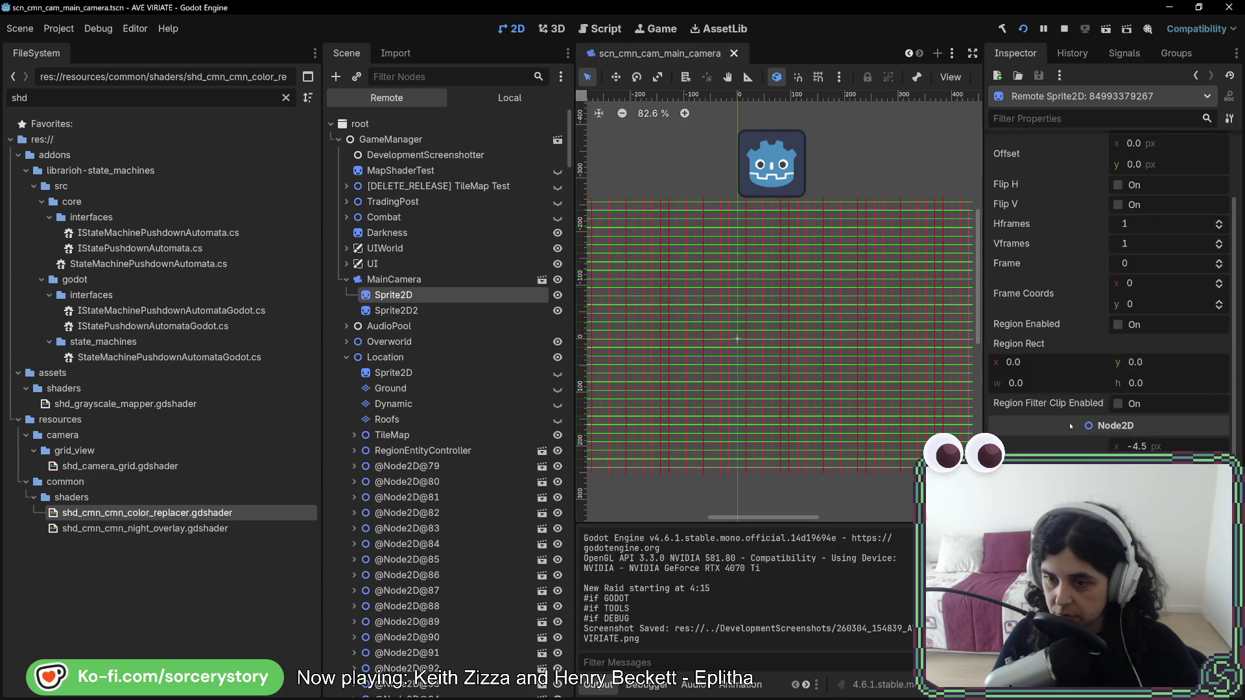
scroll(1071, 426, "down", 2)
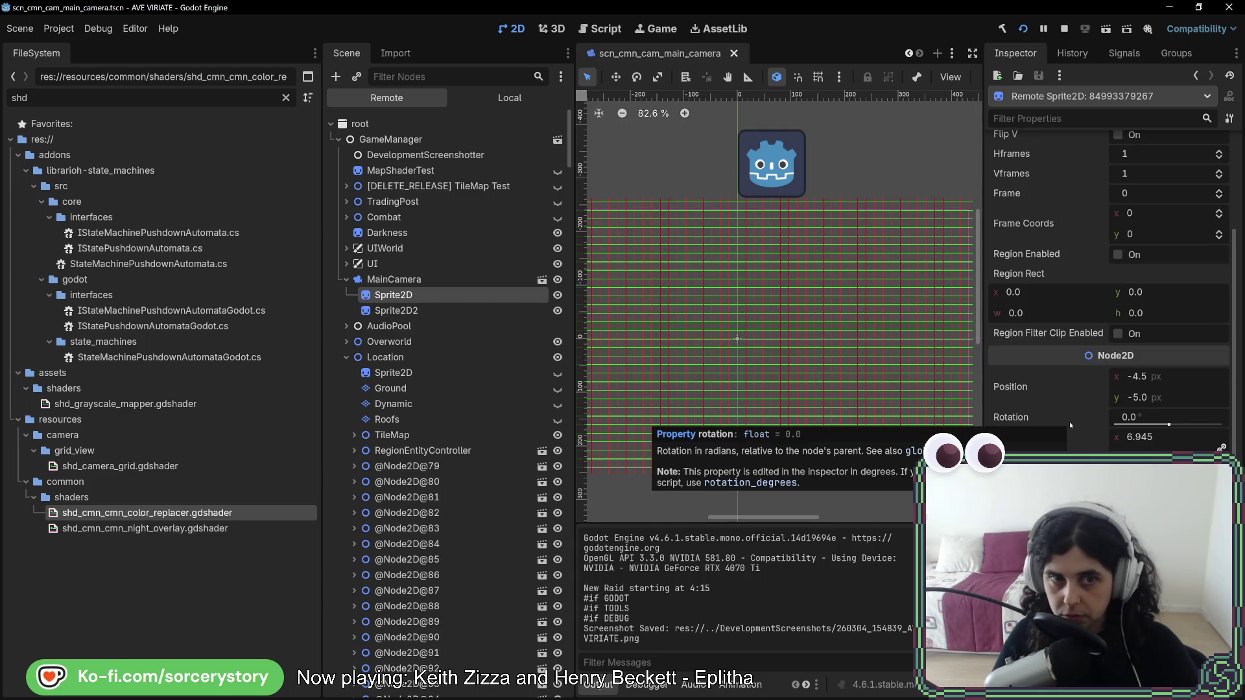
key("alt+Tab")
key("alt+Tab")
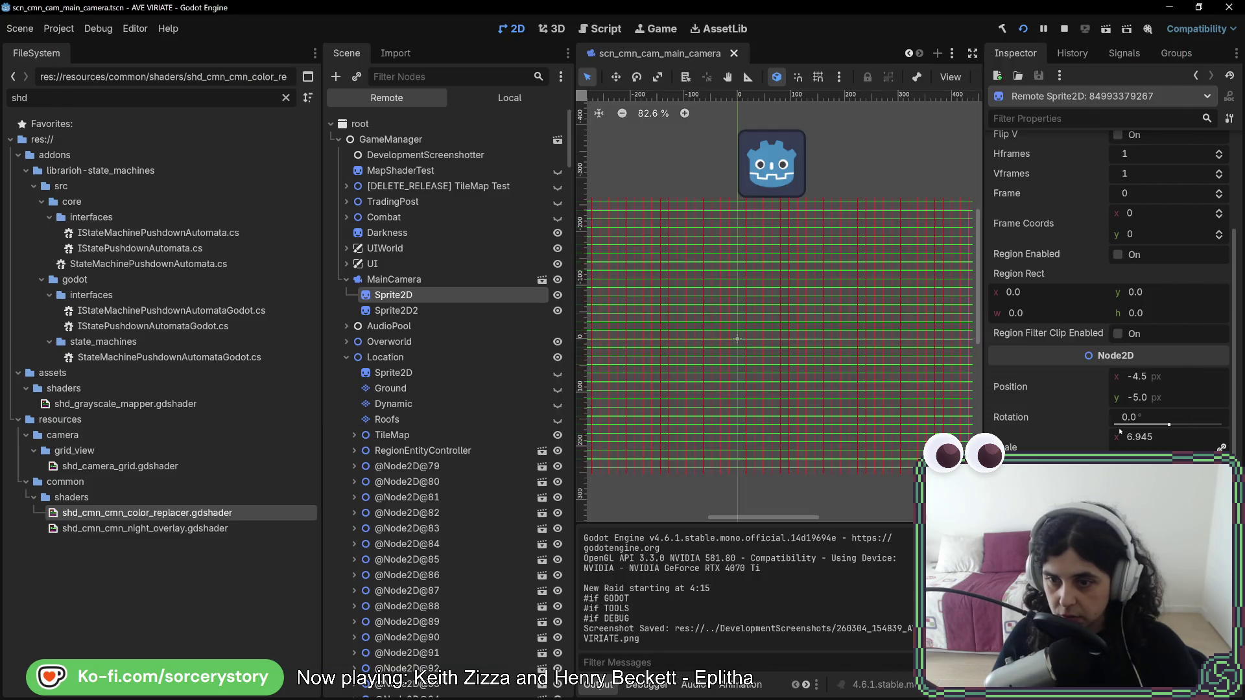
scroll(1071, 426, "up", 5)
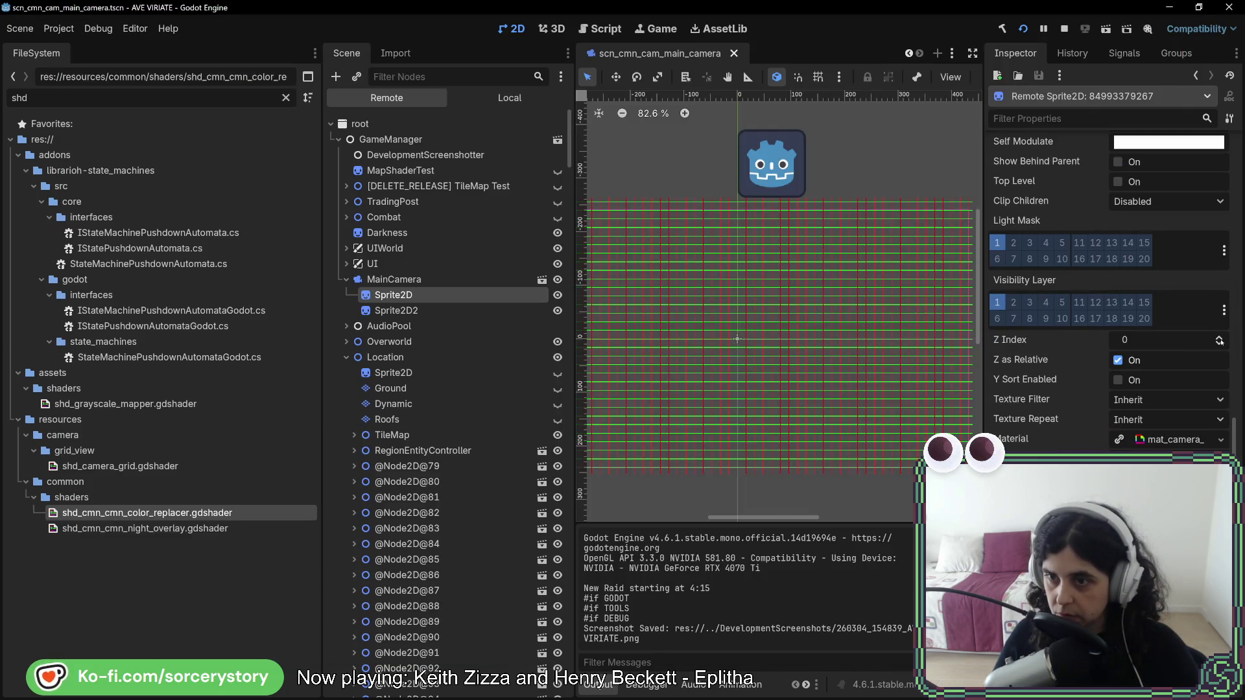
key("alt+Tab")
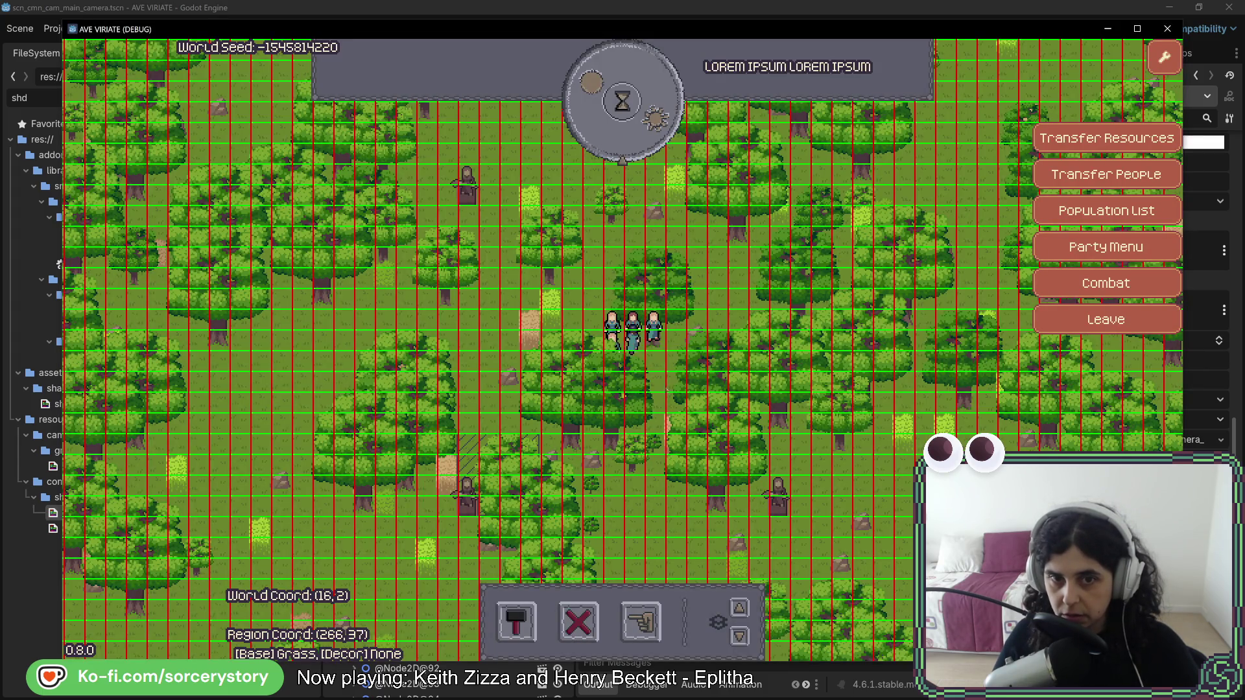
left_click(623, 327)
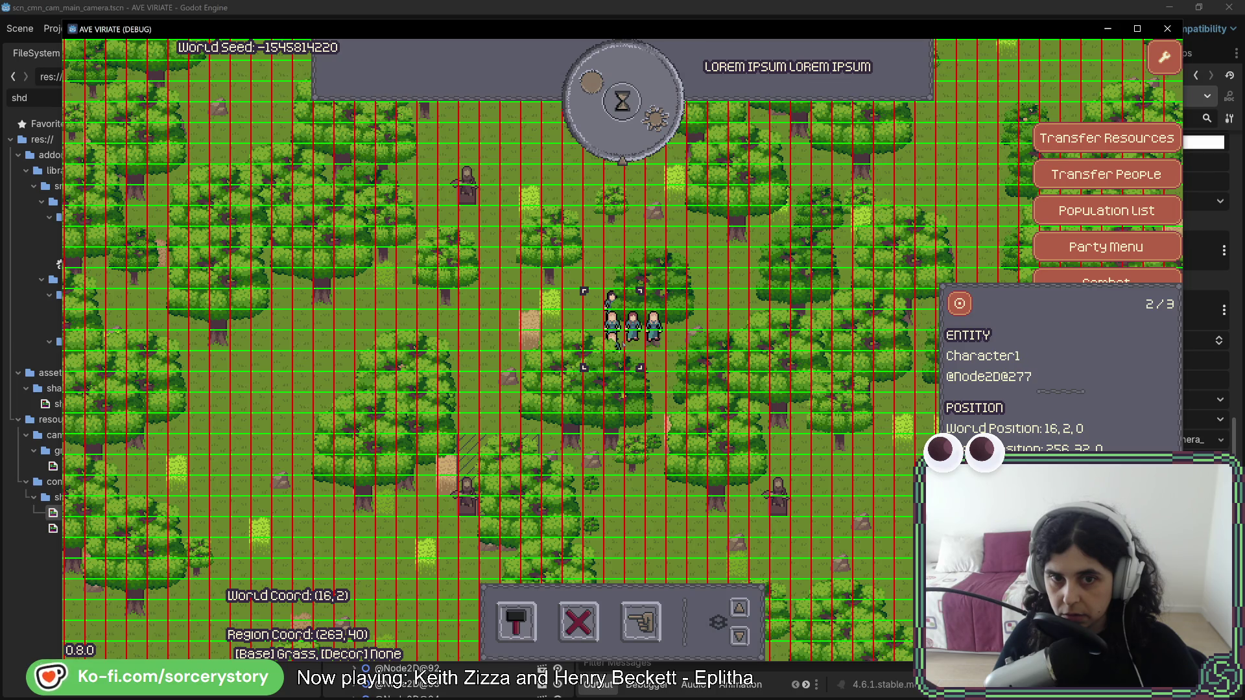
left_click(629, 344)
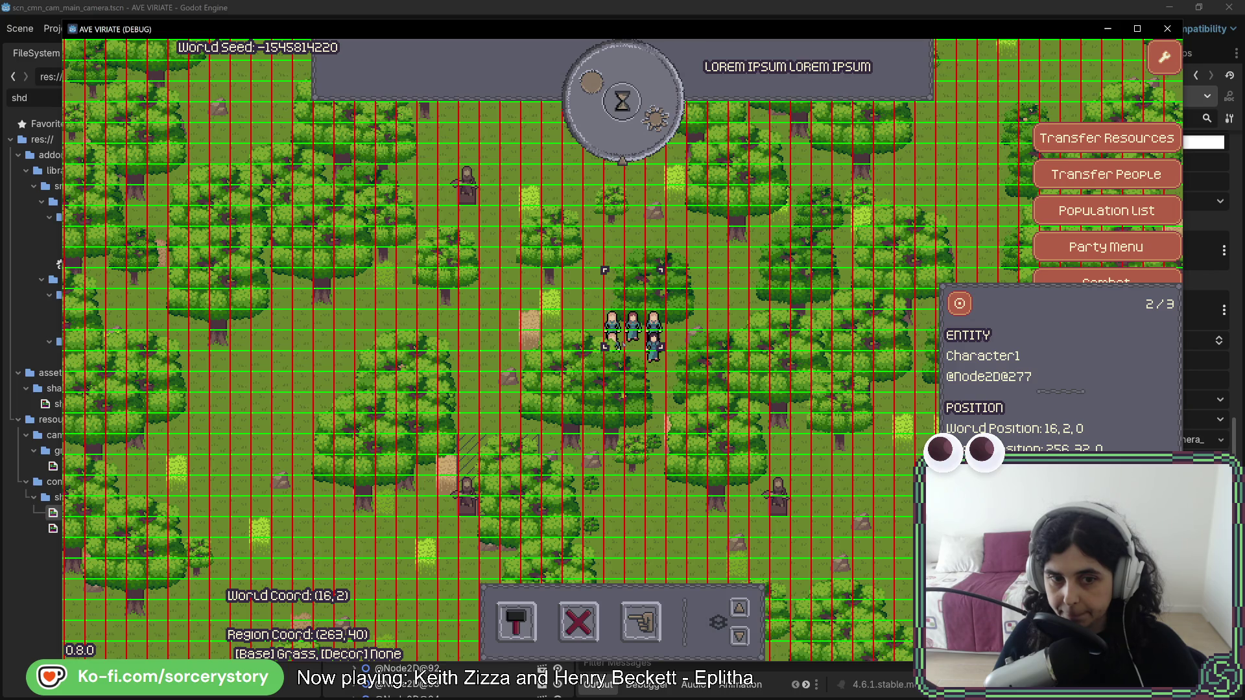
key("alt+Tab")
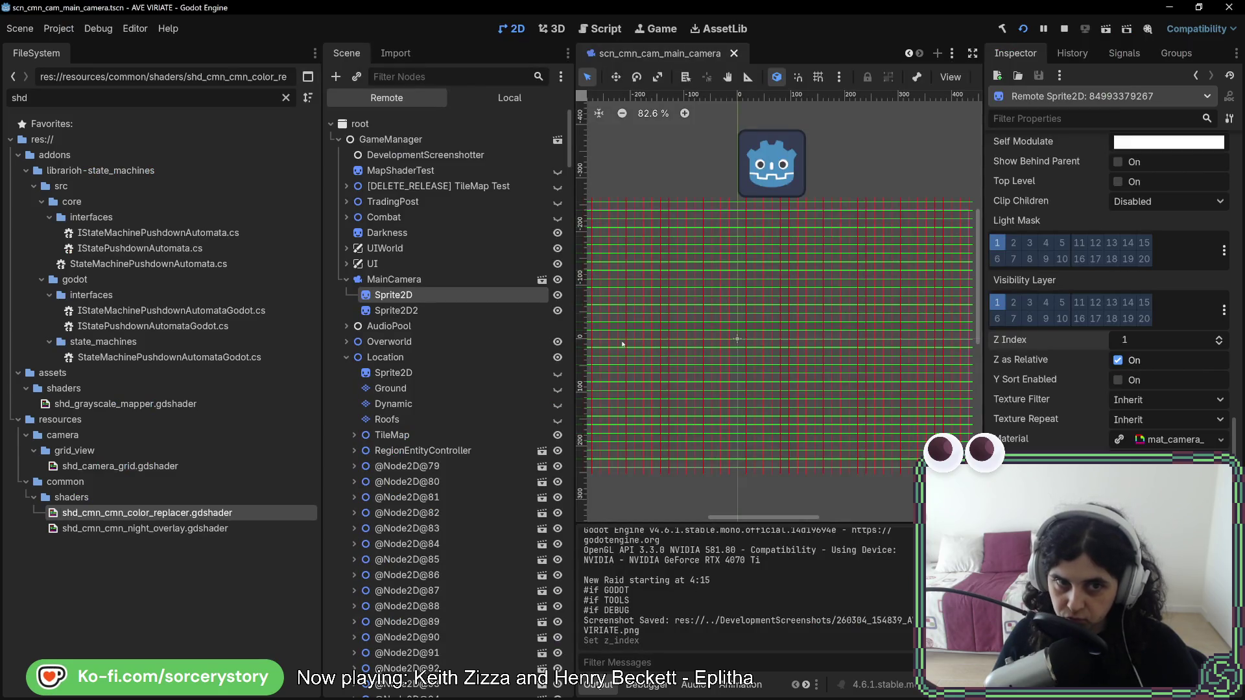
key("alt+Tab")
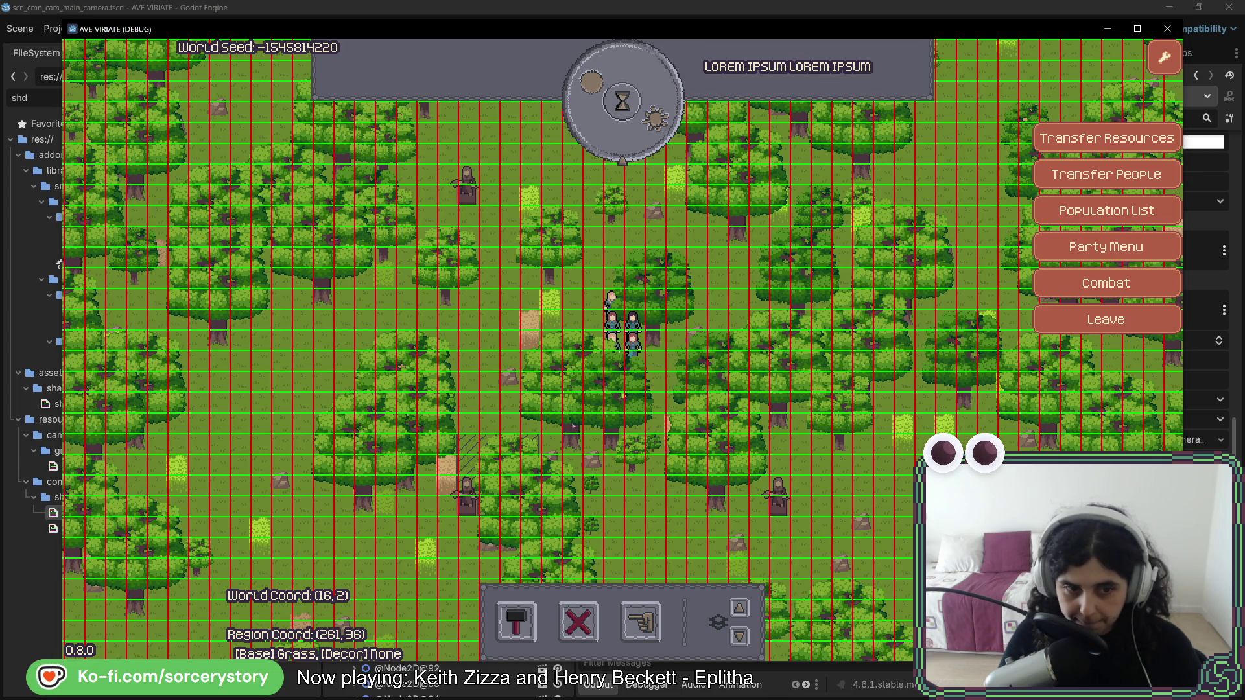
key("alt+Tab")
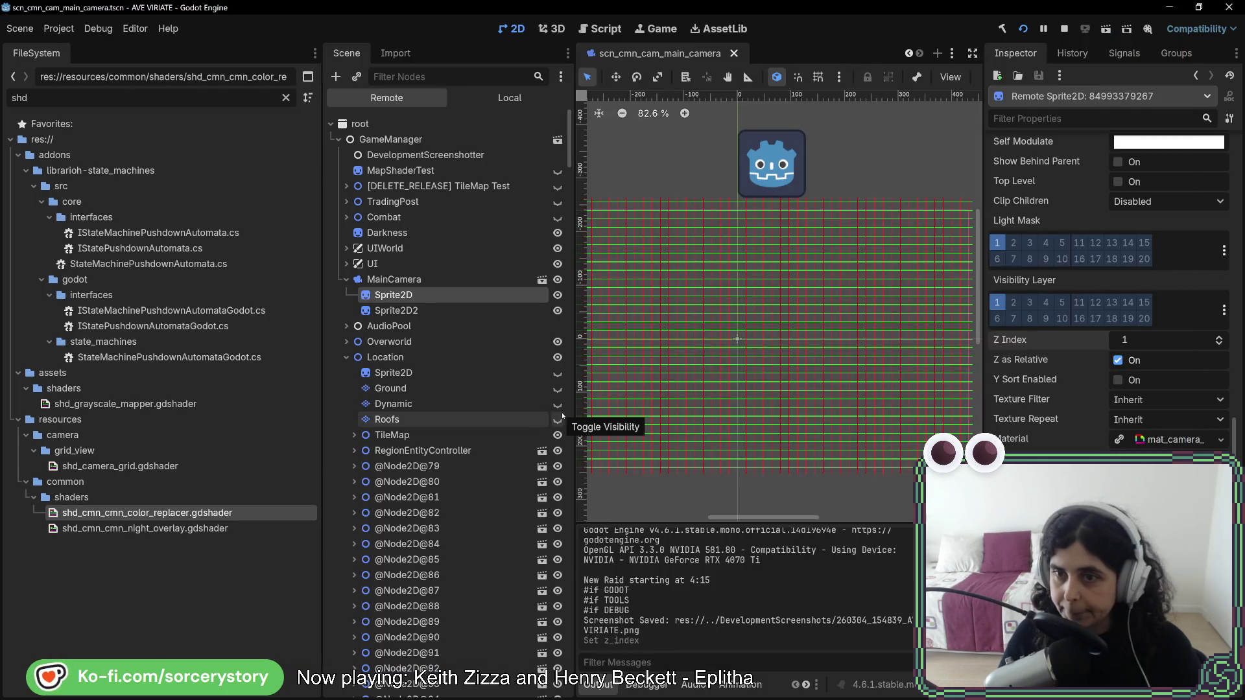
key("alt+Tab")
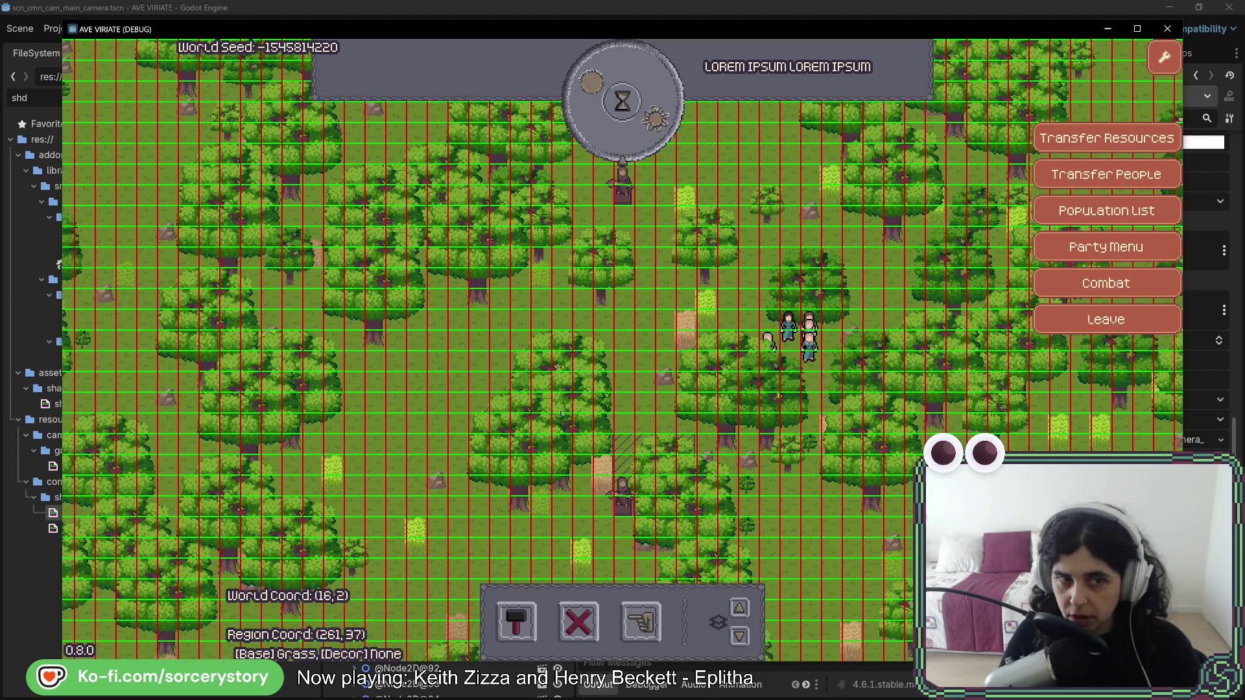
key("a")
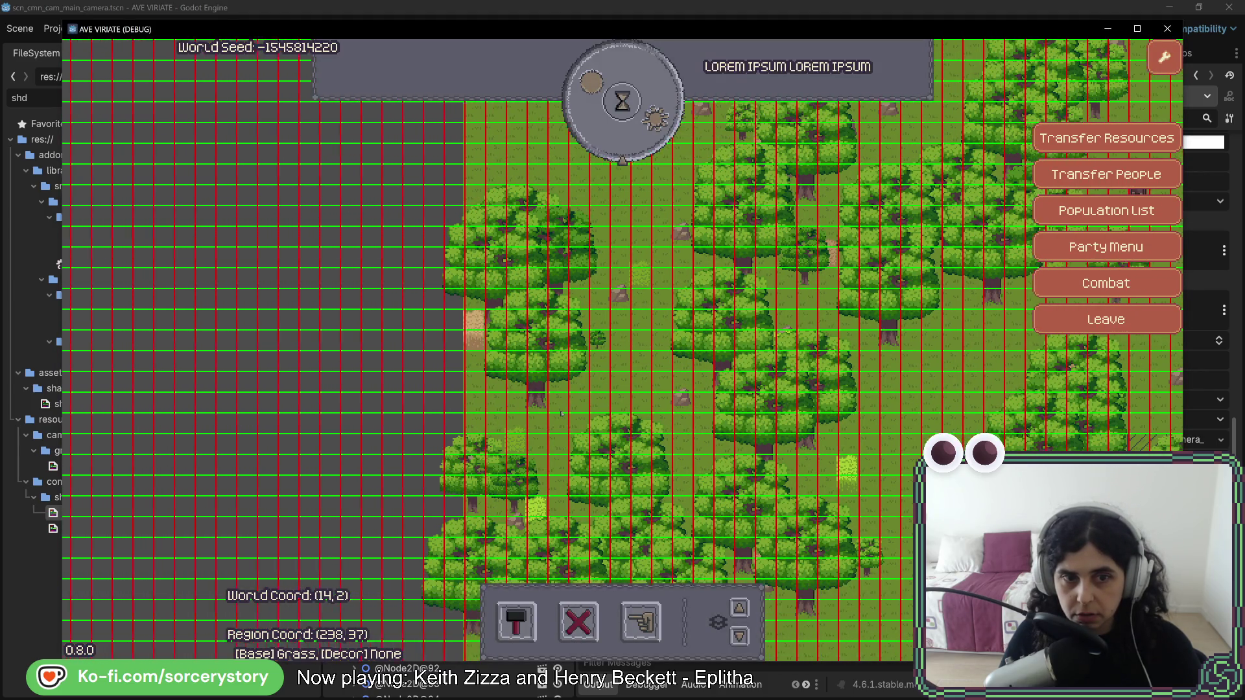
key("a")
key("w")
key("d")
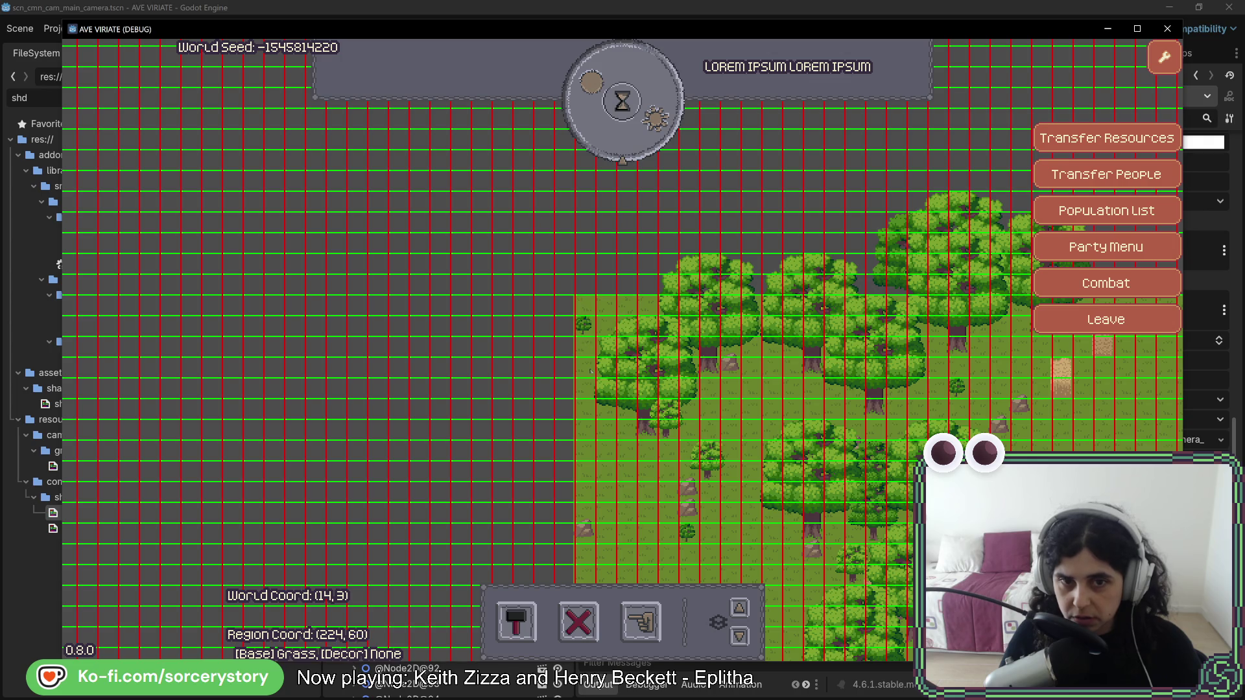
left_click(688, 500)
key("d")
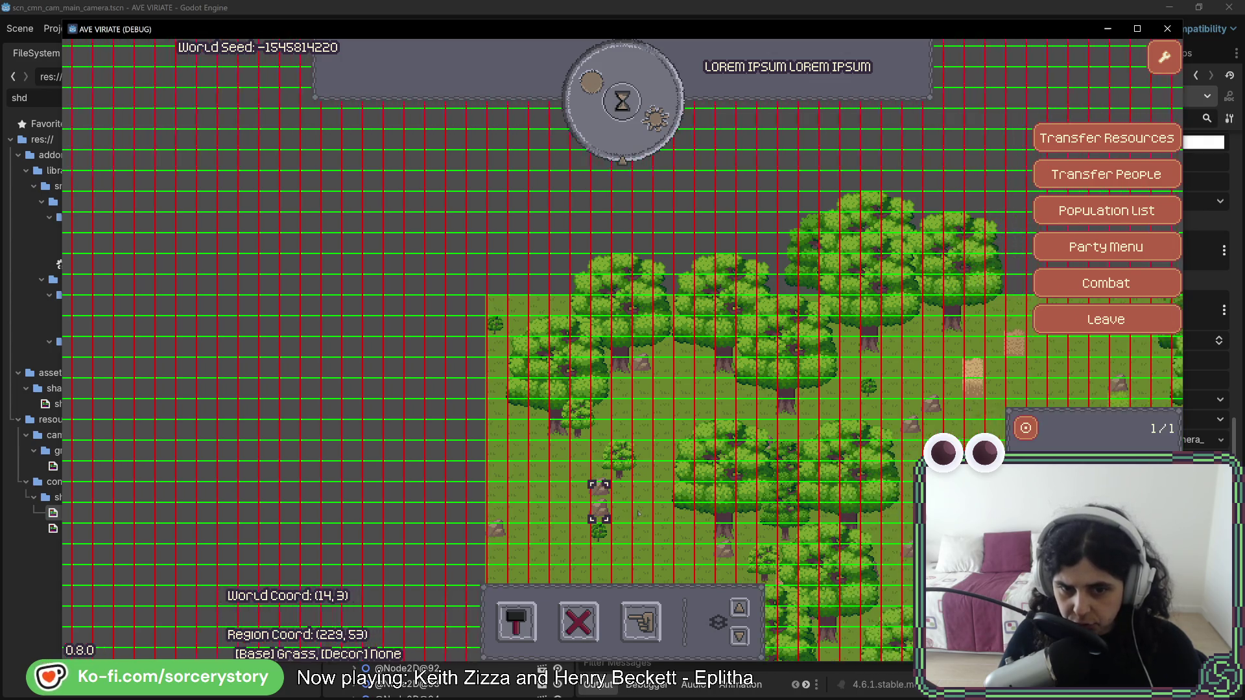
key("d")
key("w")
key("w")
key("d")
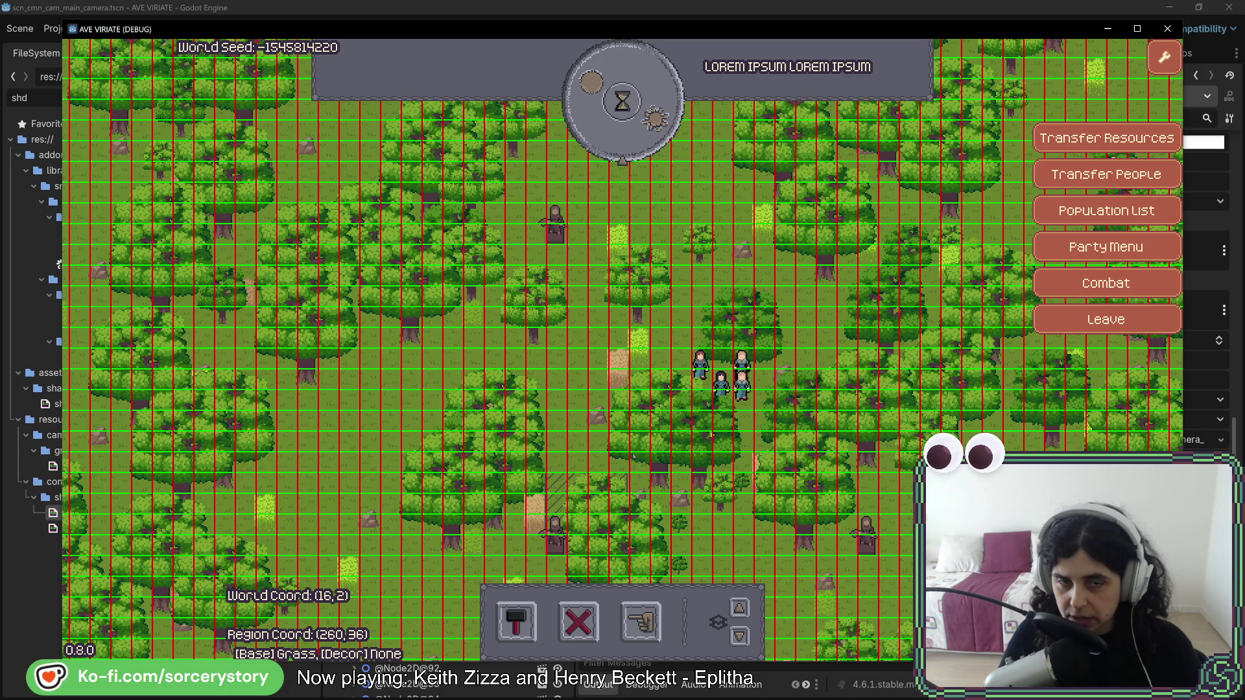
key("w")
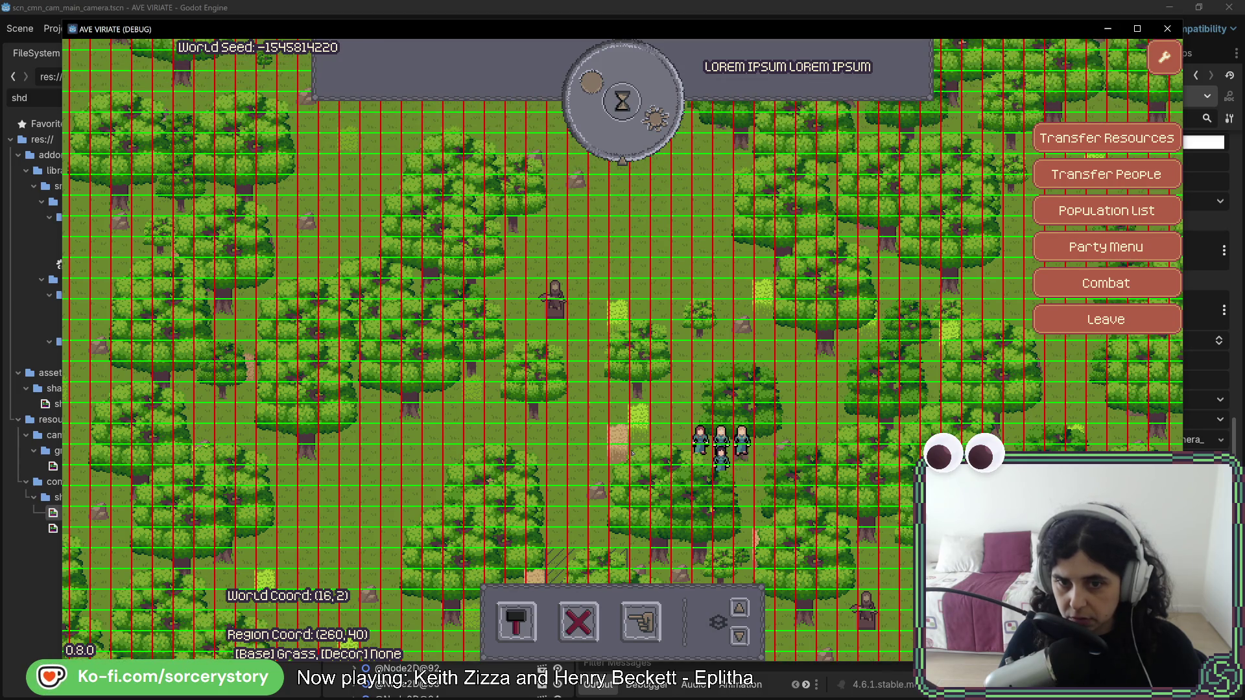
left_click(632, 453)
key("d")
key("w")
left_click(526, 406)
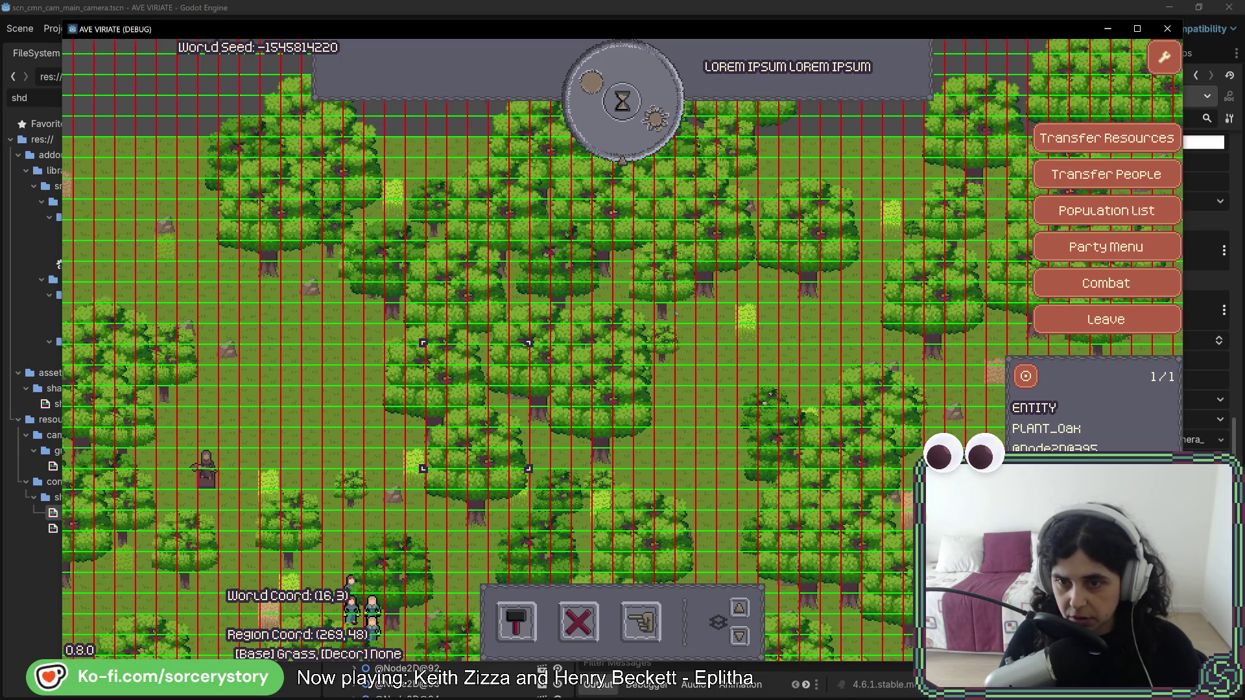
key("d")
key("s")
key("a")
key("s")
key("a")
key("w")
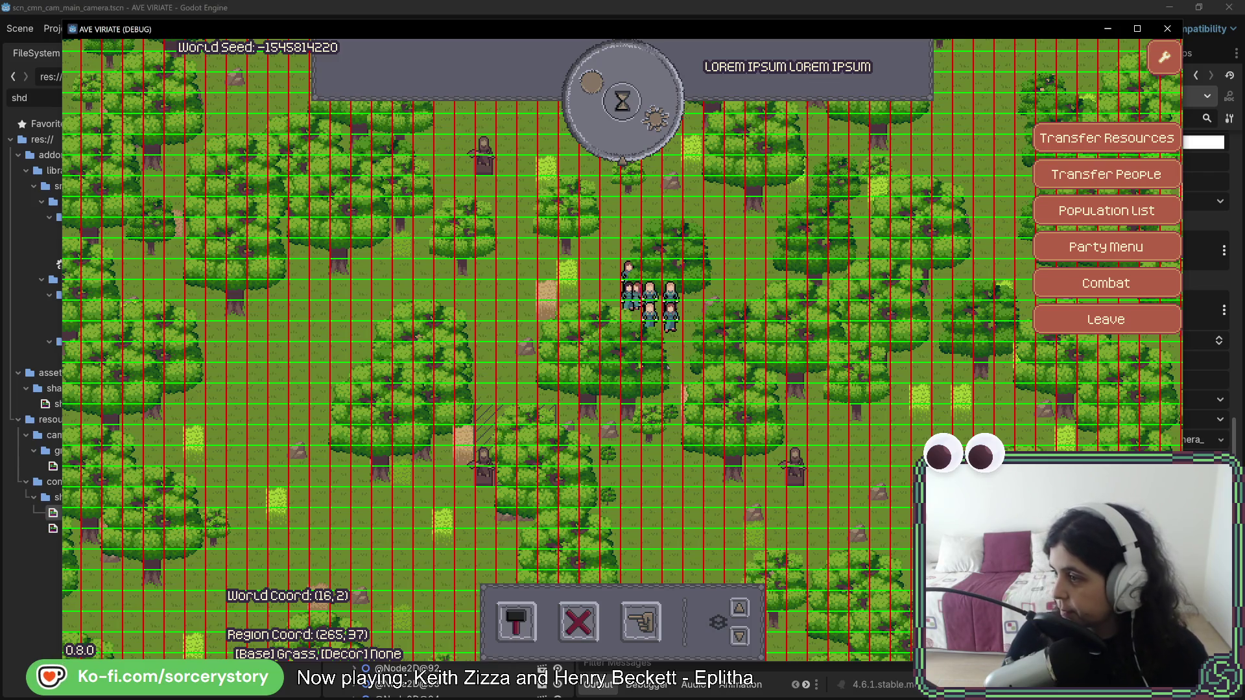
left_click(650, 362)
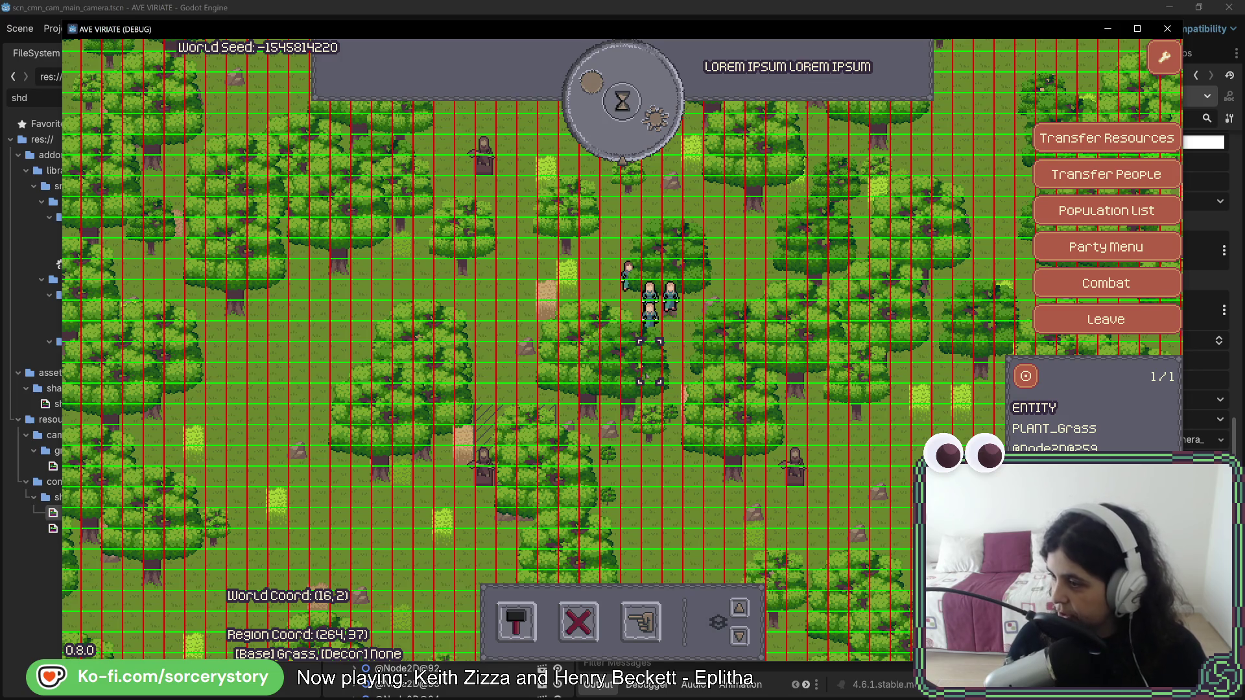
key("Escape")
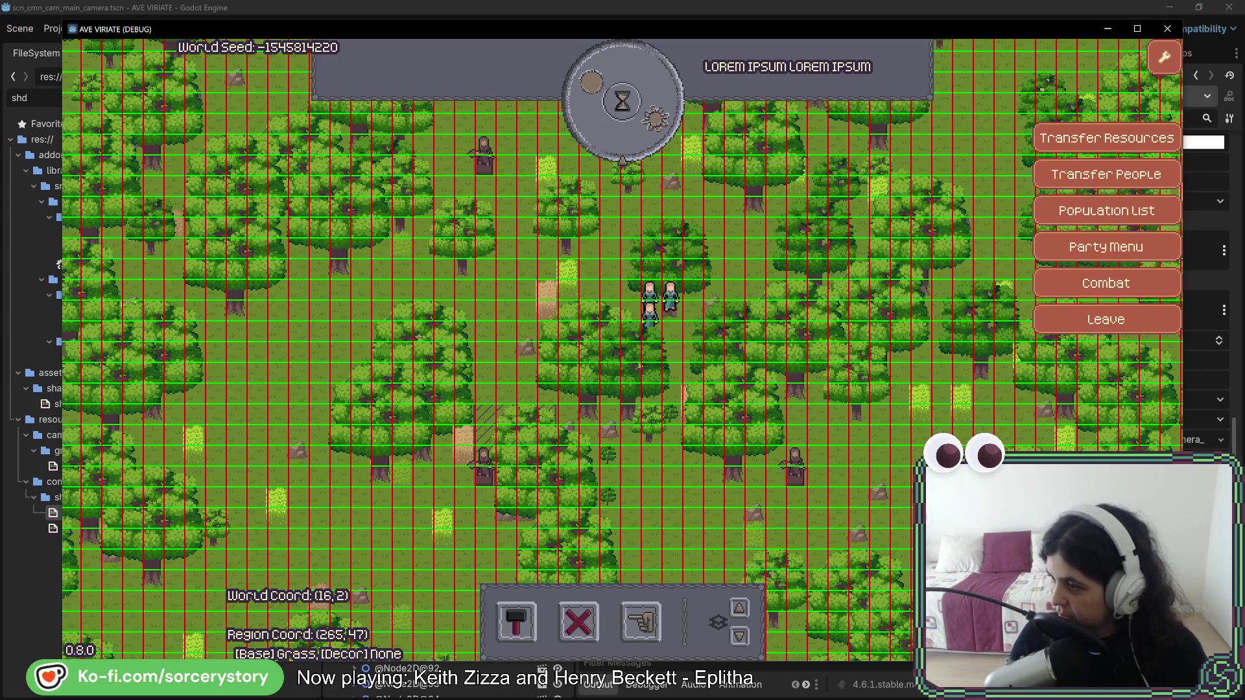